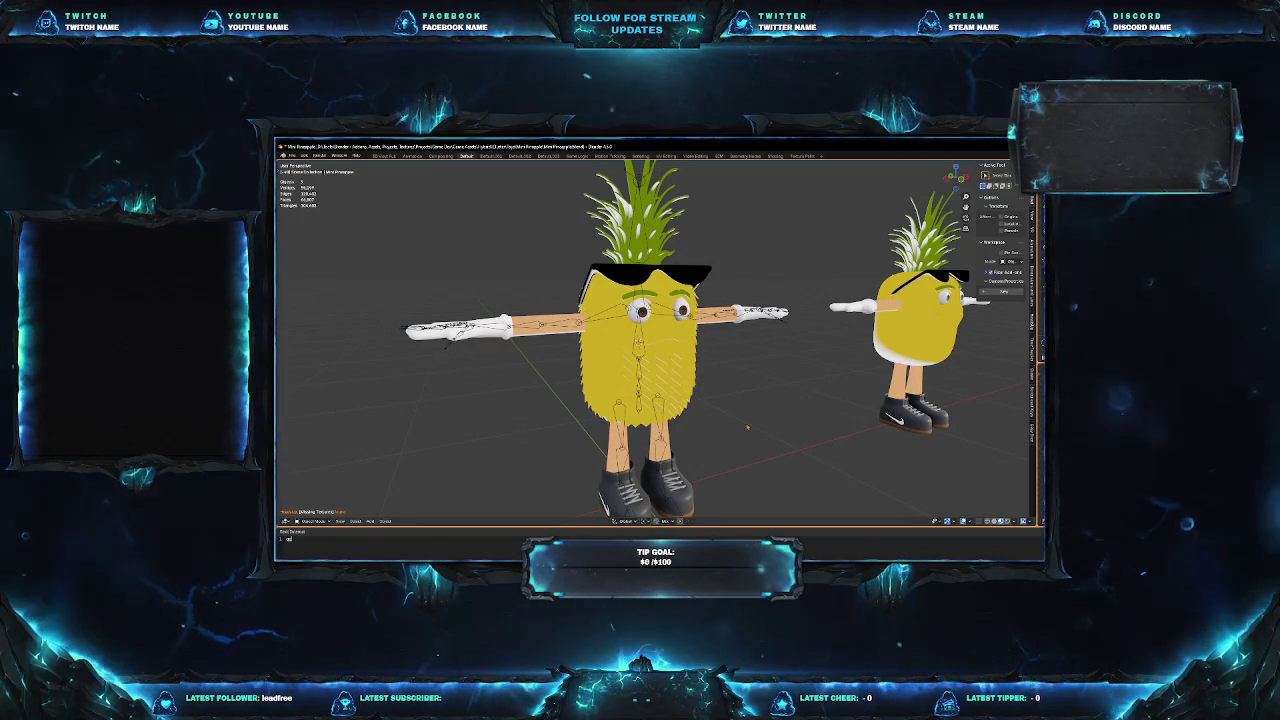
# Orbit and zoom around the pineapple characters to inspect them from several angles.
pyautogui.moveTo(600, 503); pyautogui.dragTo(640, 470, button='middle')
pyautogui.scroll(4, 660, 340)
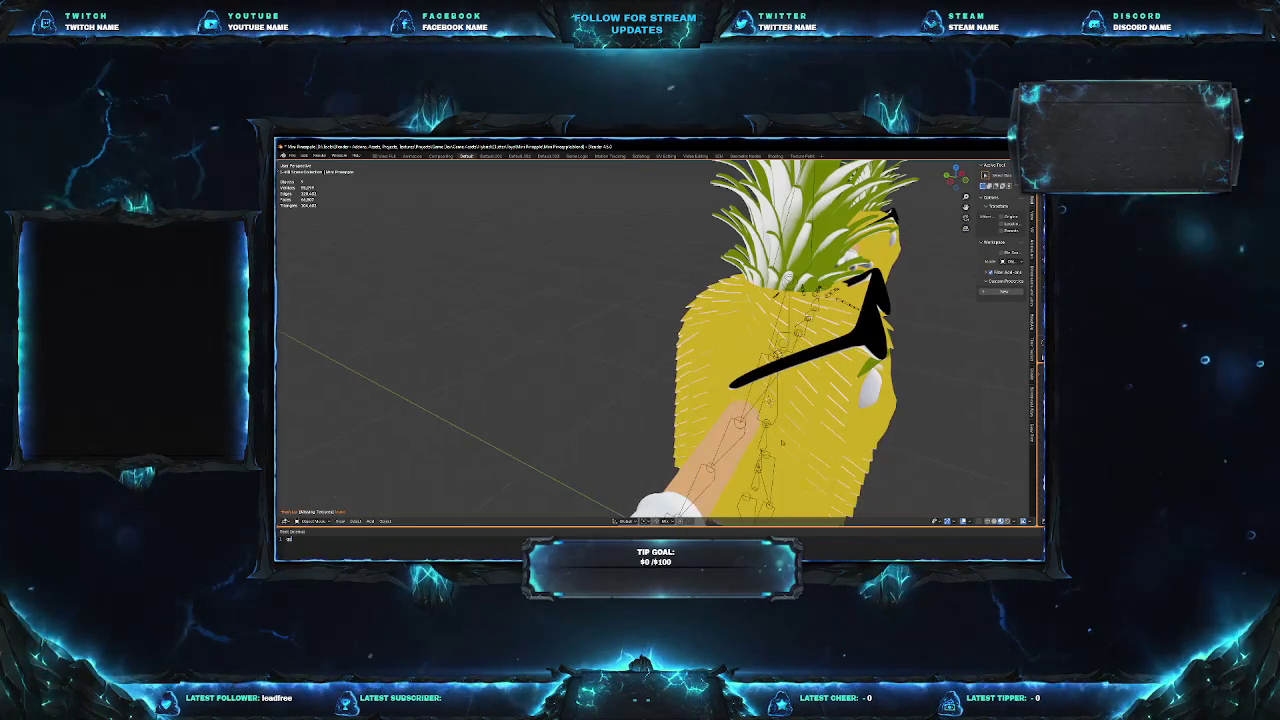
pyautogui.moveTo(640, 380)
pyautogui.mouseDown(button='middle')
pyautogui.moveTo(600, 370)
pyautogui.moveTo(693, 378)
pyautogui.moveTo(748, 447)
pyautogui.moveTo(632, 508)
pyautogui.mouseUp(button='middle')
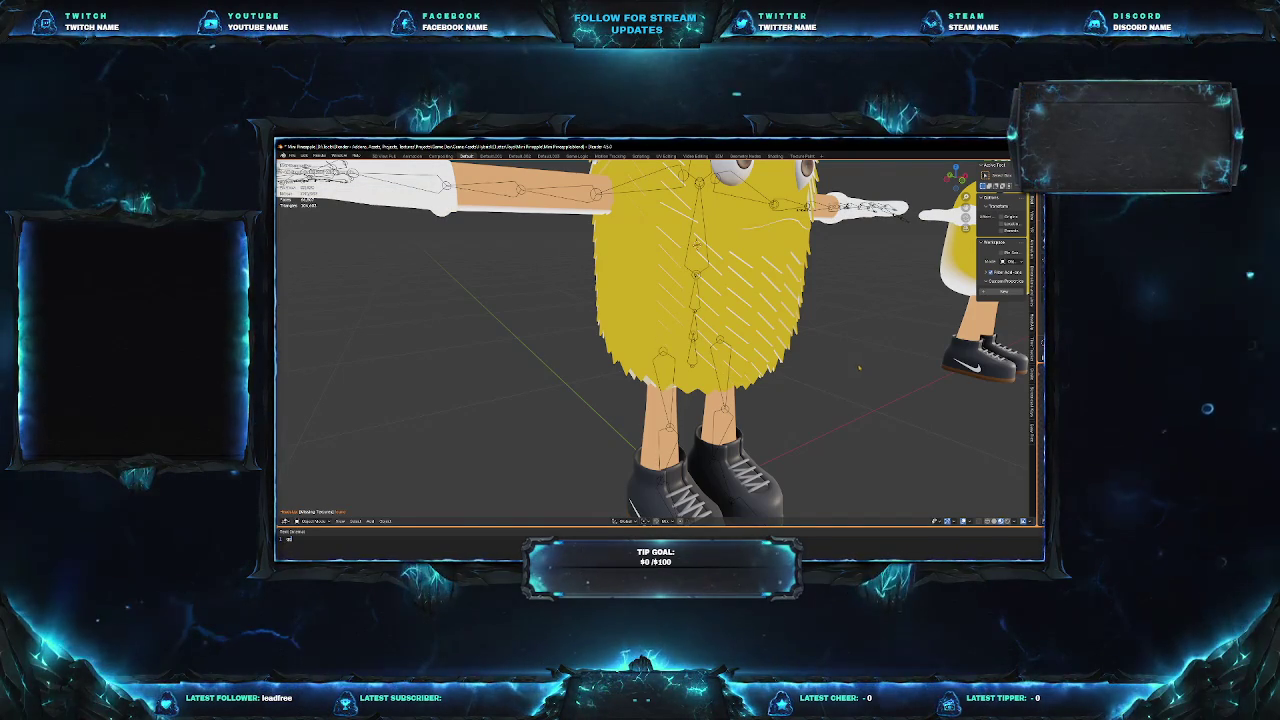
pyautogui.scroll(-4, 655, 340)
pyautogui.scroll(-3, 655, 340)
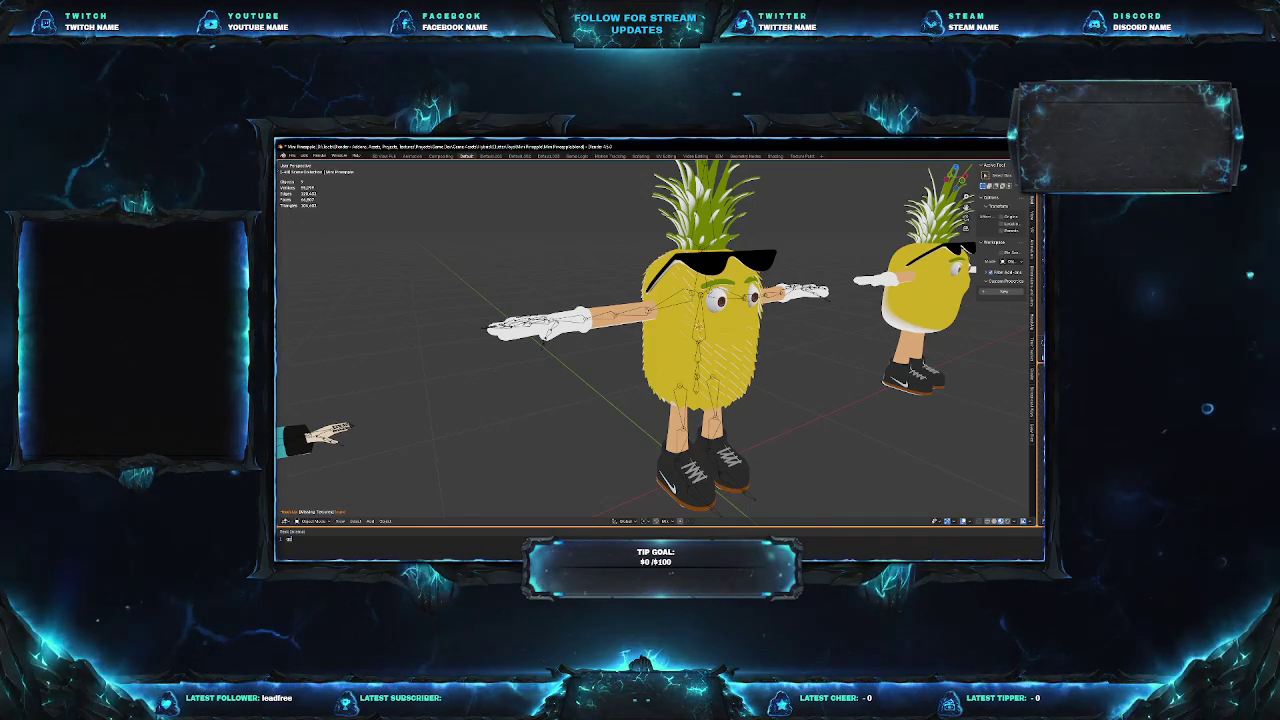
pyautogui.moveTo(660, 340); pyautogui.dragTo(620, 340, button='middle')
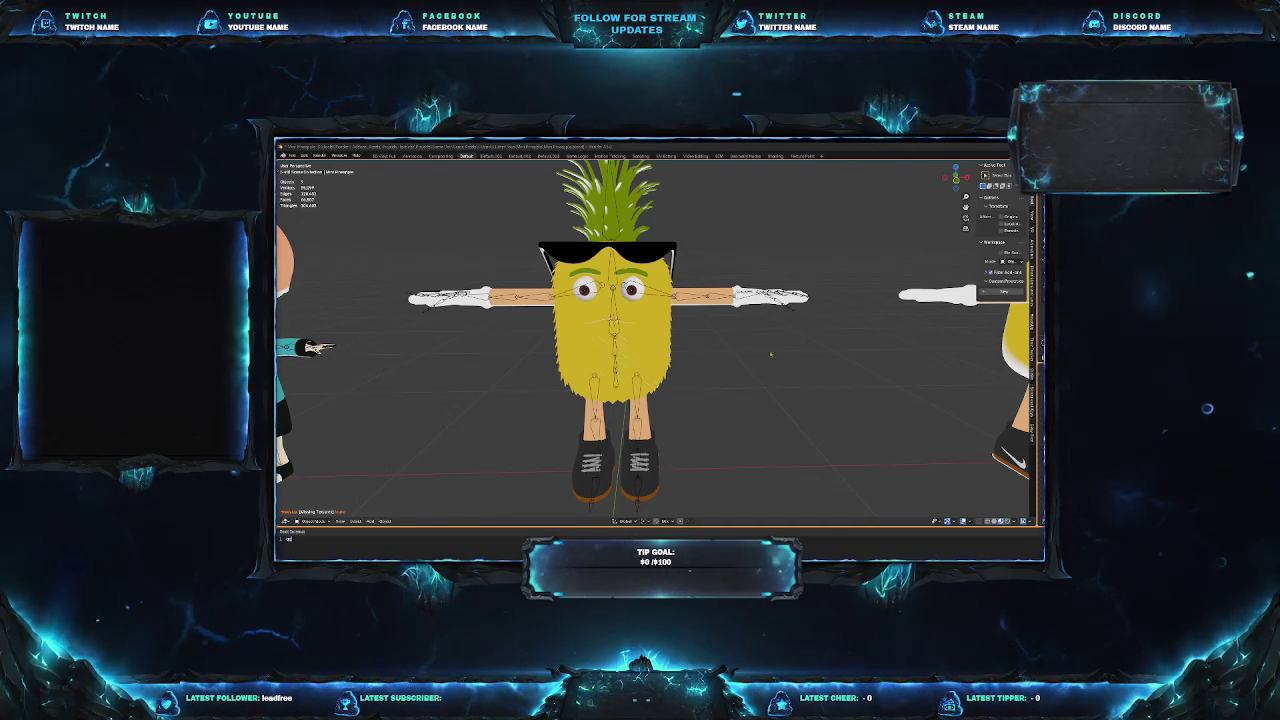
pyautogui.scroll(-3, 812, 333)
pyautogui.scroll(-2, 700, 400)
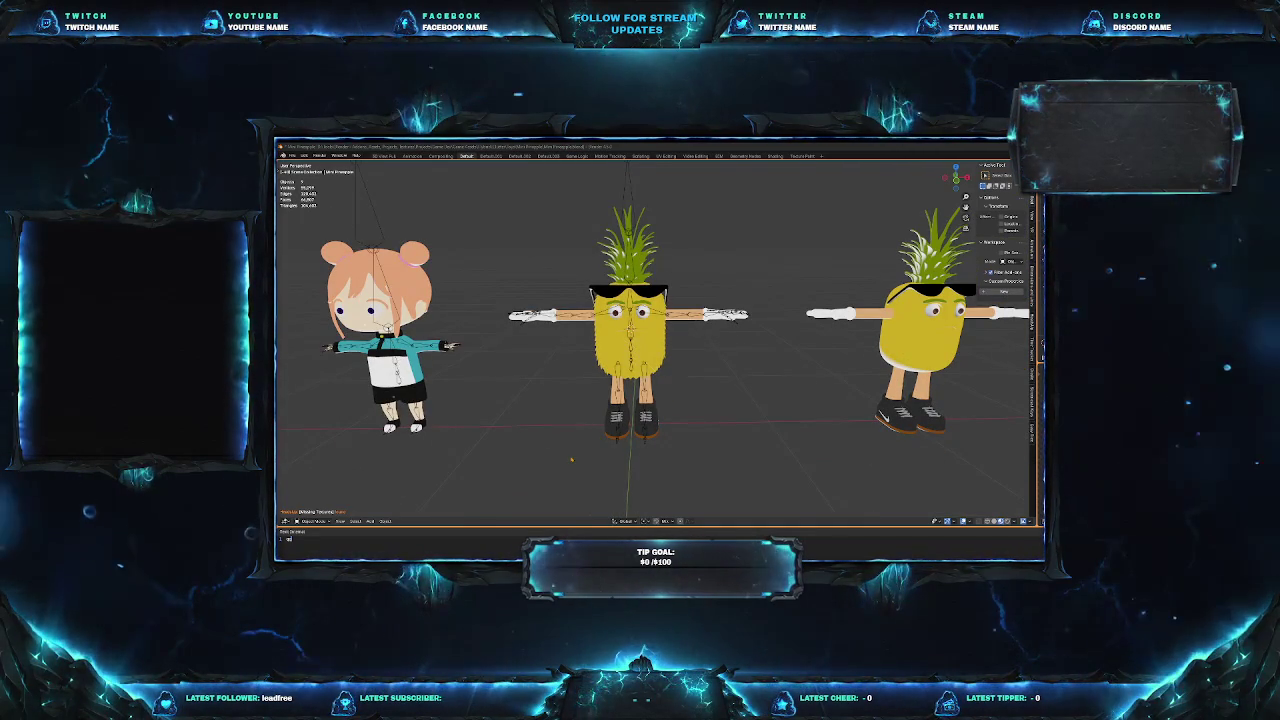
pyautogui.moveTo(557, 443); pyautogui.dragTo(571, 450, button='middle')
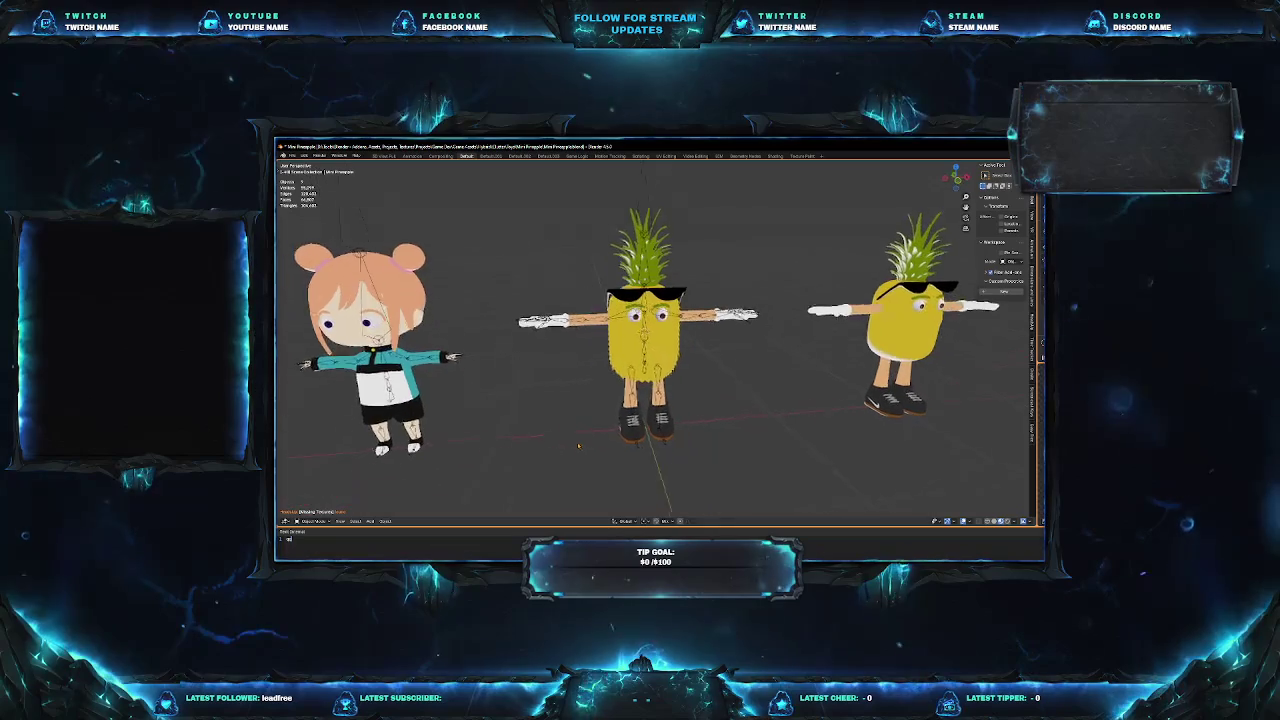
pyautogui.moveTo(571, 450)
pyautogui.mouseDown(button='middle')
pyautogui.moveTo(598, 463)
pyautogui.moveTo(580, 440)
pyautogui.mouseUp(button='middle')
pyautogui.scroll(3, 598, 463)
pyautogui.scroll(5, 600, 450)
pyautogui.scroll(-4, 603, 436)
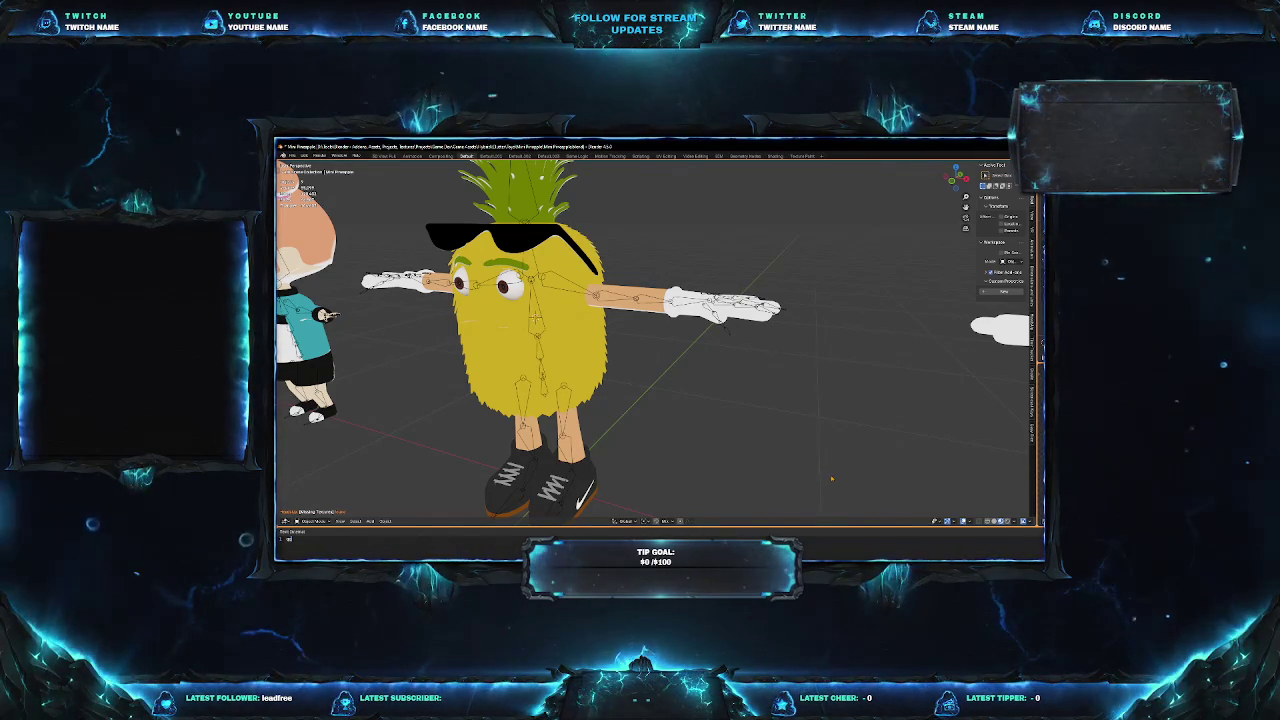
pyautogui.scroll(-3, 656, 340)
# Orbit until the right pineapple faces the camera, inspecting its arm and hand close up.
pyautogui.moveTo(656, 340); pyautogui.dragTo(700, 340, button='middle')
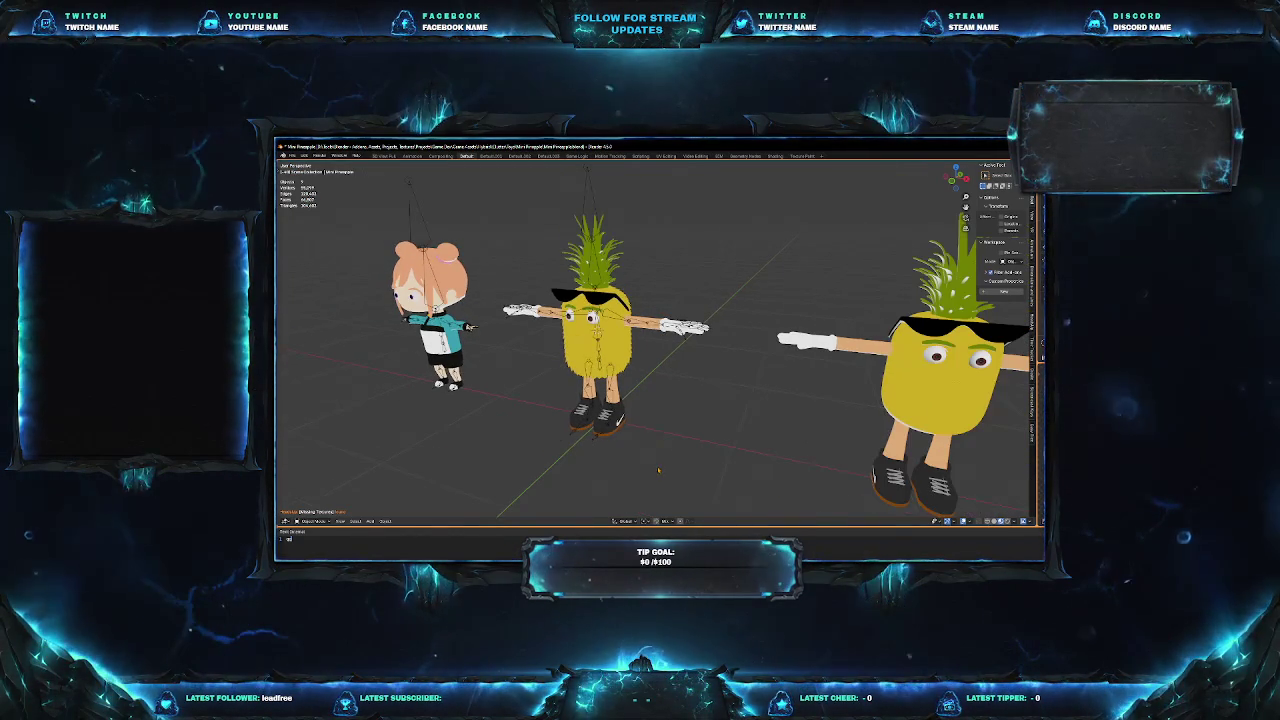
pyautogui.moveTo(662, 465); pyautogui.dragTo(713, 465, button='middle')
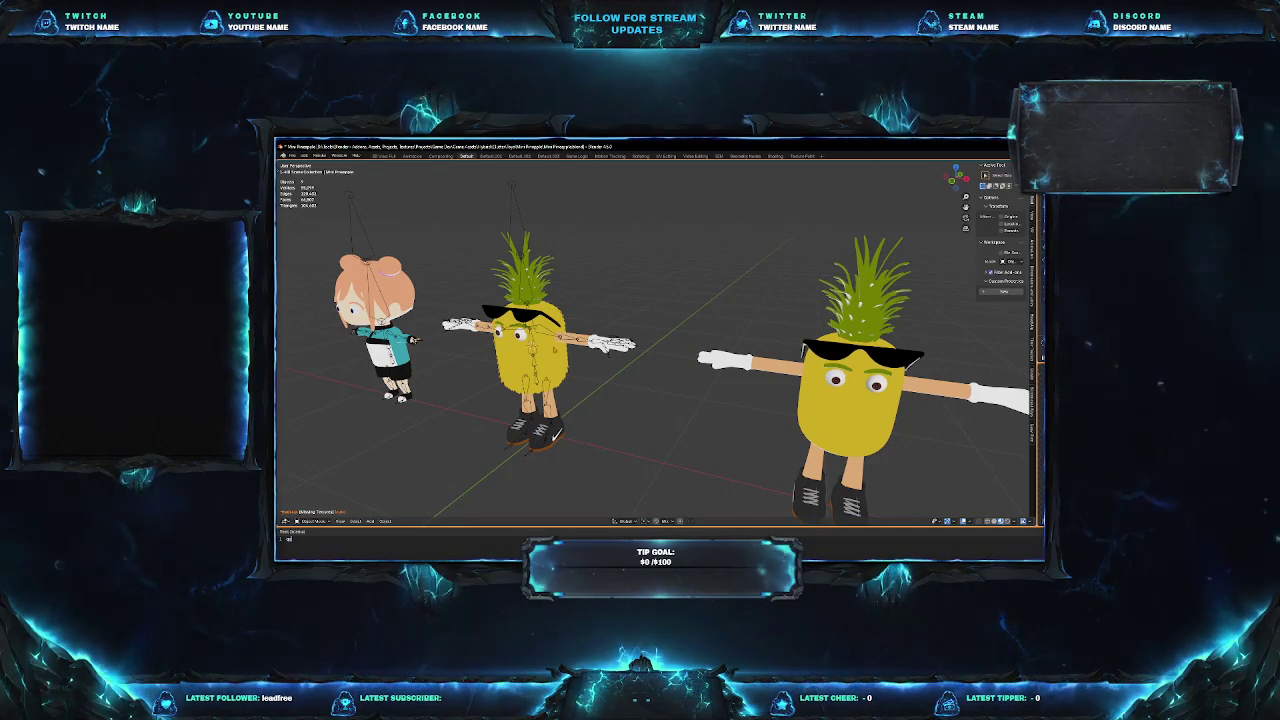
pyautogui.moveTo(660, 350); pyautogui.dragTo(590, 345, button='middle')
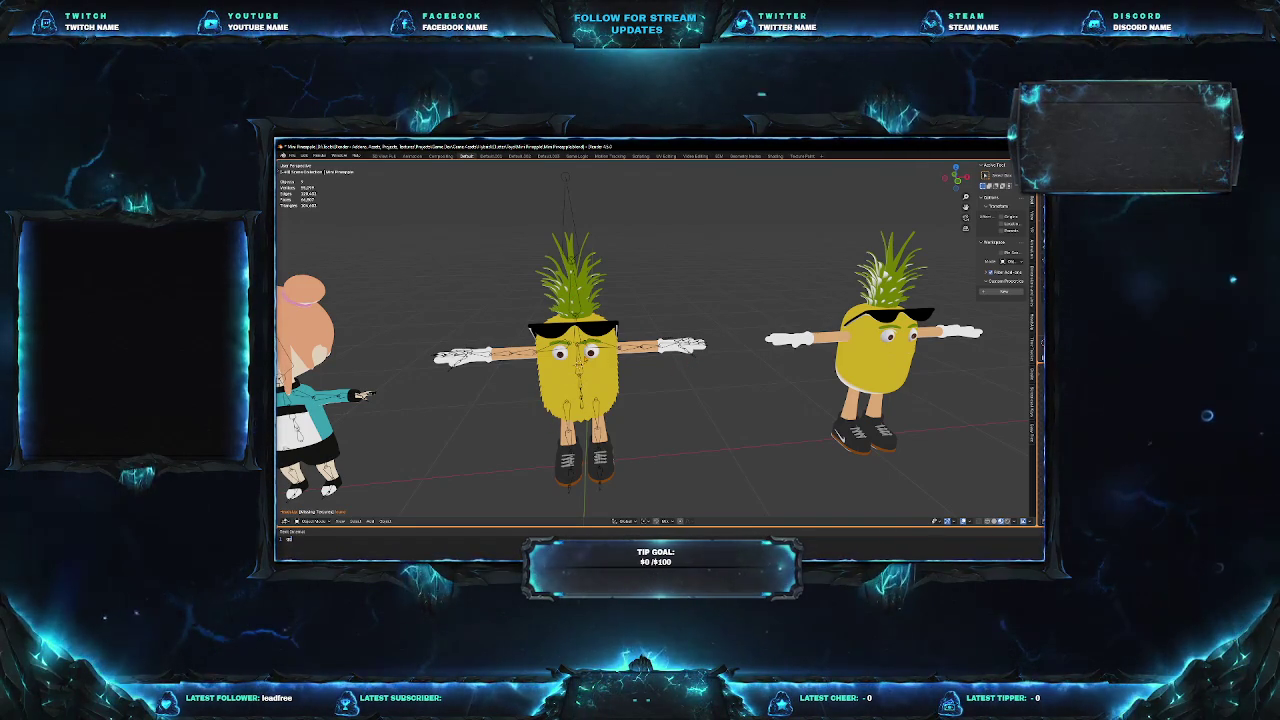
pyautogui.scroll(5, 653, 342)
pyautogui.scroll(2, 653, 342)
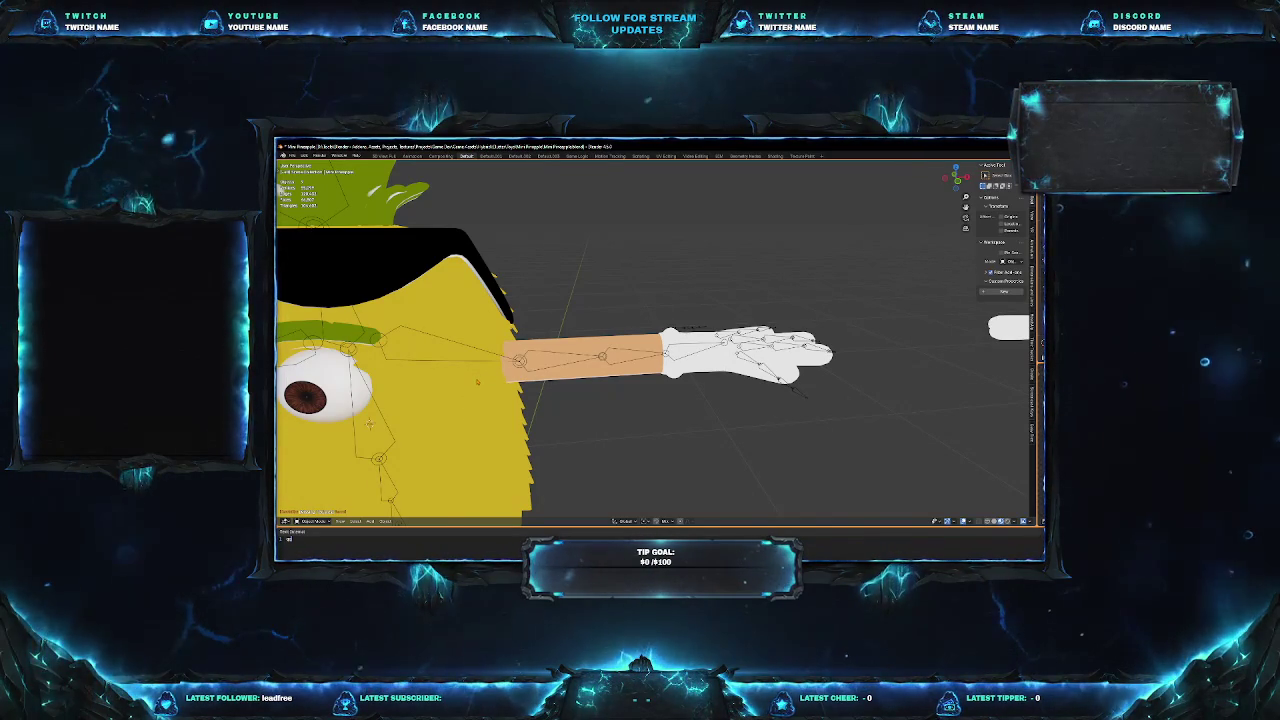
pyautogui.moveTo(479, 376); pyautogui.dragTo(588, 380, button='middle')
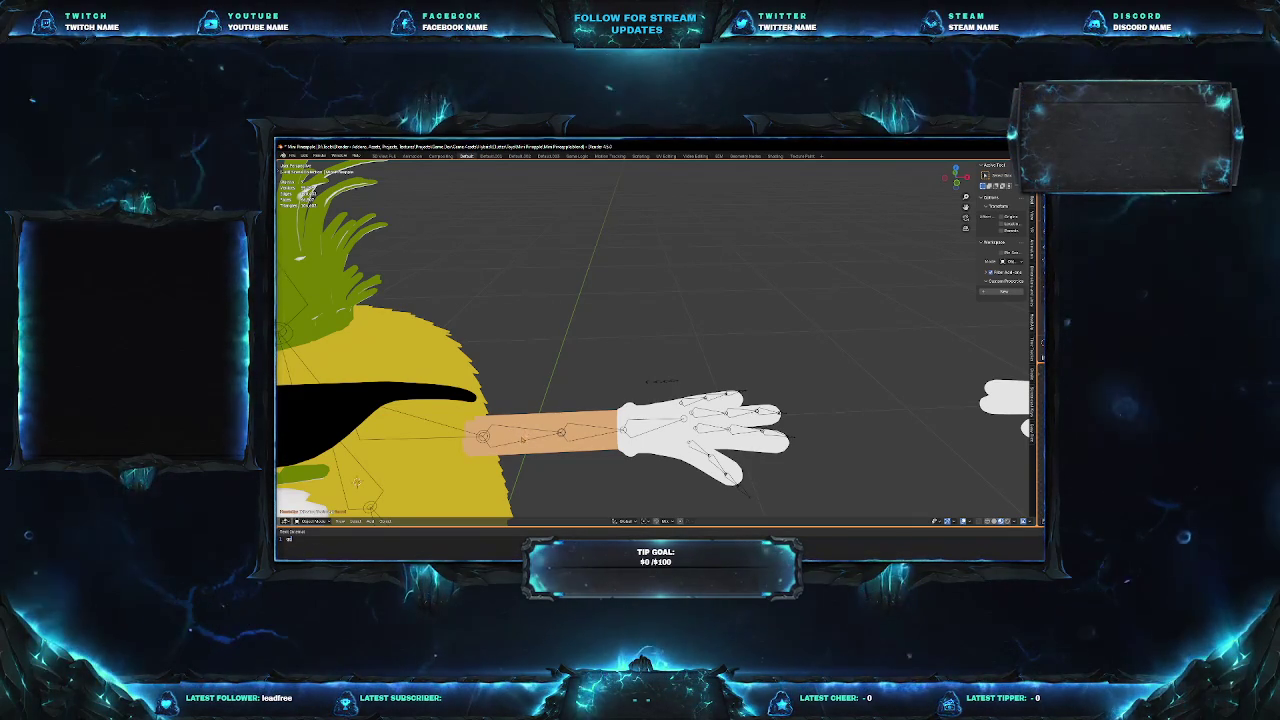
pyautogui.moveTo(660, 381)
pyautogui.mouseDown(button='middle')
pyautogui.moveTo(640, 390)
pyautogui.moveTo(656, 408)
pyautogui.mouseUp(button='middle')
pyautogui.moveTo(772, 408); pyautogui.dragTo(745, 410, button='middle')
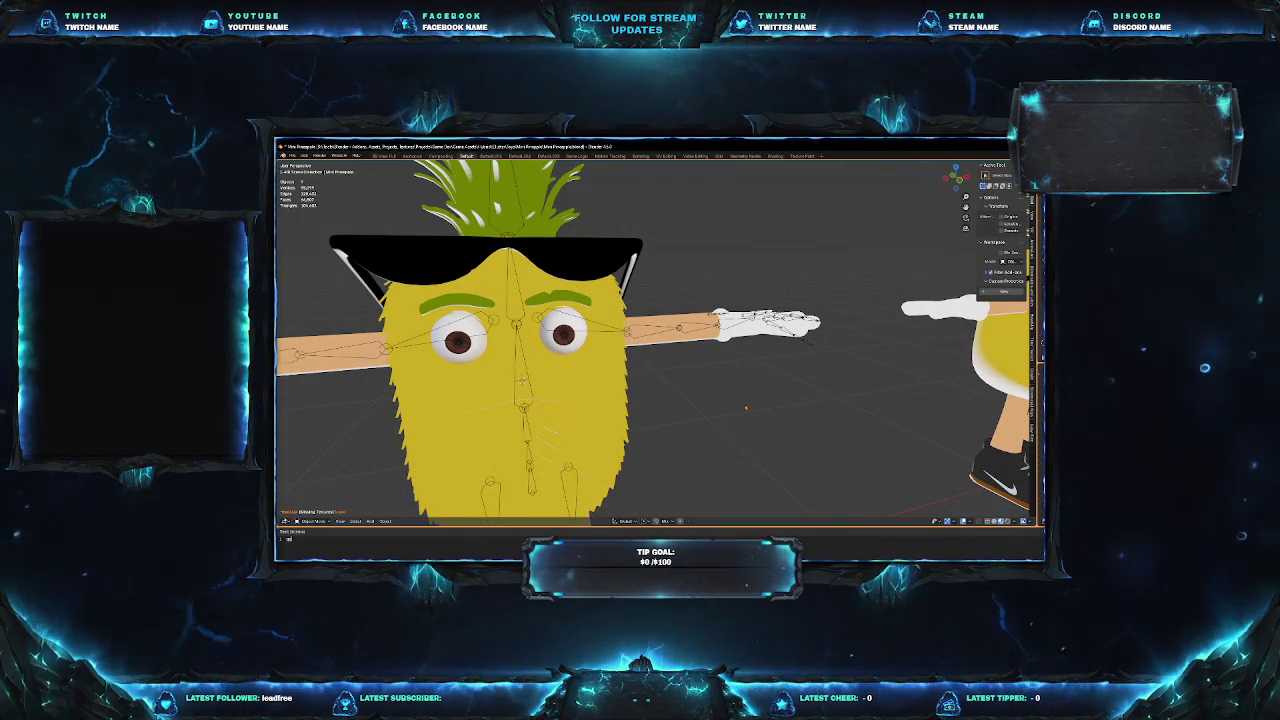
pyautogui.scroll(-10, 694, 368)
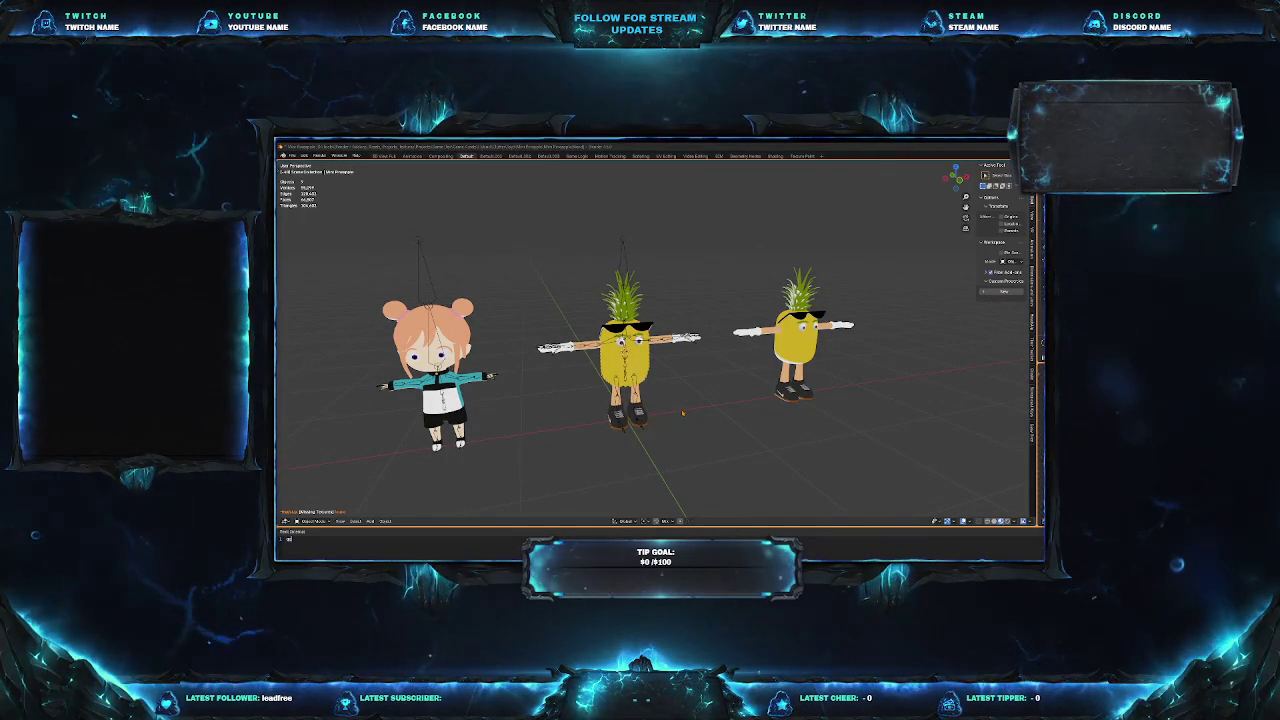
# Look over the characters' legs from below, then snap to Front Orthographic view (Numpad 1).
pyautogui.moveTo(660, 400); pyautogui.dragTo(700, 400, button='middle')
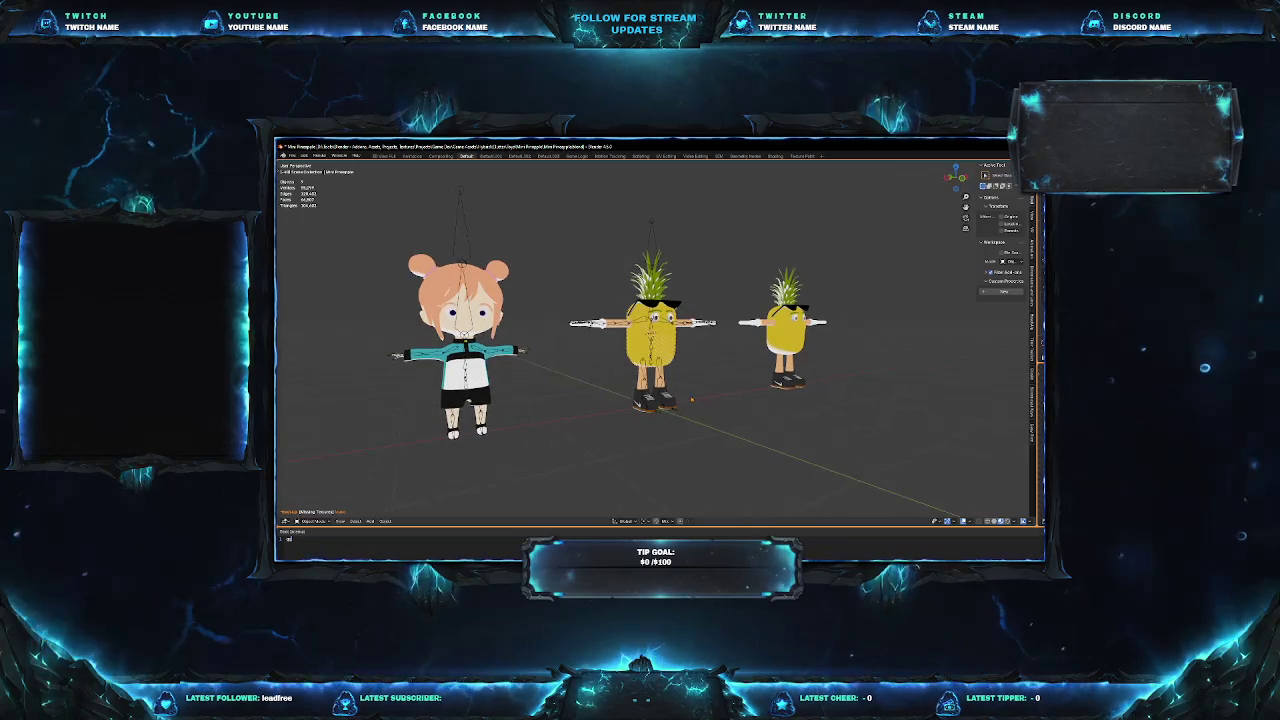
pyautogui.scroll(3, 660, 400)
pyautogui.scroll(3, 655, 340)
pyautogui.scroll(-3, 655, 340)
pyautogui.moveTo(655, 380); pyautogui.dragTo(665, 300, button='middle')
pyautogui.scroll(5, 655, 340)
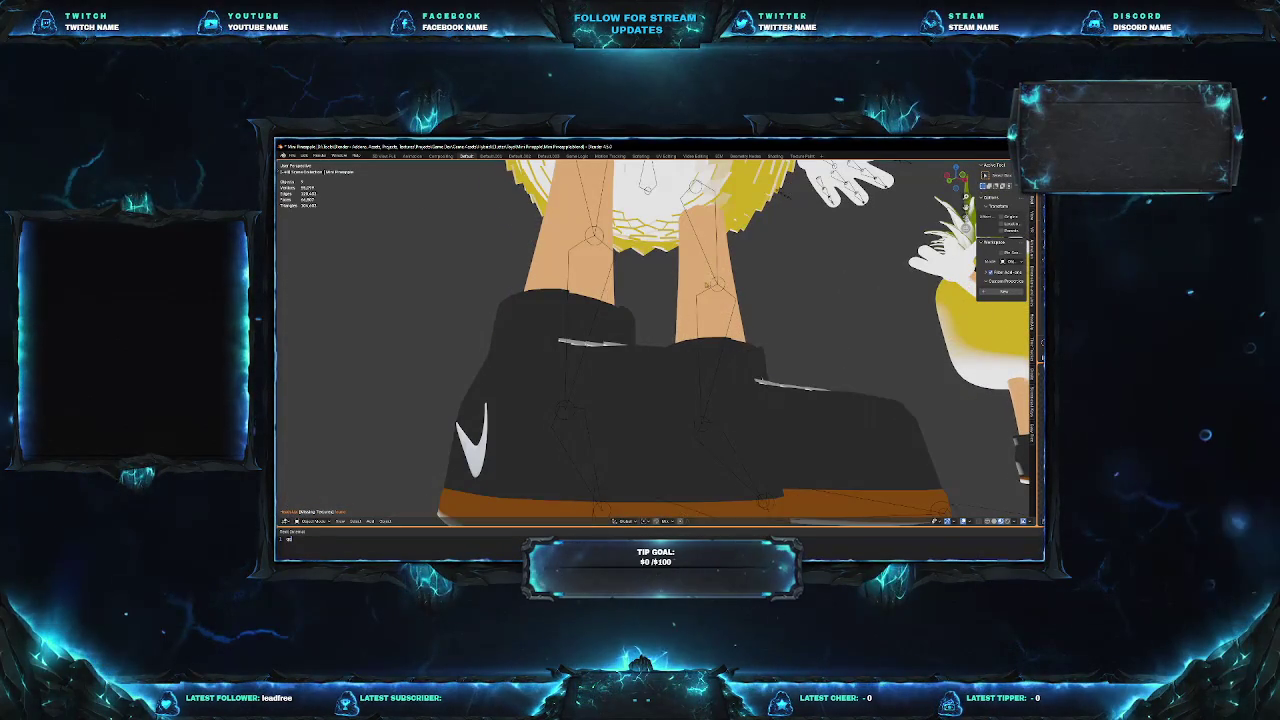
pyautogui.scroll(-3, 655, 340)
pyautogui.moveTo(655, 340); pyautogui.dragTo(700, 320, button='middle')
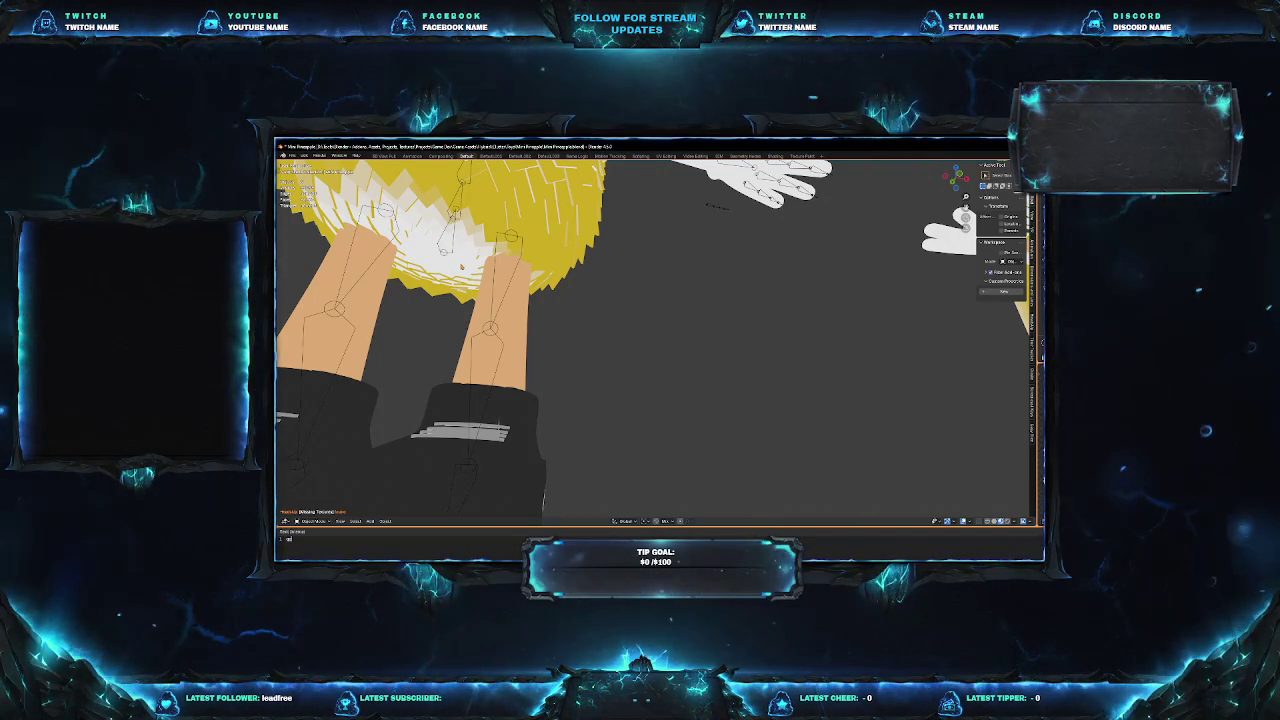
pyautogui.scroll(-10, 655, 340)
pyautogui.moveTo(655, 340); pyautogui.dragTo(655, 280, button='middle')
pyautogui.moveTo(655, 340); pyautogui.dragTo(620, 340, button='middle')
pyautogui.press('KP_1')
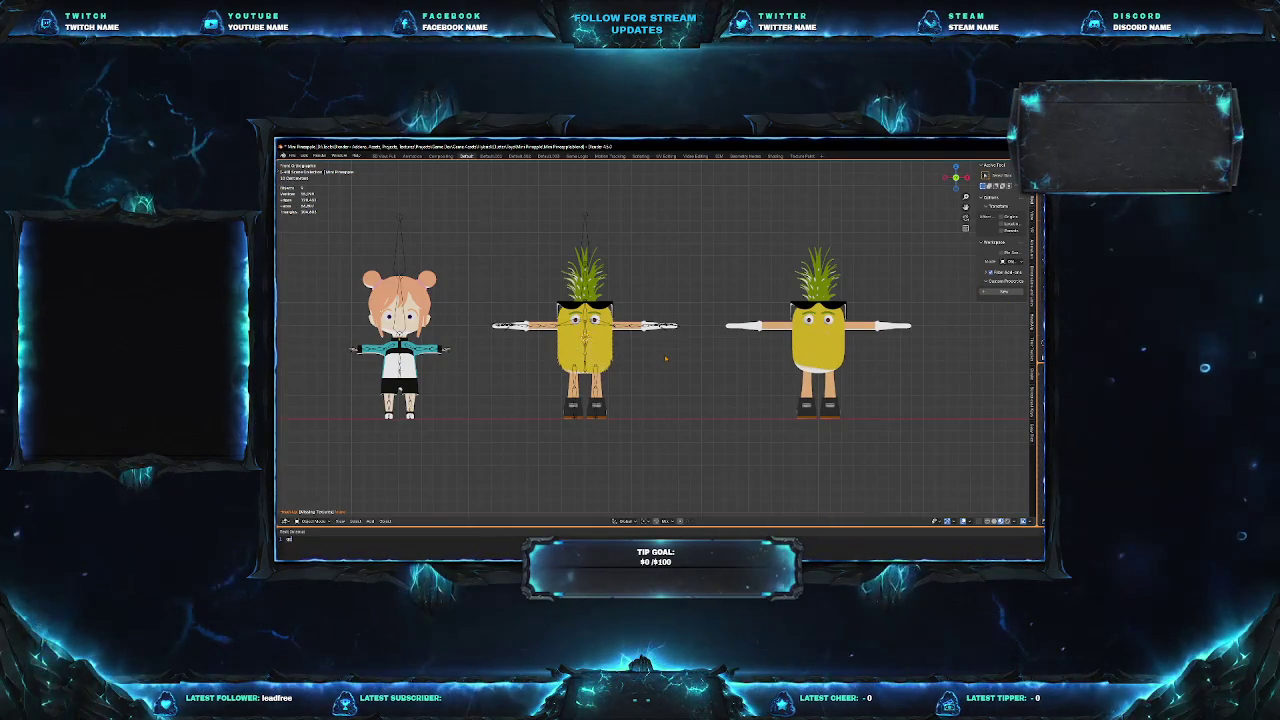
pyautogui.scroll(5, 655, 340)
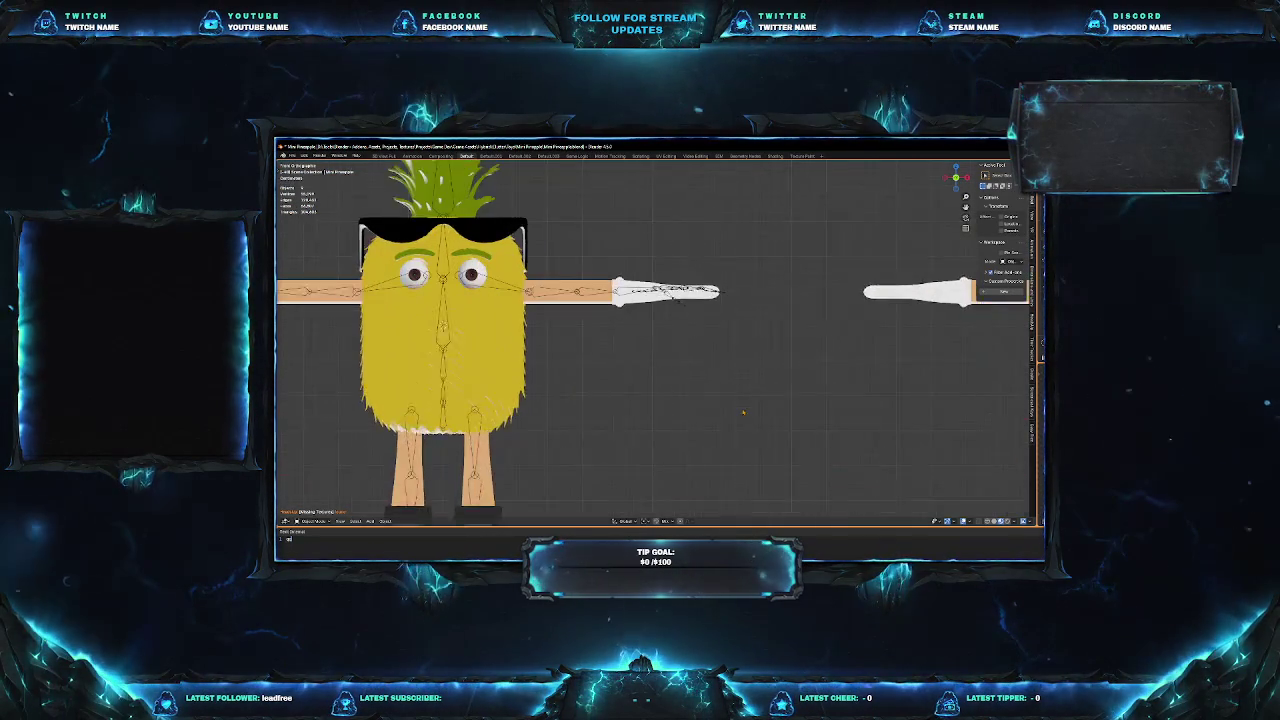
pyautogui.scroll(2, 655, 340)
pyautogui.scroll(1, 655, 340)
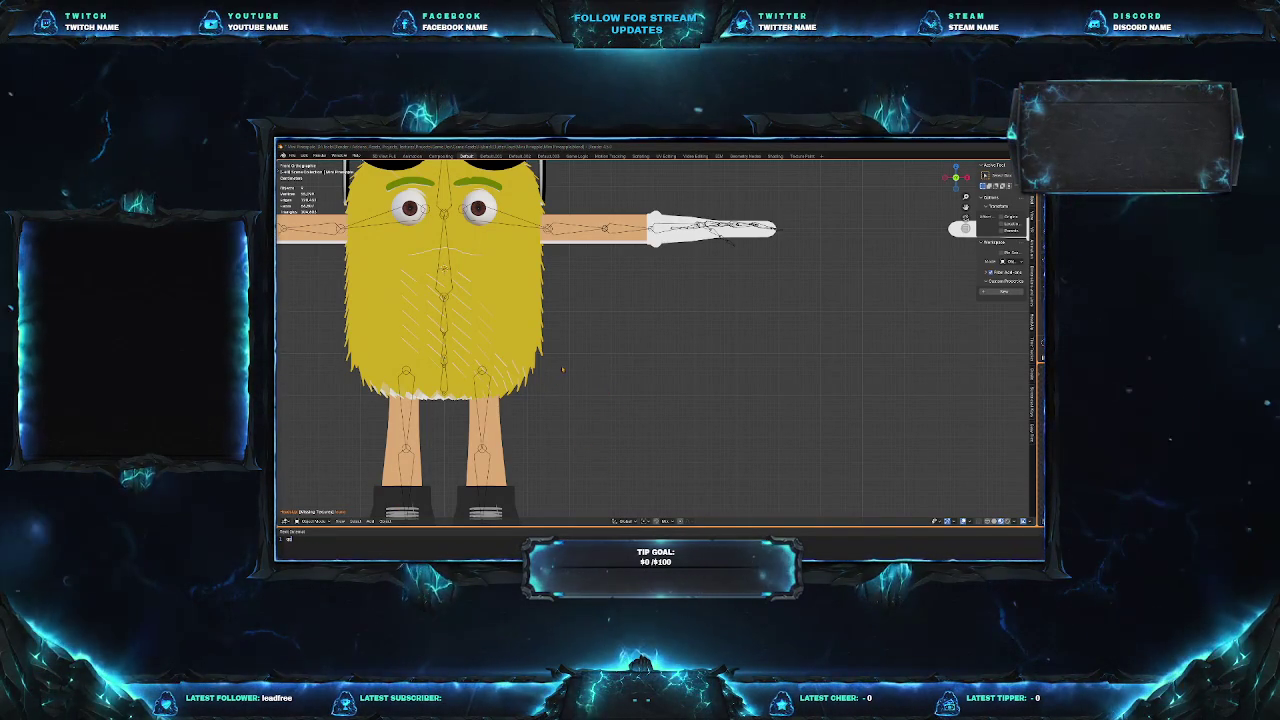
pyautogui.scroll(3, 565, 365)
pyautogui.moveTo(565, 365)
pyautogui.mouseDown(button='middle')
pyautogui.moveTo(507, 312)
pyautogui.moveTo(628, 346)
pyautogui.moveTo(604, 371)
pyautogui.mouseUp(button='middle')
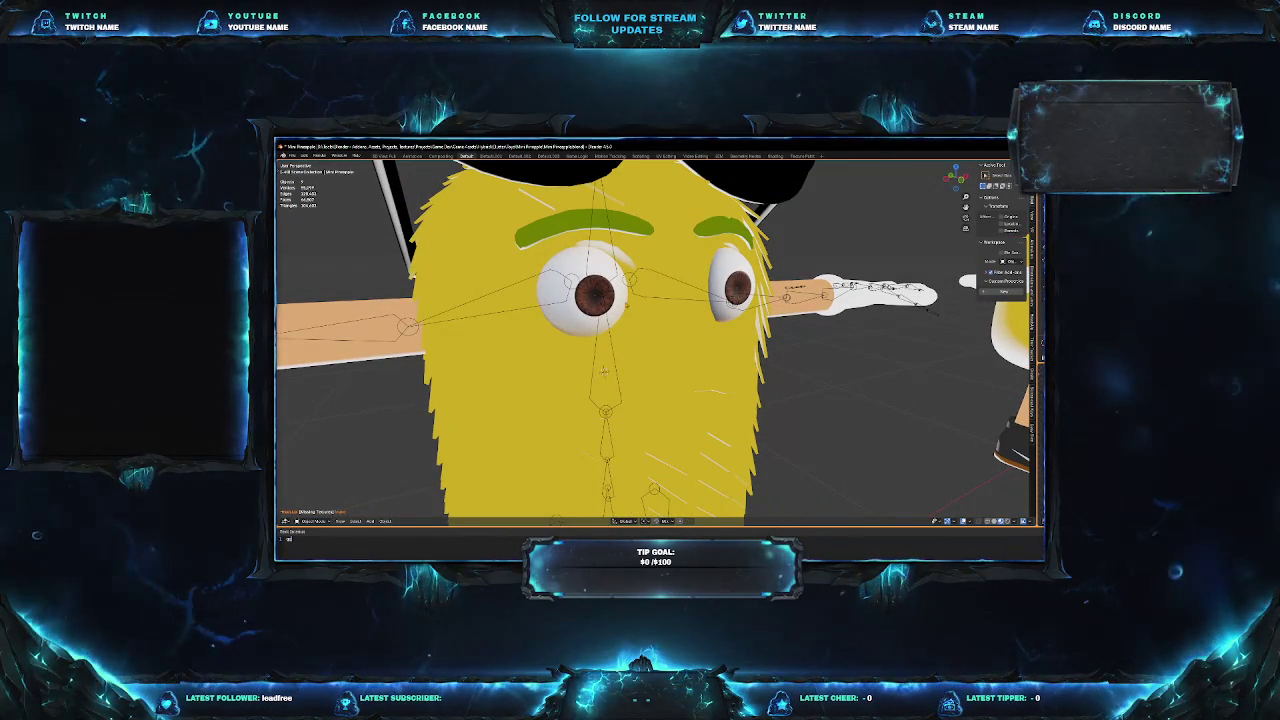
pyautogui.click(604, 371)
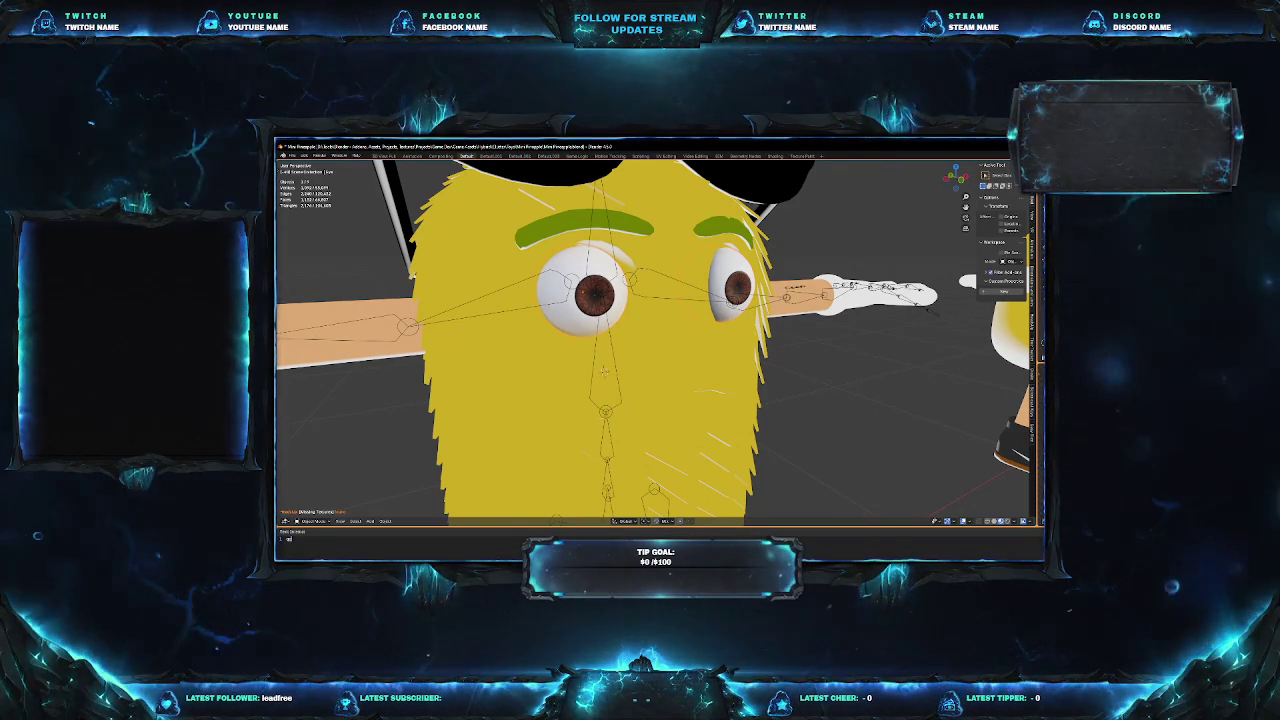
pyautogui.scroll(-5, 604, 370)
pyautogui.moveTo(640, 380); pyautogui.dragTo(640, 305, button='middle')
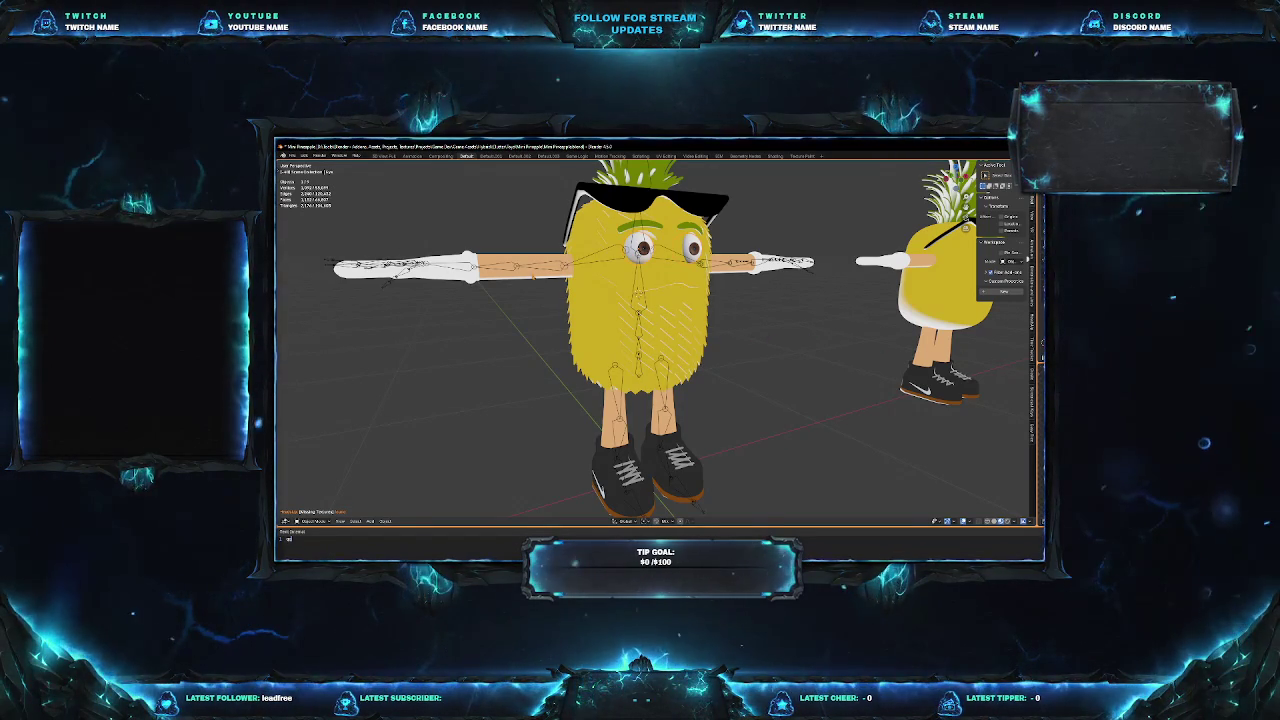
# Select the Mini Pineapple character and bring up the File menu.
pyautogui.click(640, 330)
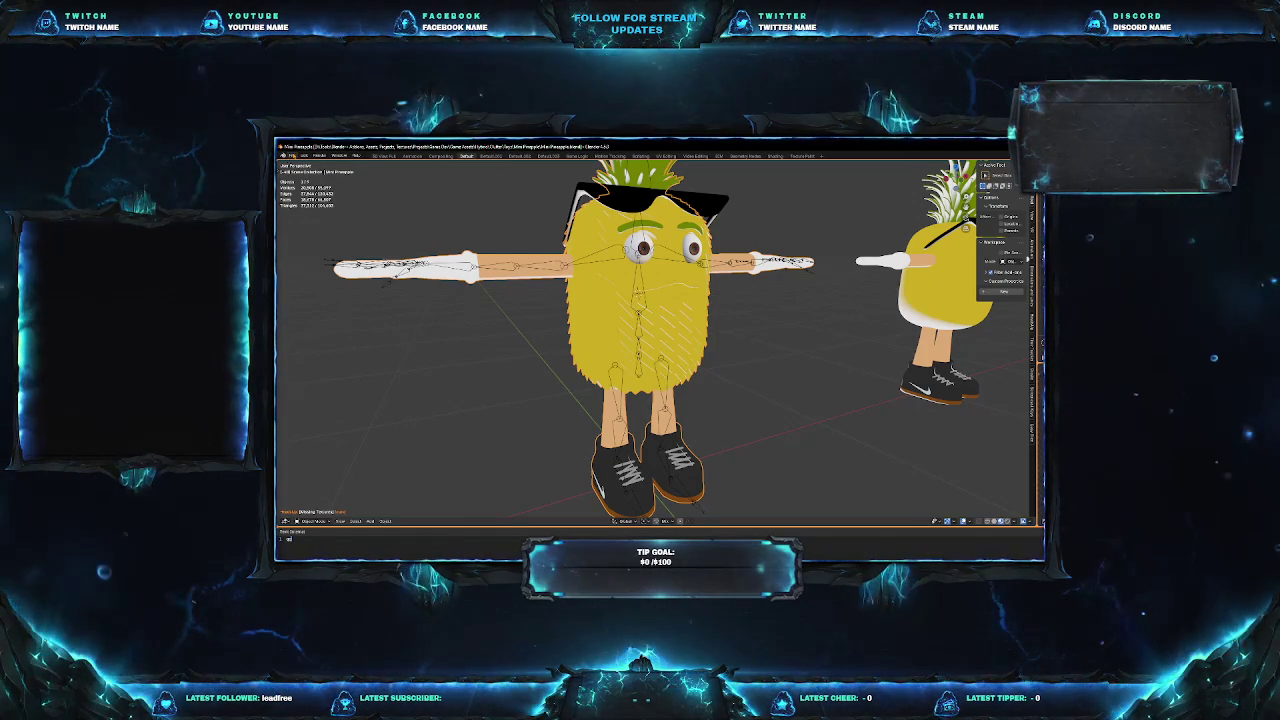
pyautogui.click(291, 155)
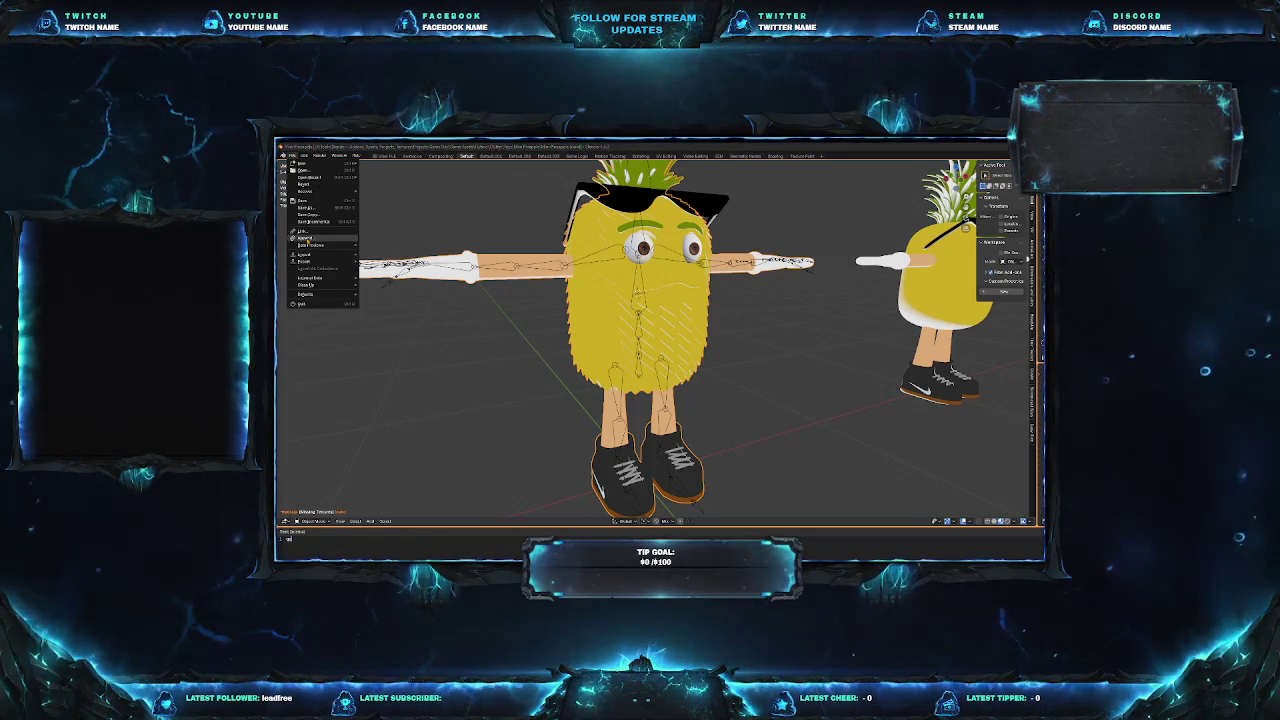
# Start File > Link, jump to the Mini Pineapple folder, then open a neighbouring figurine's folder.
pyautogui.click(305, 232)
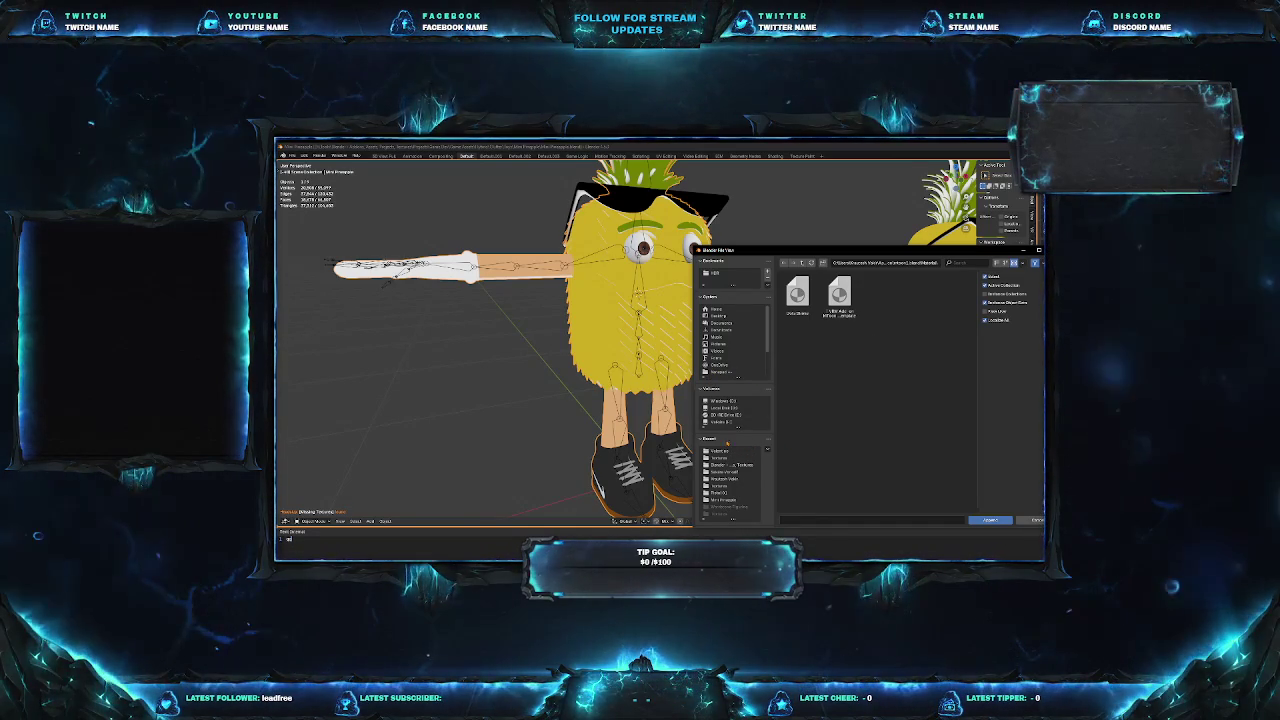
pyautogui.scroll(-3, 712, 486)
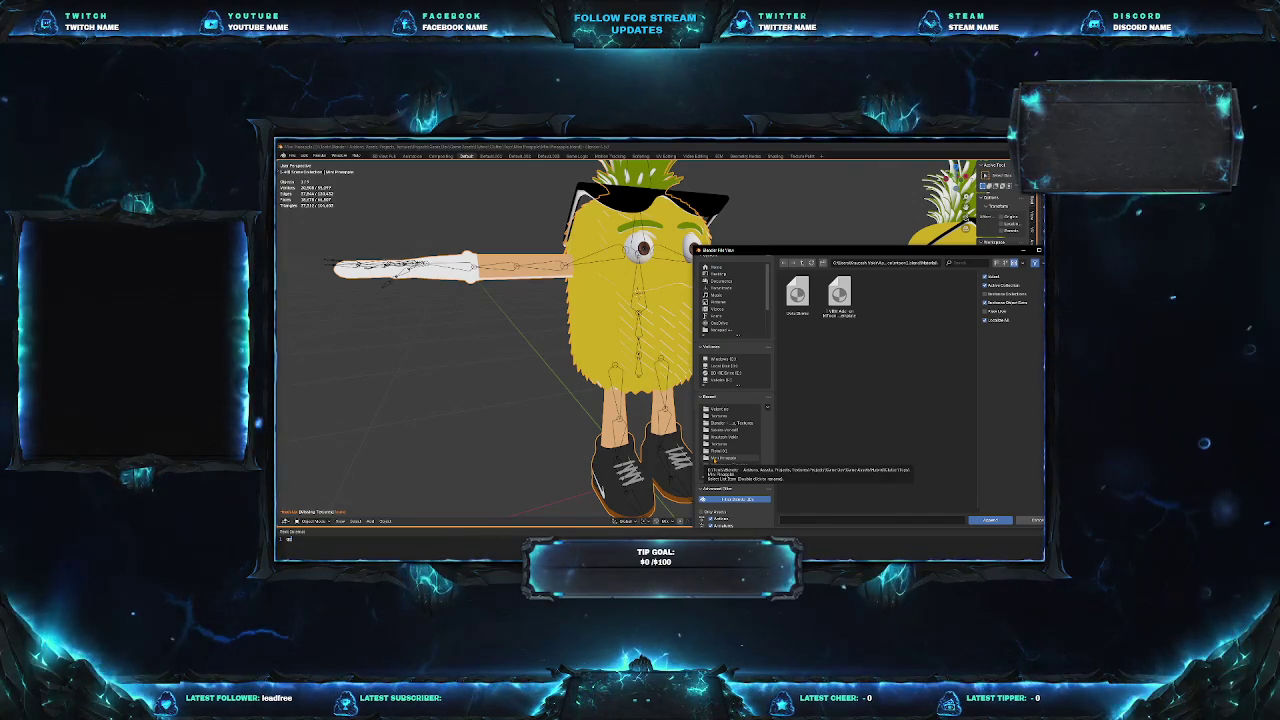
pyautogui.click(718, 458)
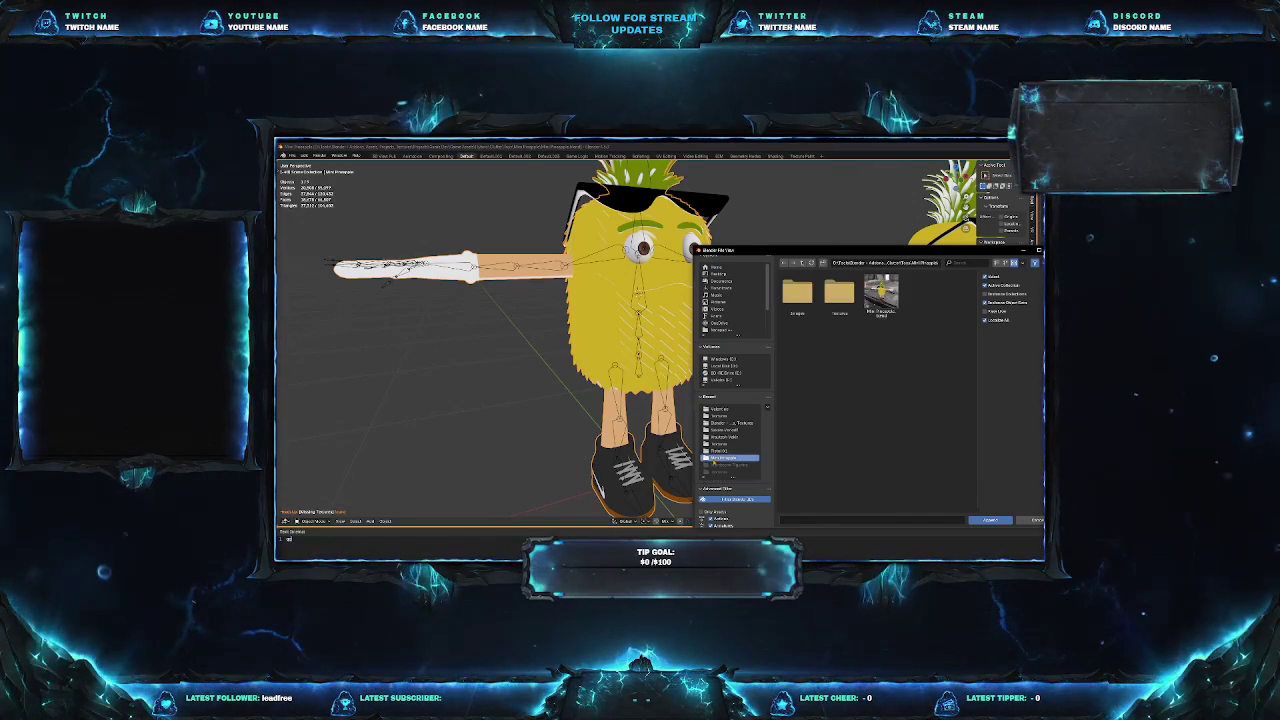
pyautogui.click(802, 262)
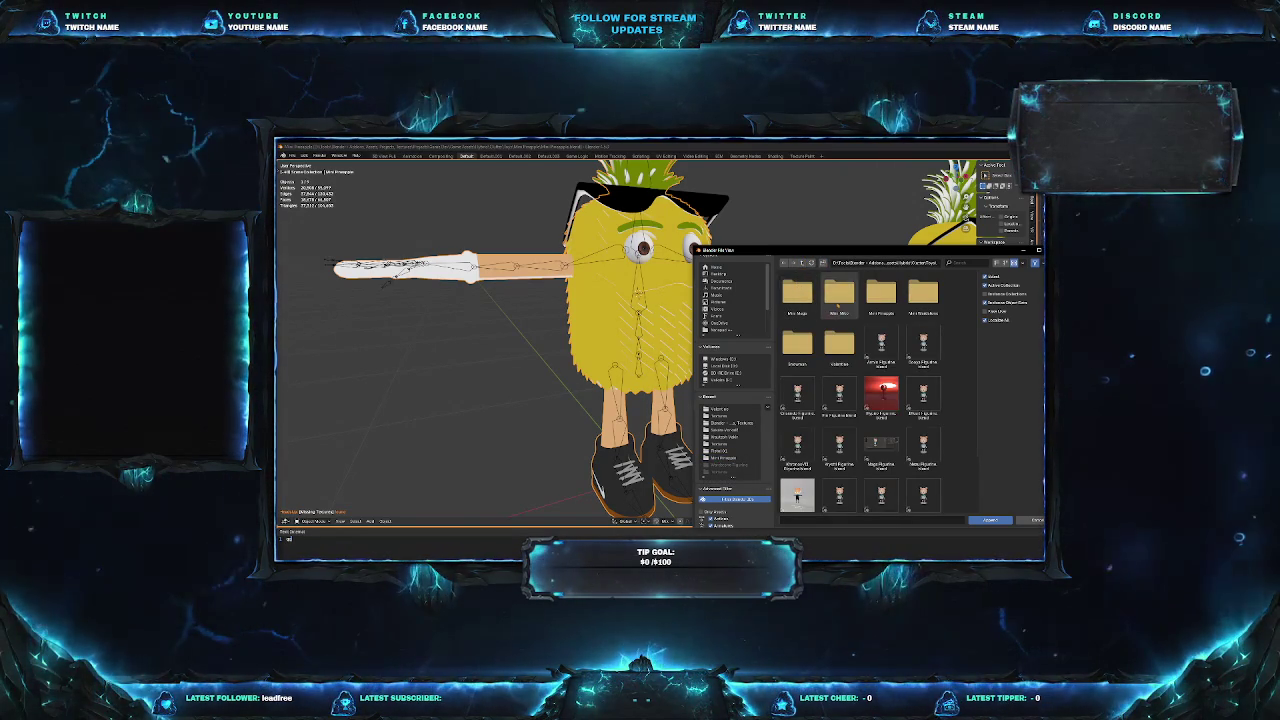
pyautogui.doubleClick(839, 295)
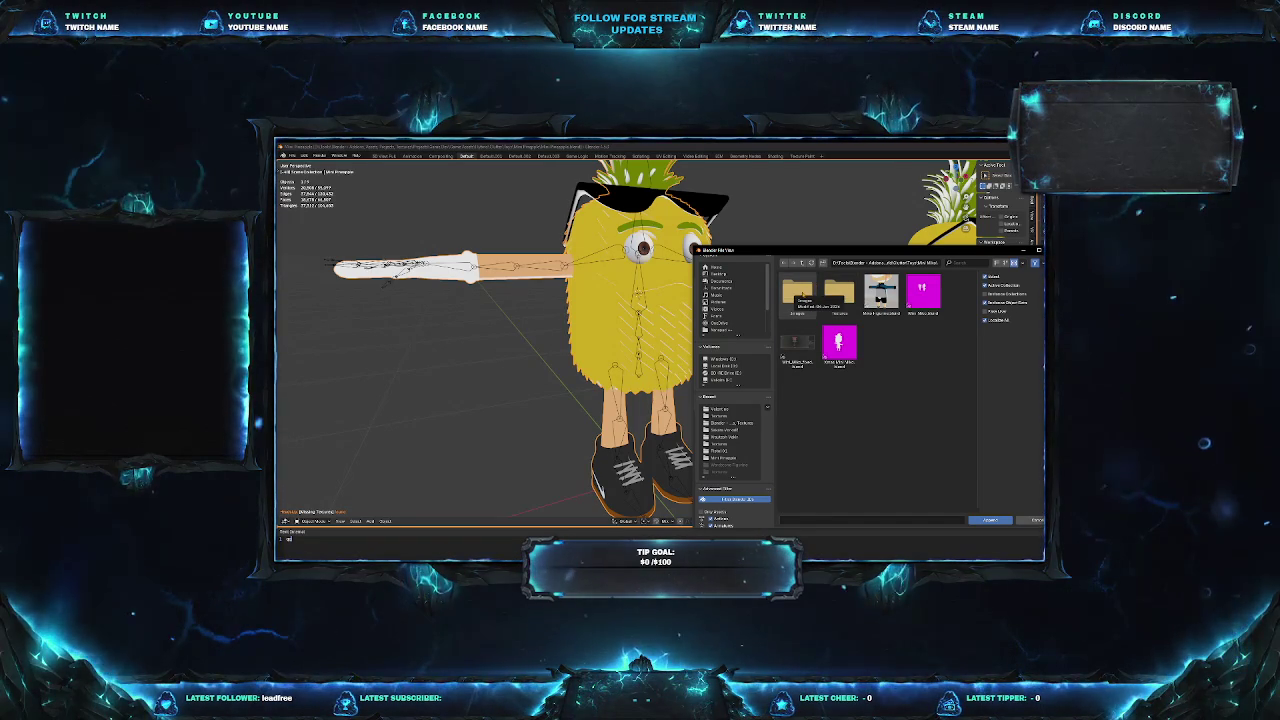
# Peek into Scripts and Textures, reach the Art/Books/Clothes asset folder, then cancel without linking.
pyautogui.doubleClick(796, 292)
pyautogui.press('BackSpace')
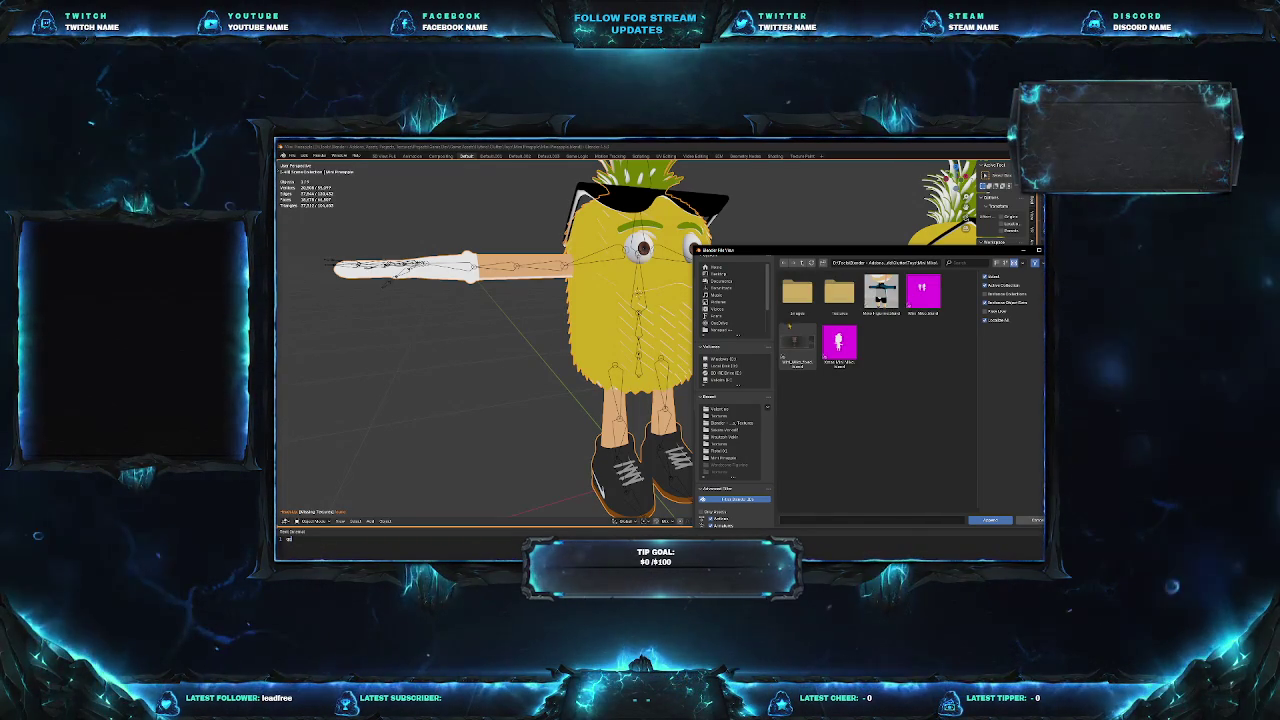
pyautogui.doubleClick(840, 298)
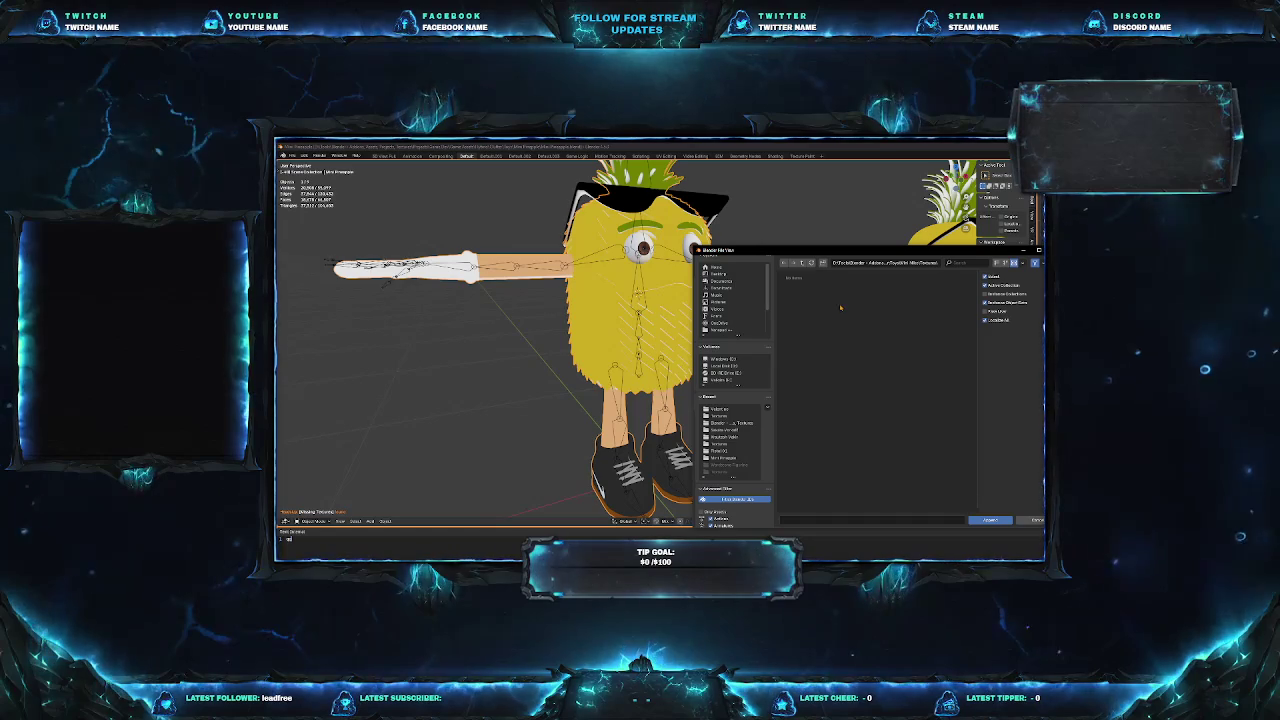
pyautogui.press('BackSpace')
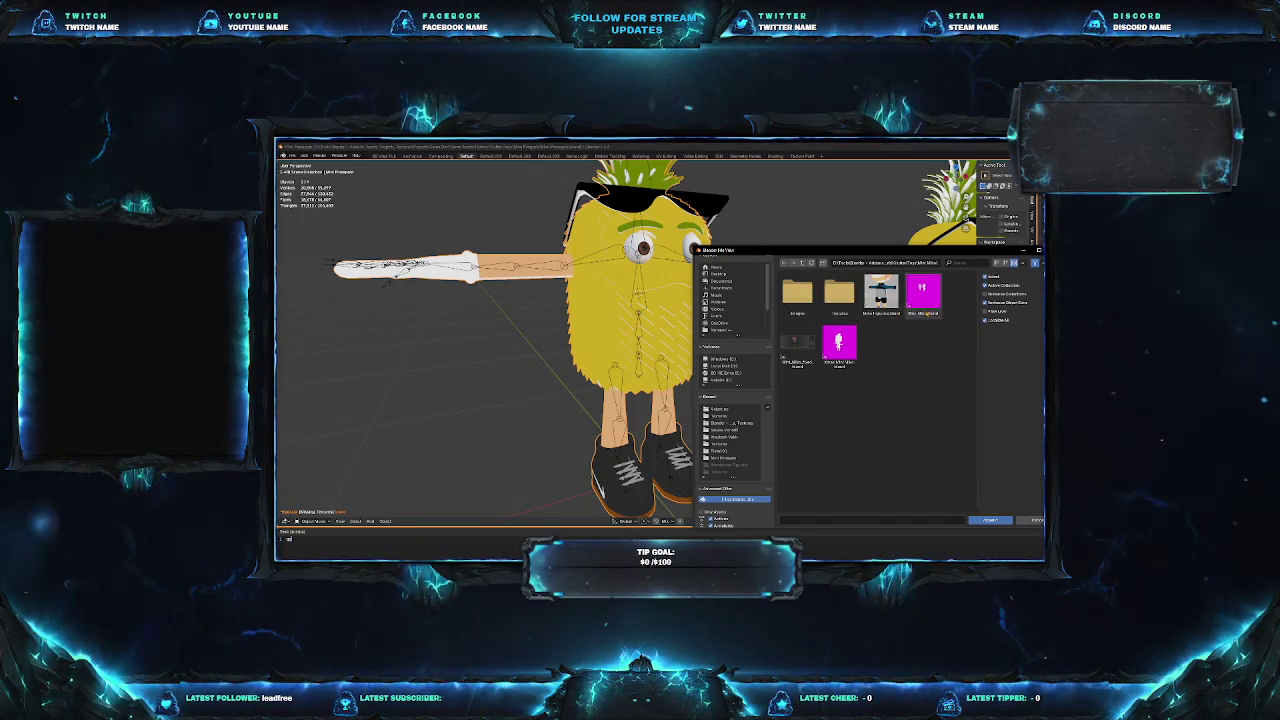
pyautogui.press('BackSpace')
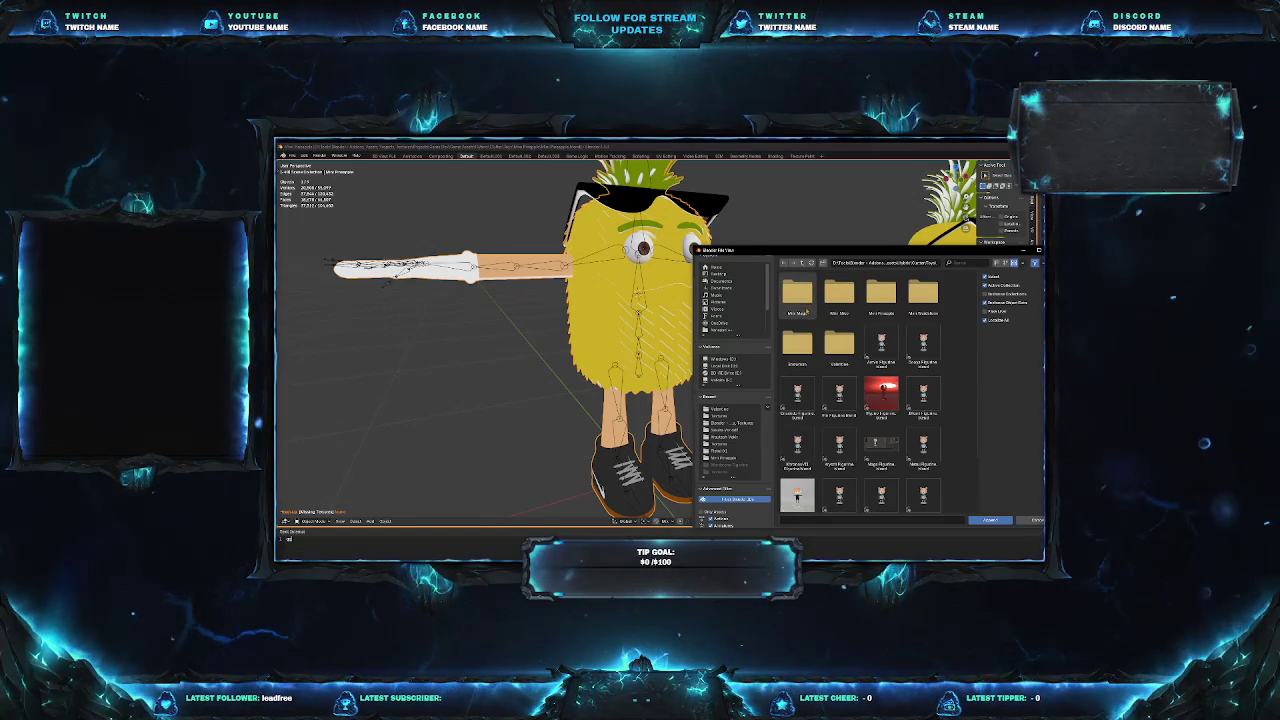
pyautogui.scroll(-3, 799, 327)
pyautogui.scroll(3, 815, 355)
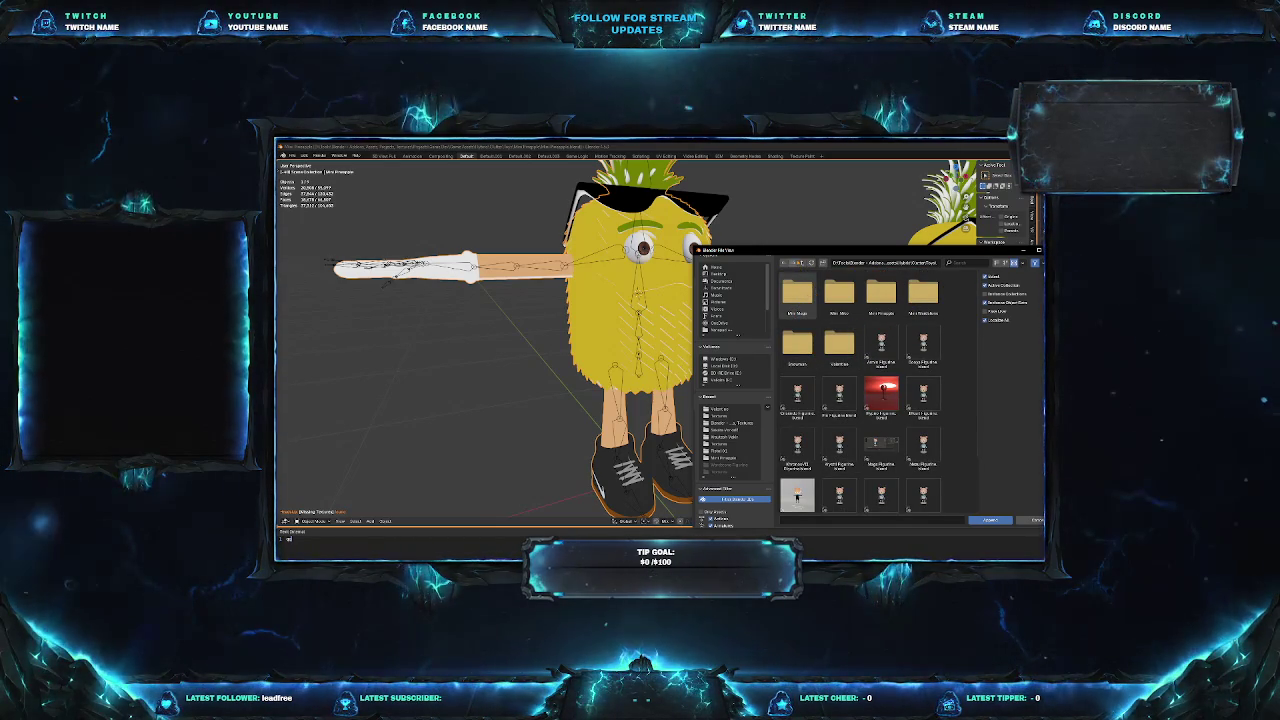
pyautogui.click(801, 262)
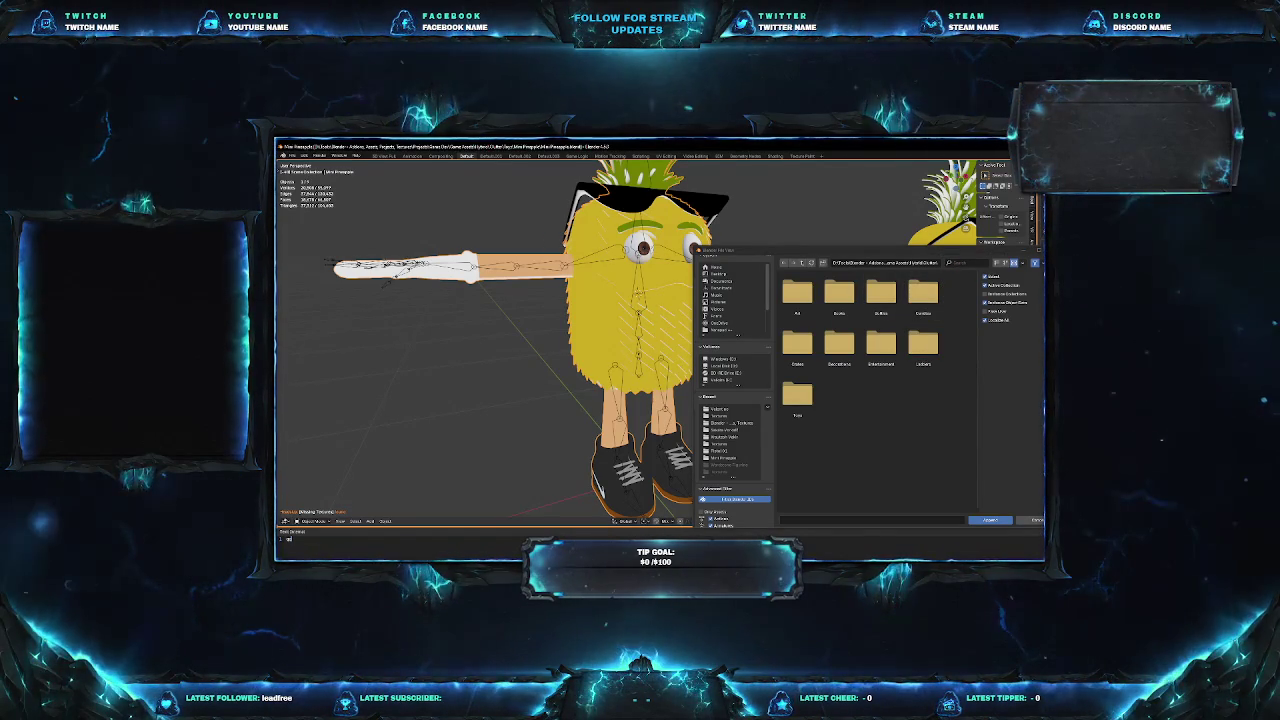
pyautogui.press('Escape')
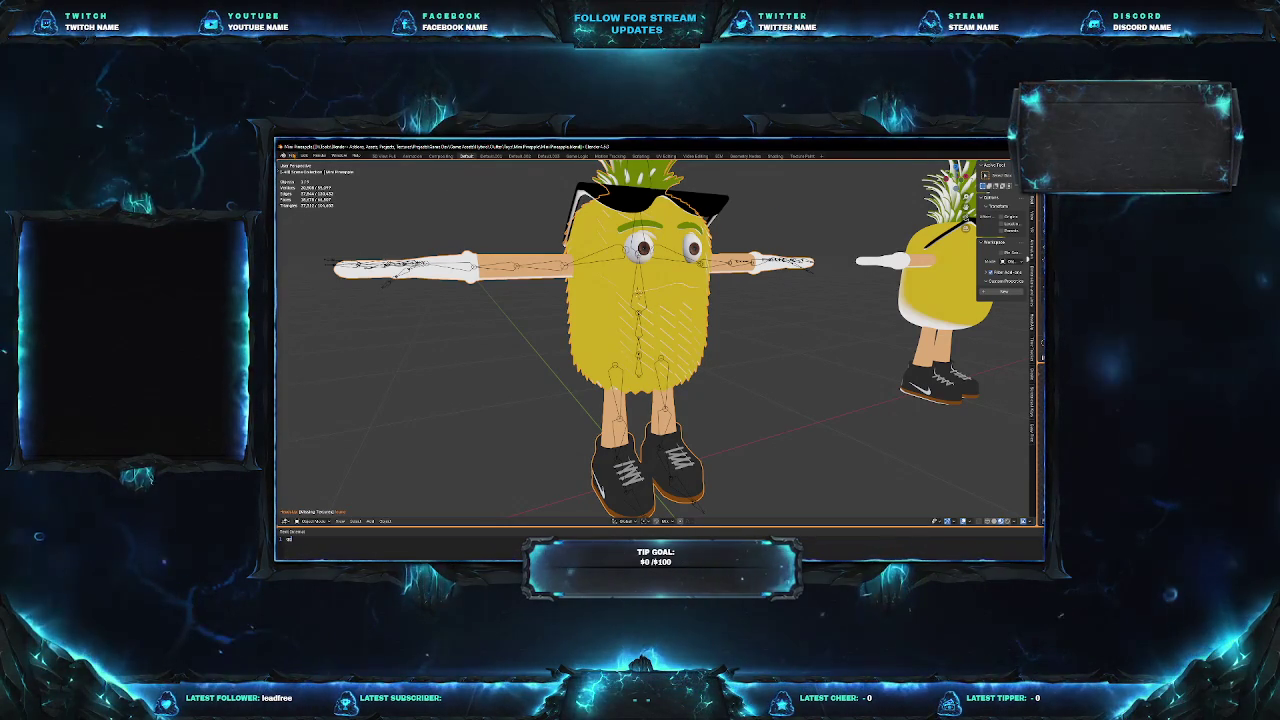
# Save the pineapple character file with File > Save, then reopen the File menu.
pyautogui.click(291, 155)
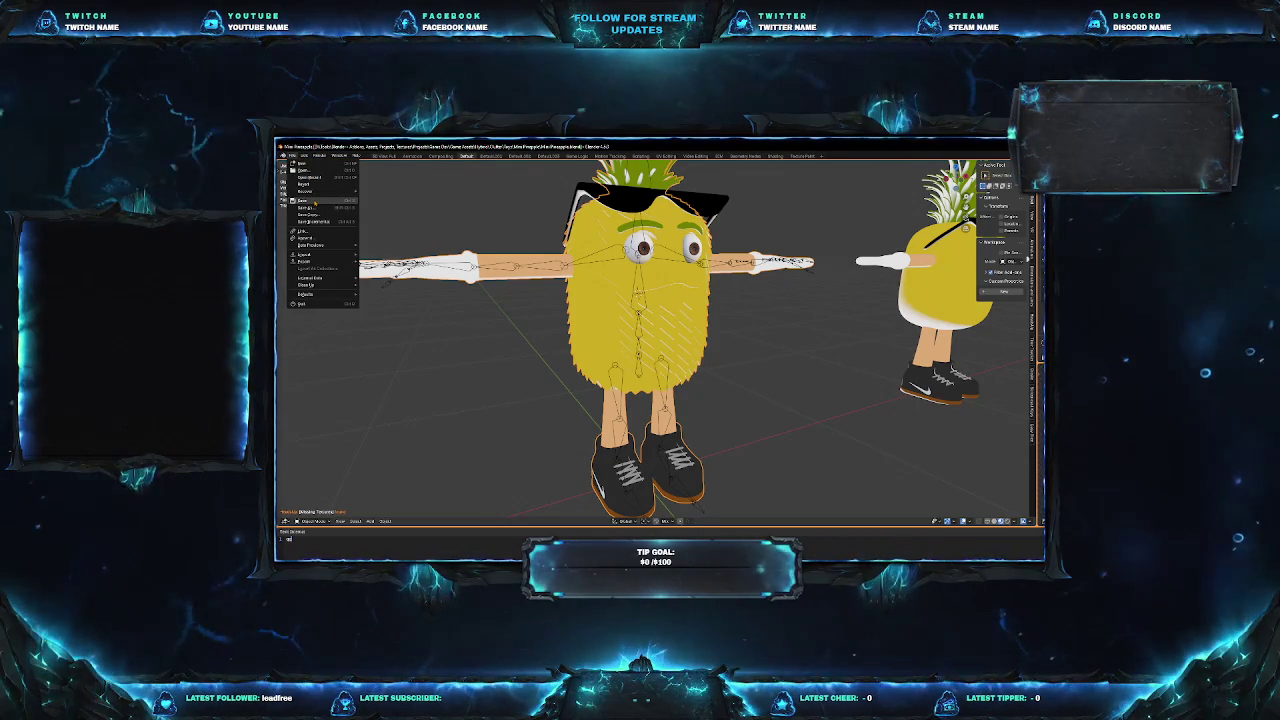
pyautogui.click(313, 200)
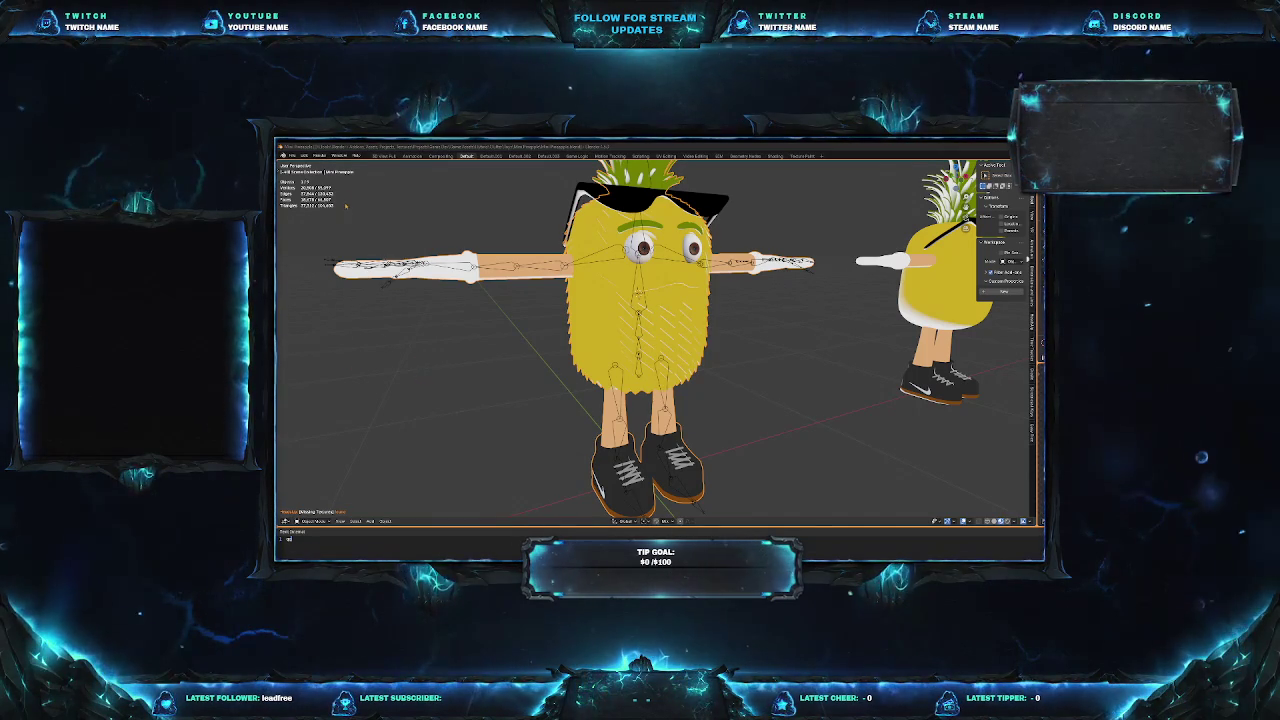
pyautogui.click(291, 155)
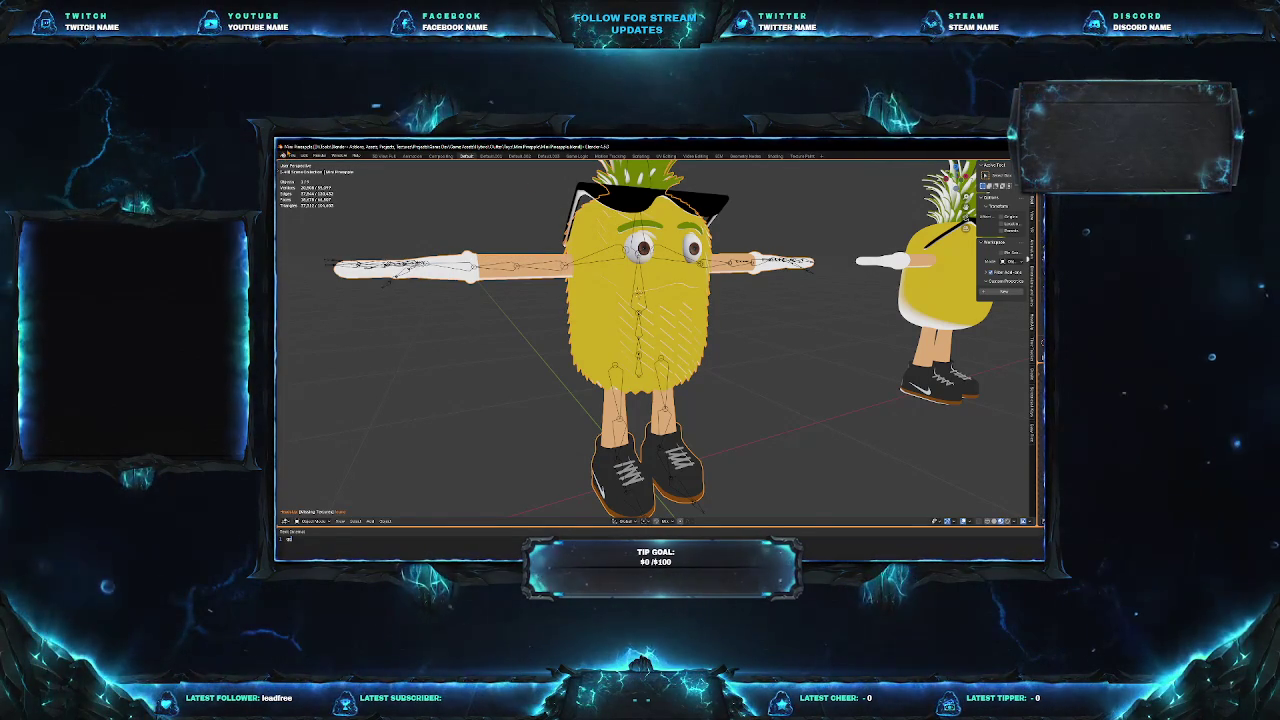
pyautogui.click(292, 156)
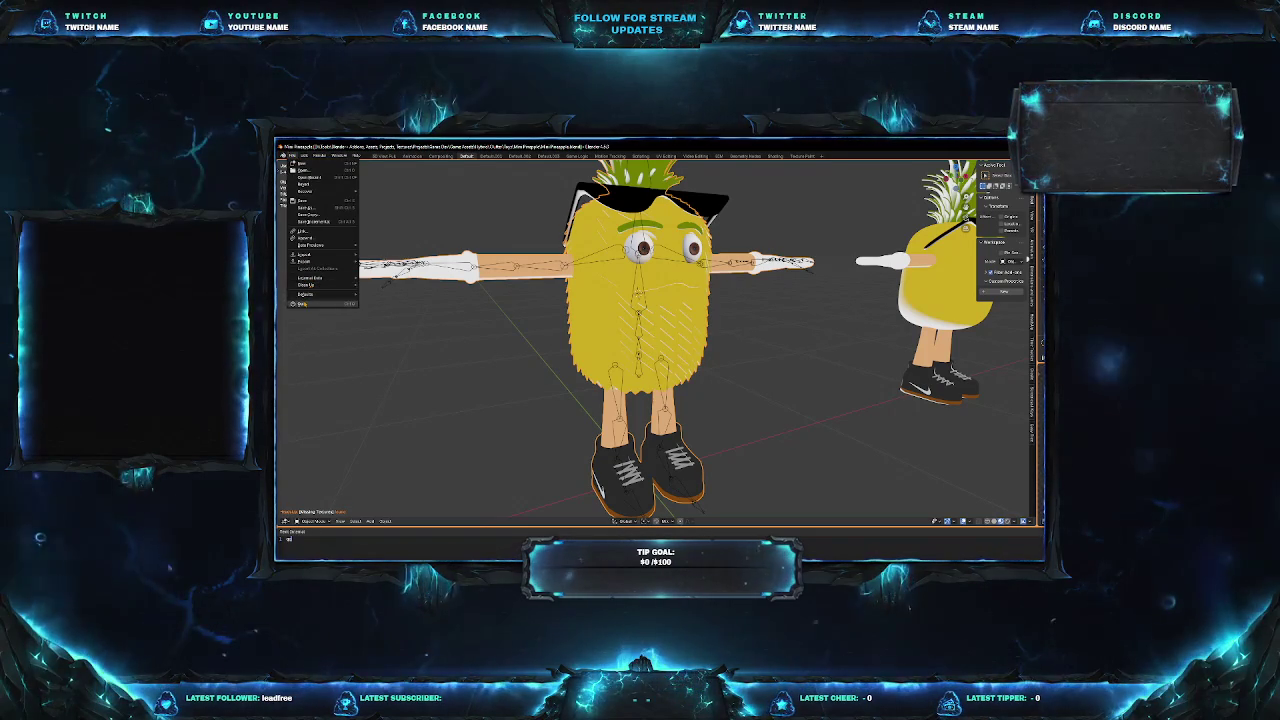
# Close the File menu and load the recent jail-cell file with the caged girl.
pyautogui.press('Escape')
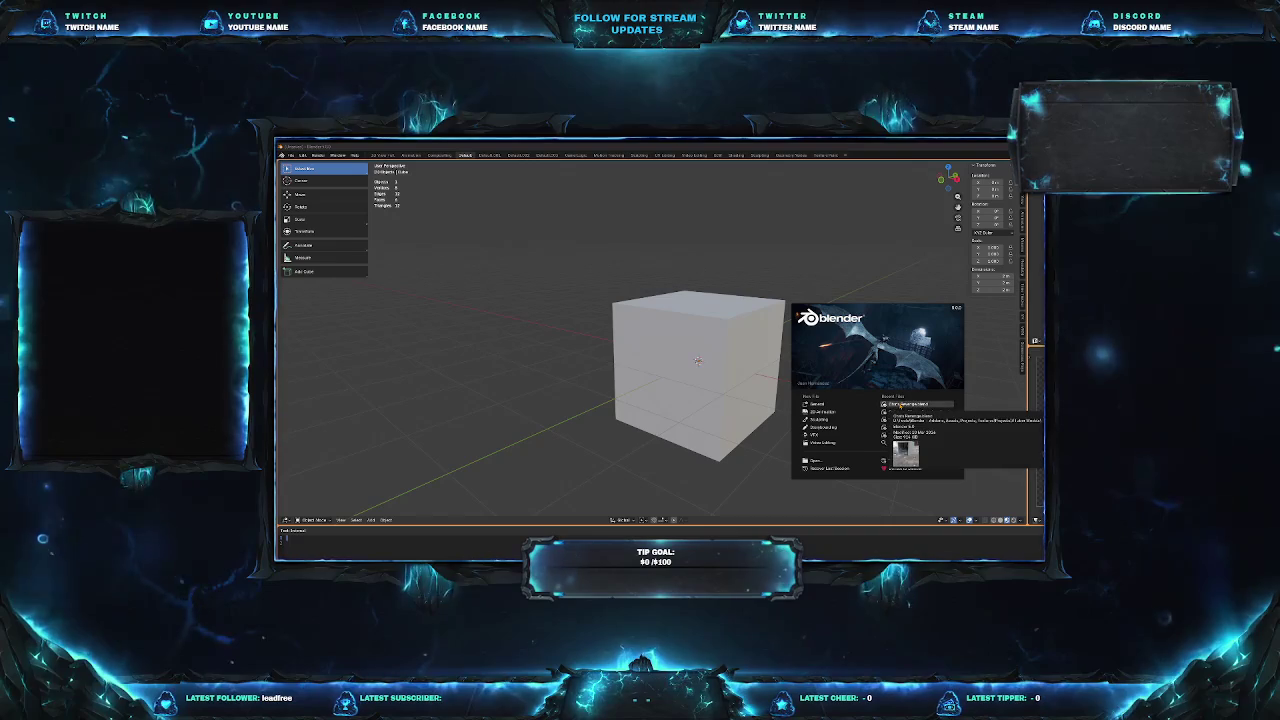
pyautogui.click(900, 404)
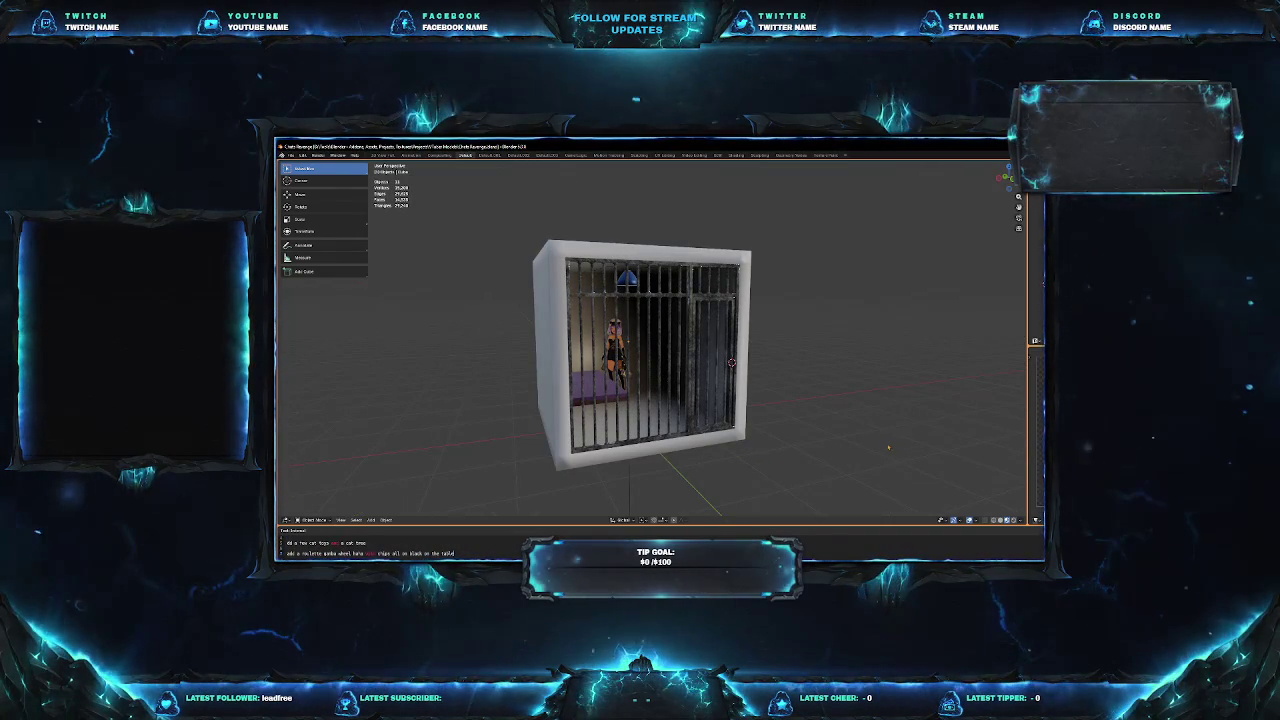
# Zoom out from inside the jail cell and orbit to inspect the cage bars.
pyautogui.moveTo(700, 400); pyautogui.dragTo(640, 400, button='middle')
pyautogui.moveTo(741, 365); pyautogui.dragTo(740, 364, button='middle')
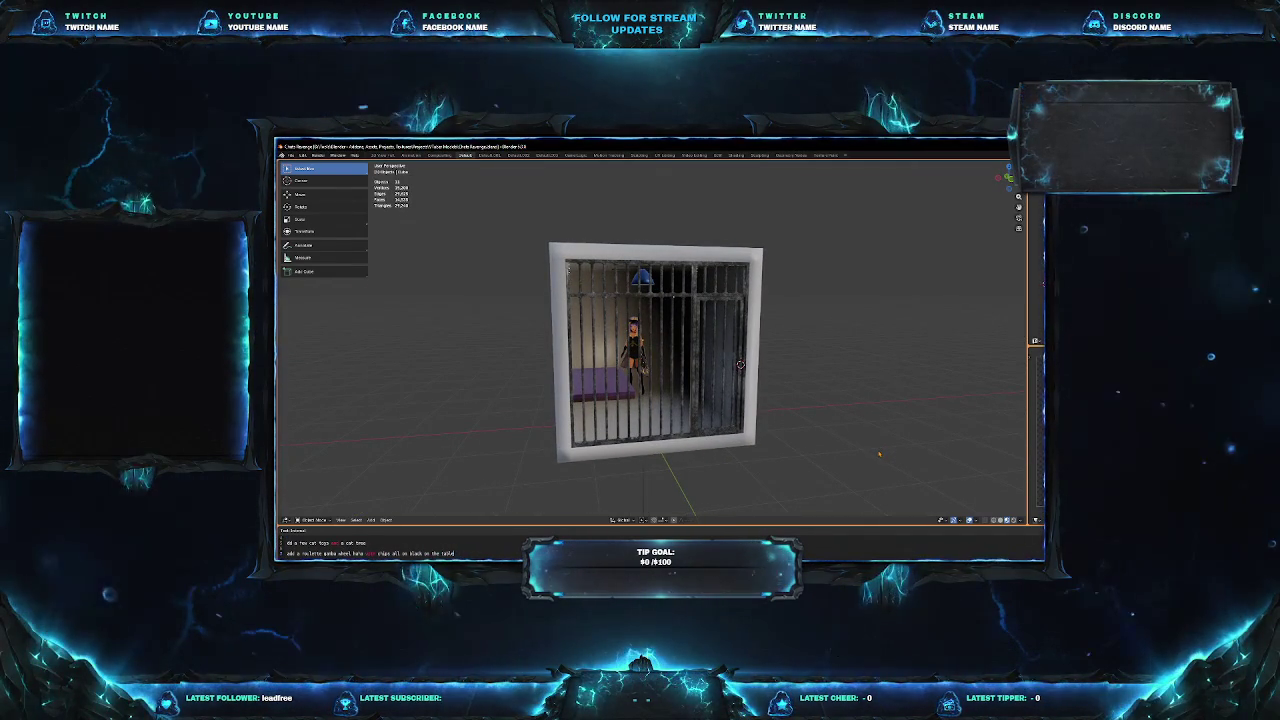
pyautogui.scroll(2, 880, 455)
pyautogui.scroll(1, 880, 455)
pyautogui.scroll(1, 880, 455)
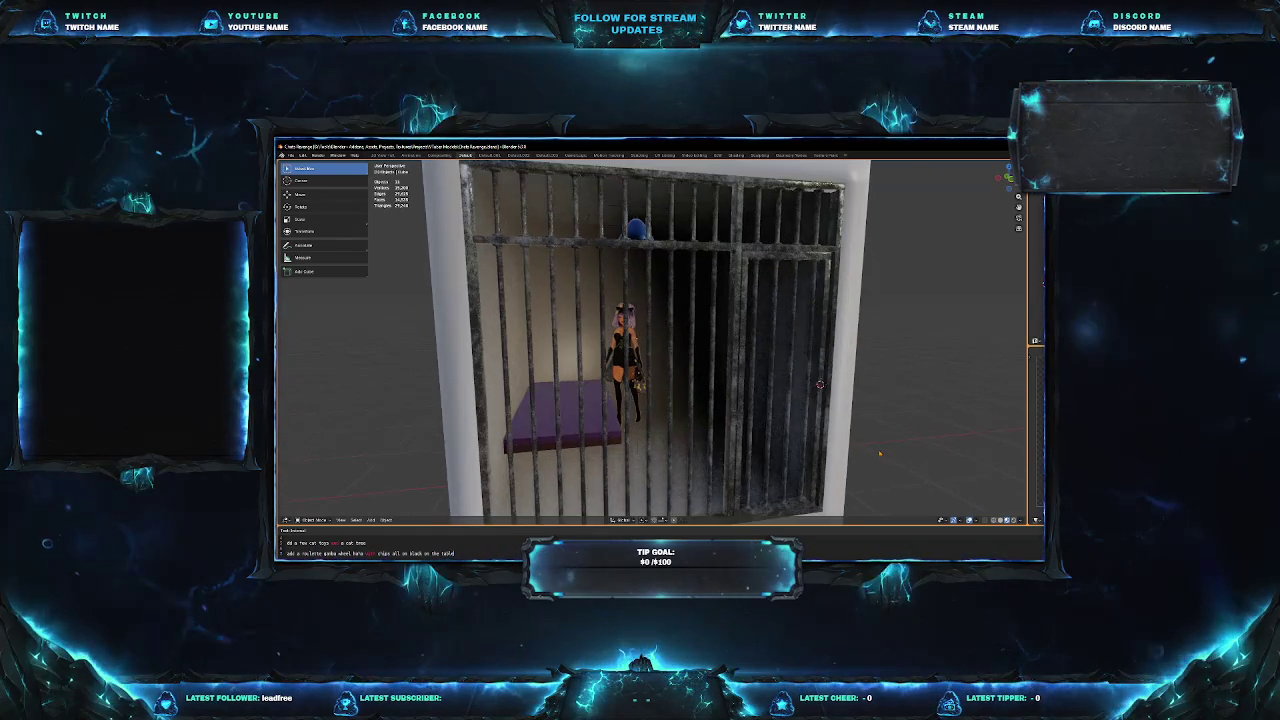
pyautogui.scroll(2, 880, 455)
pyautogui.moveTo(847, 391); pyautogui.dragTo(907, 416, button='middle')
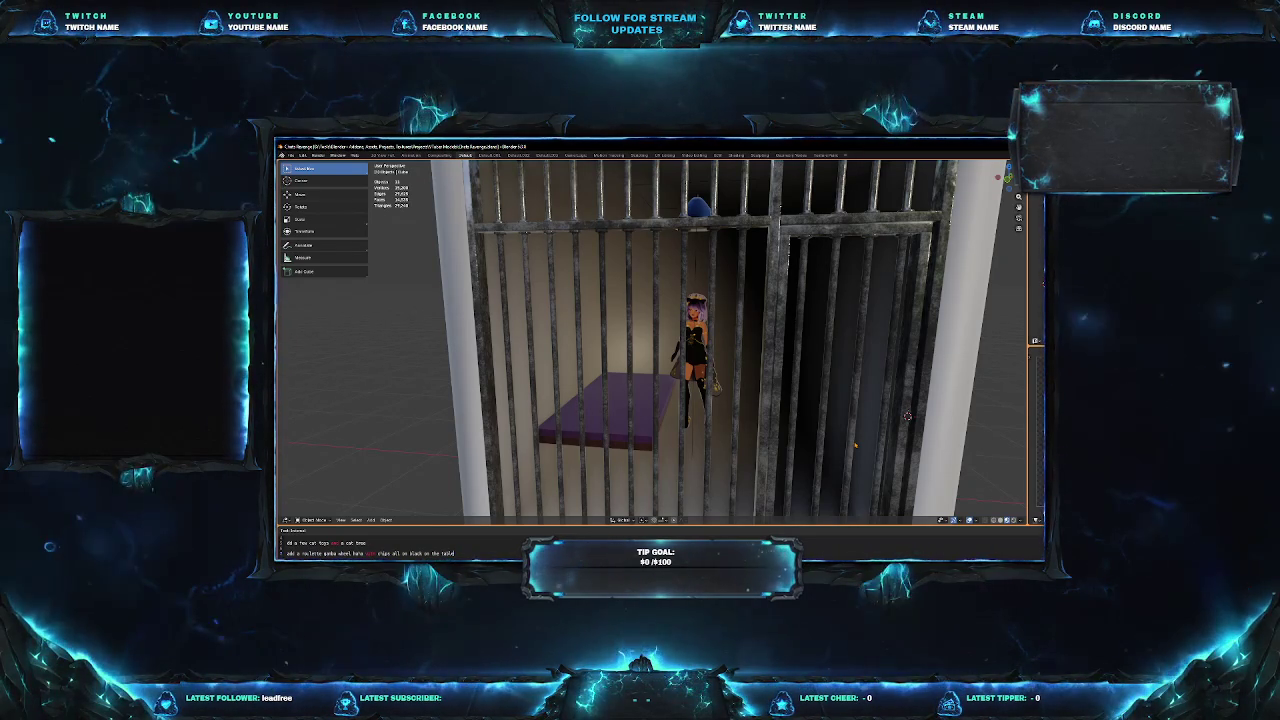
pyautogui.scroll(-3, 907, 415)
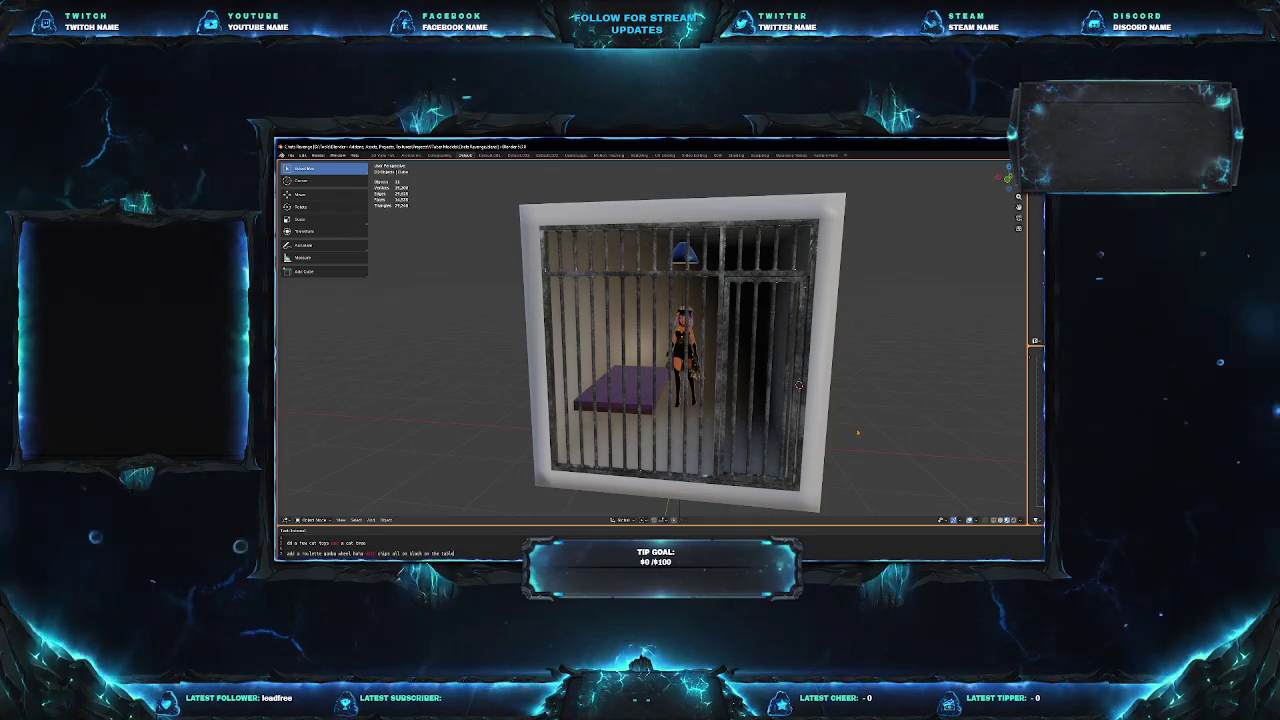
# Pull back to frame the whole cage in front view and turn on rendered shading.
pyautogui.moveTo(799, 384); pyautogui.dragTo(830, 242, button='middle')
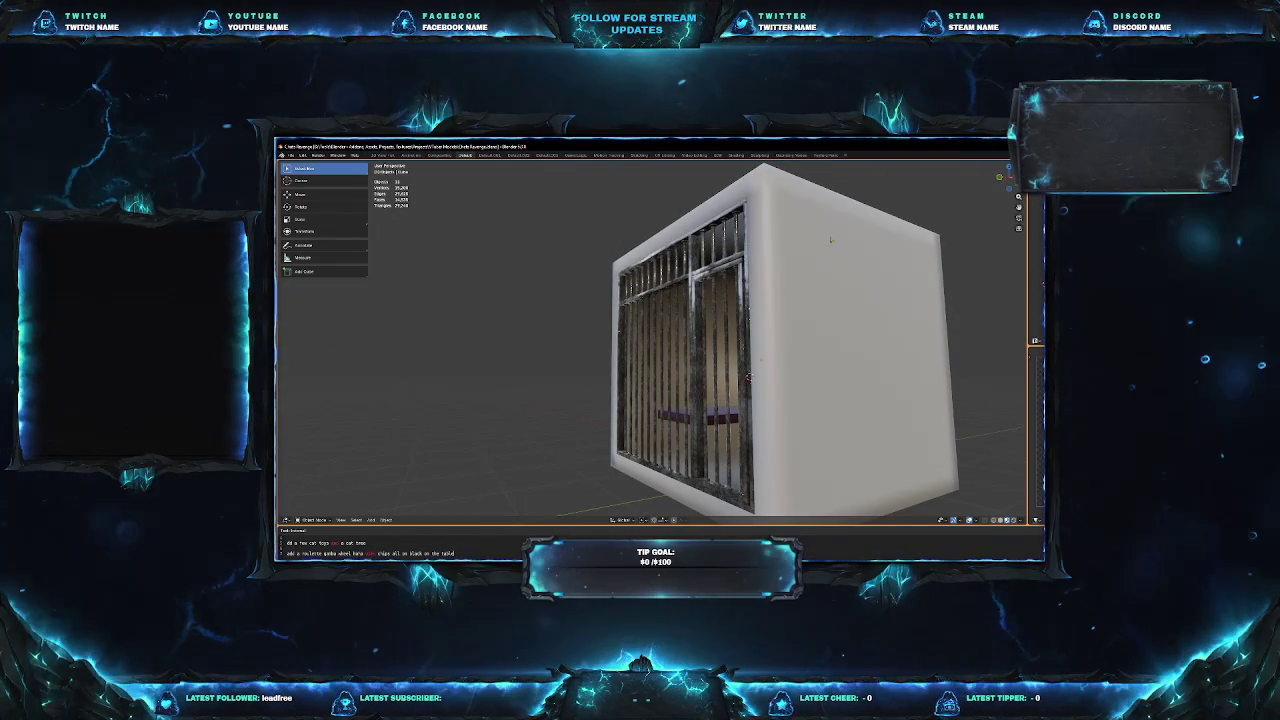
pyautogui.moveTo(830, 242); pyautogui.dragTo(700, 300, button='middle')
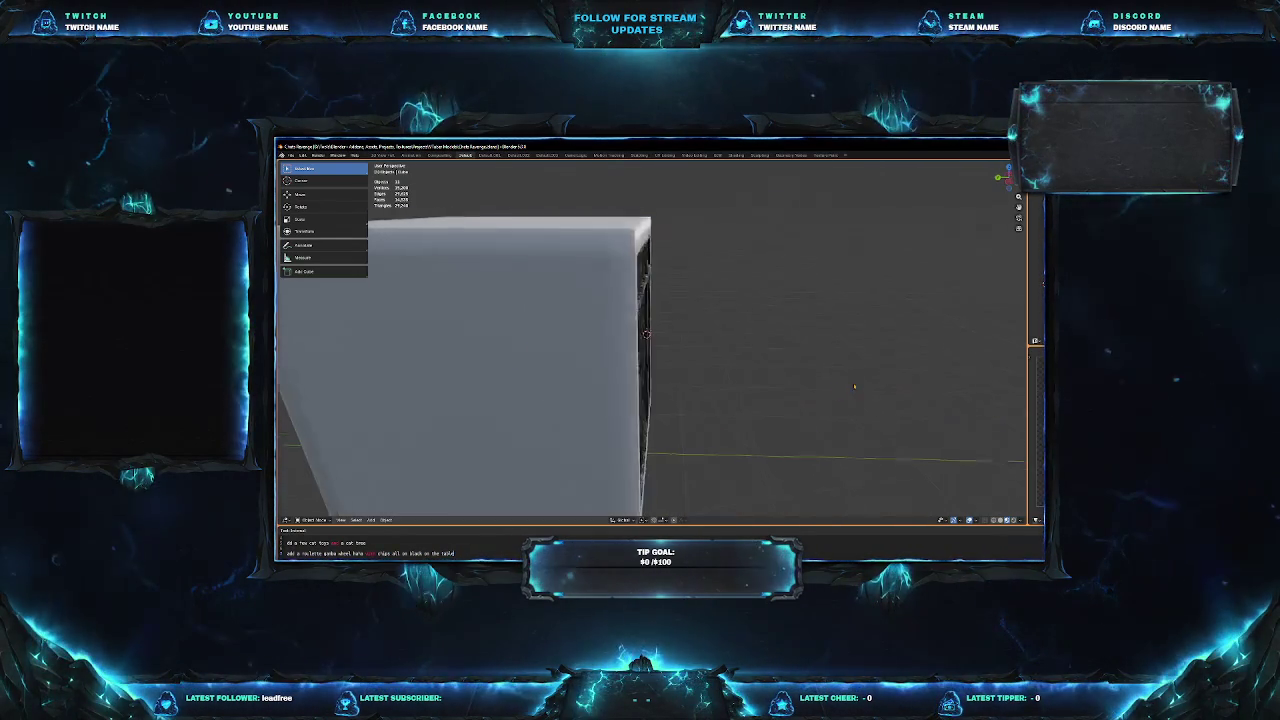
pyautogui.scroll(-5, 615, 346)
pyautogui.moveTo(615, 346)
pyautogui.mouseDown(button='middle')
pyautogui.moveTo(618, 388)
pyautogui.moveTo(885, 407)
pyautogui.moveTo(1007, 441)
pyautogui.mouseUp(button='middle')
pyautogui.scroll(5, 885, 407)
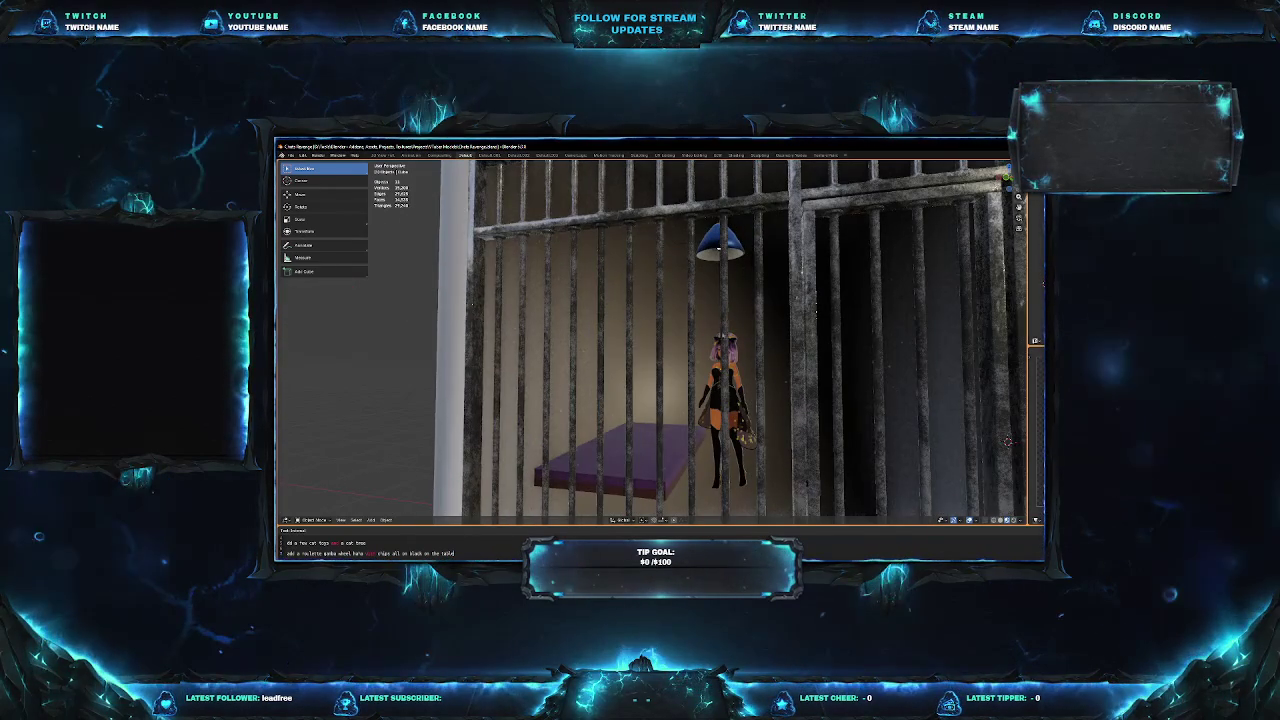
pyautogui.scroll(-5, 1007, 441)
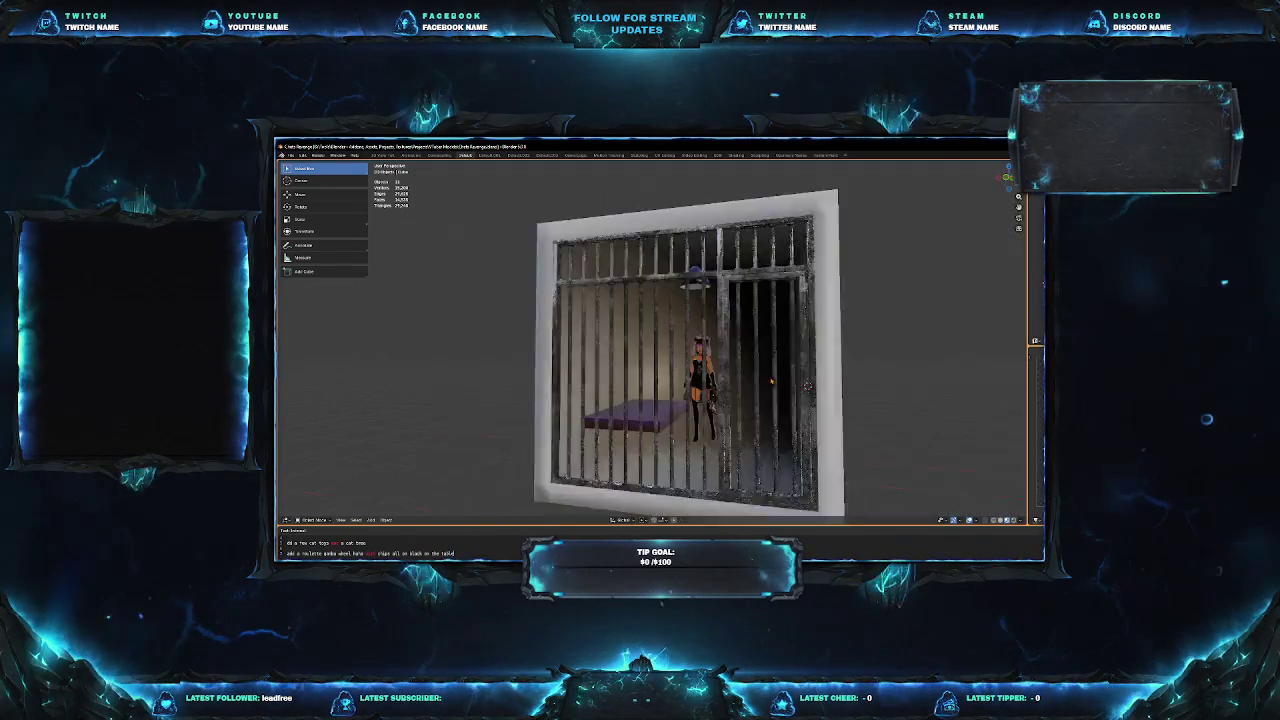
pyautogui.moveTo(1007, 441); pyautogui.dragTo(779, 378, button='middle')
pyautogui.press('KP_1')
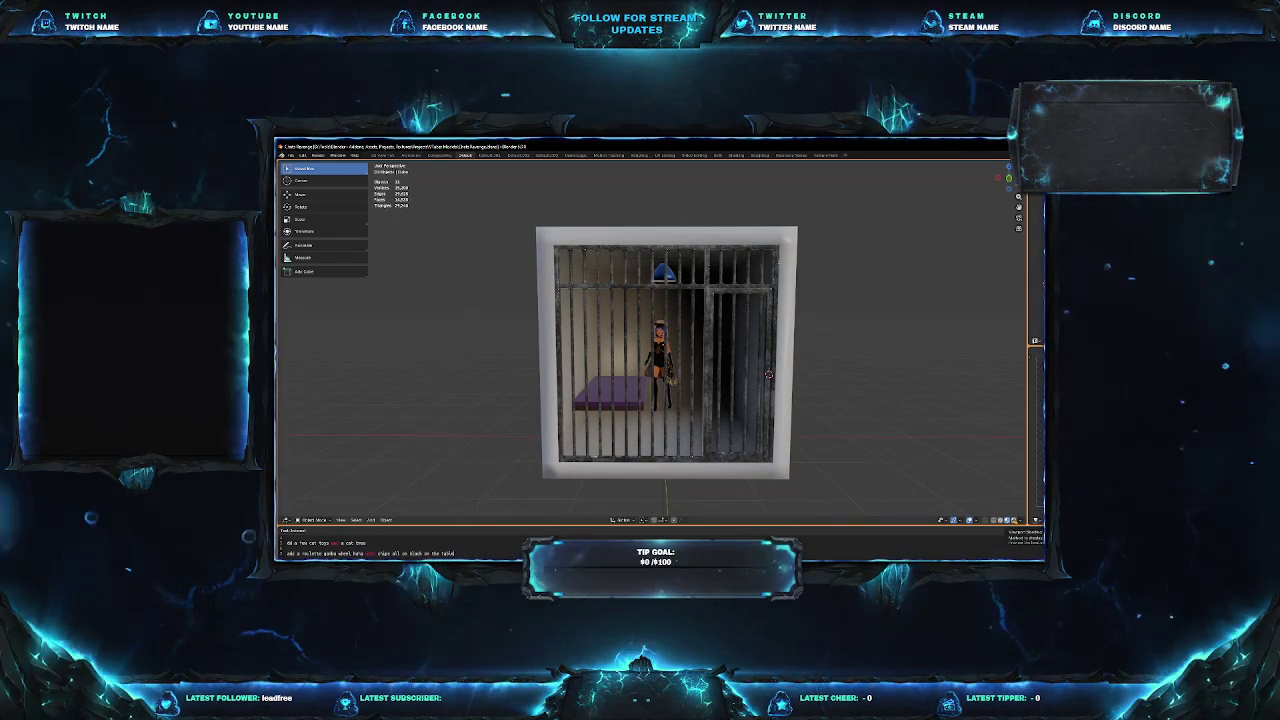
pyautogui.click(1008, 520)
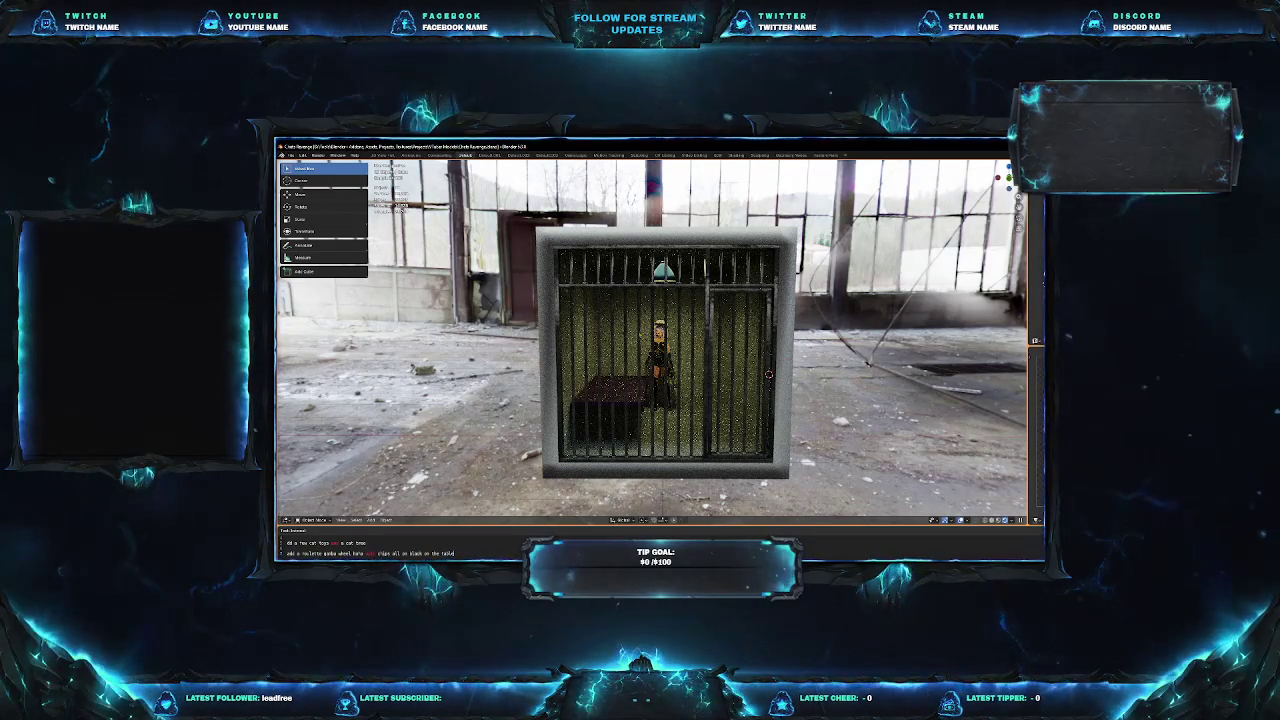
# Orbit and zoom around the rendered cage in its warehouse backdrop, lowering the system volume.
pyautogui.moveTo(768, 374); pyautogui.dragTo(900, 405, button='middle')
pyautogui.scroll(5, 910, 410)
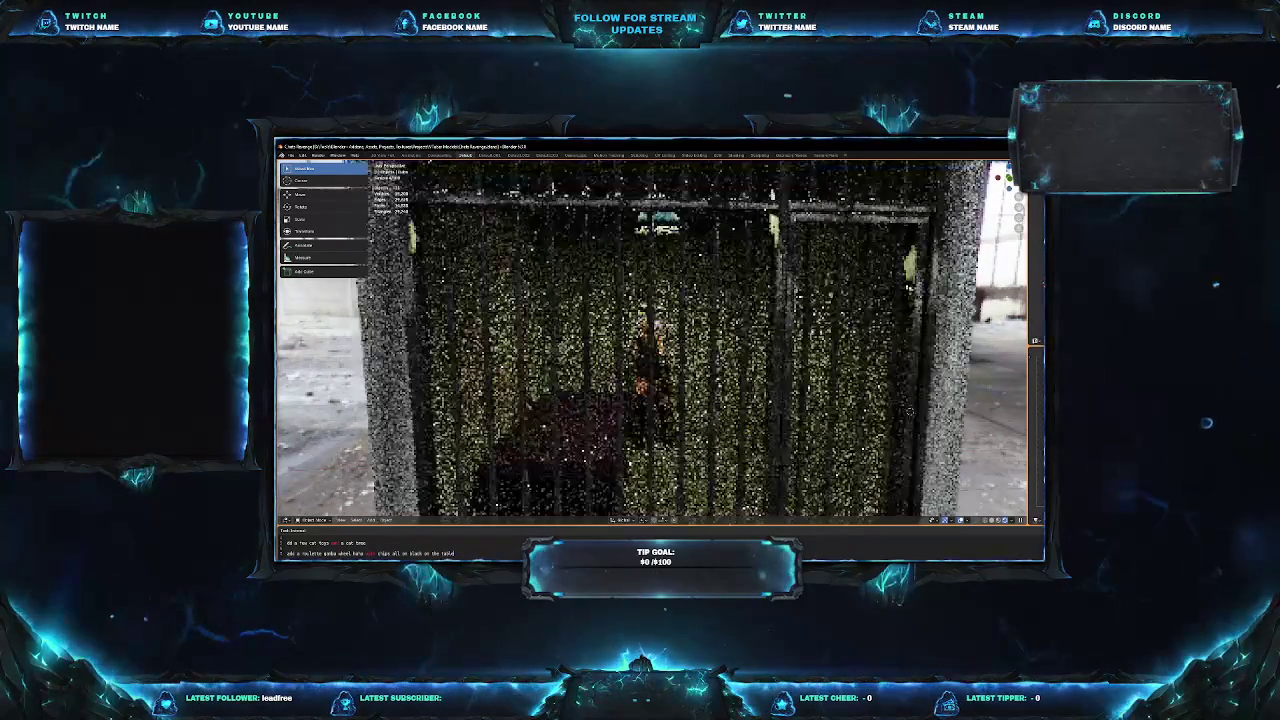
pyautogui.scroll(-5, 910, 410)
pyautogui.scroll(5, 975, 432)
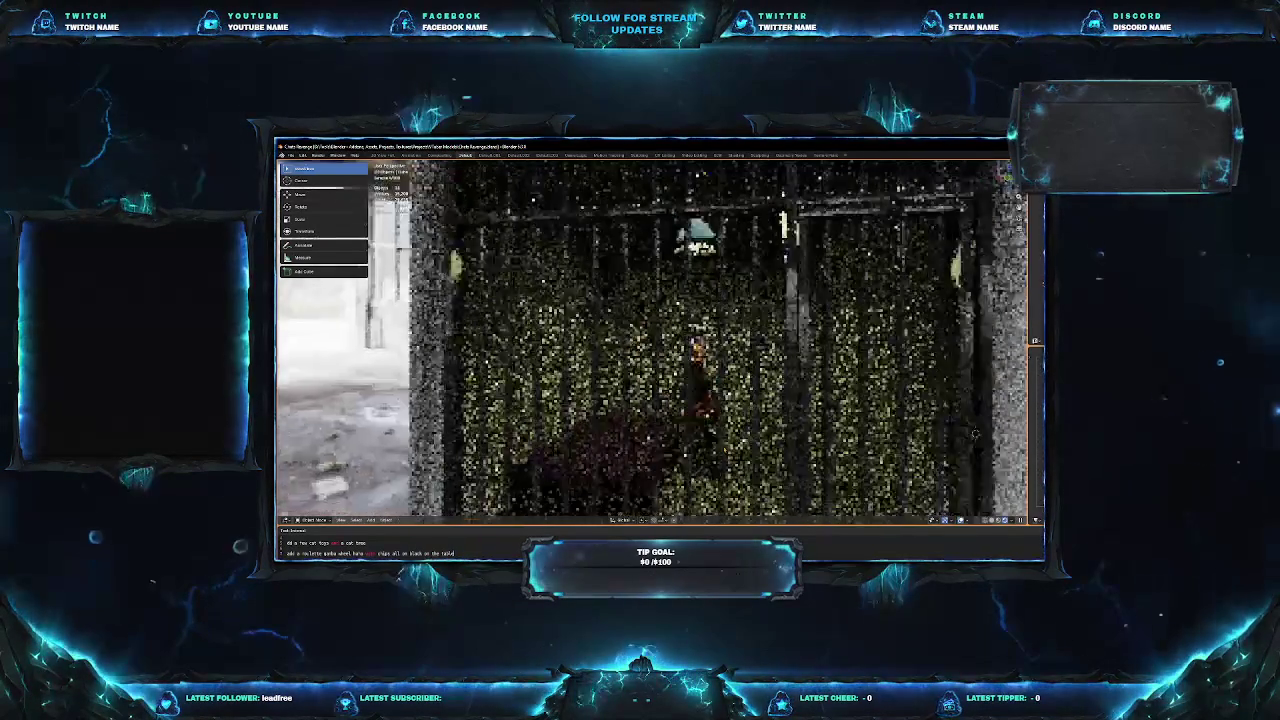
pyautogui.scroll(2, 975, 432)
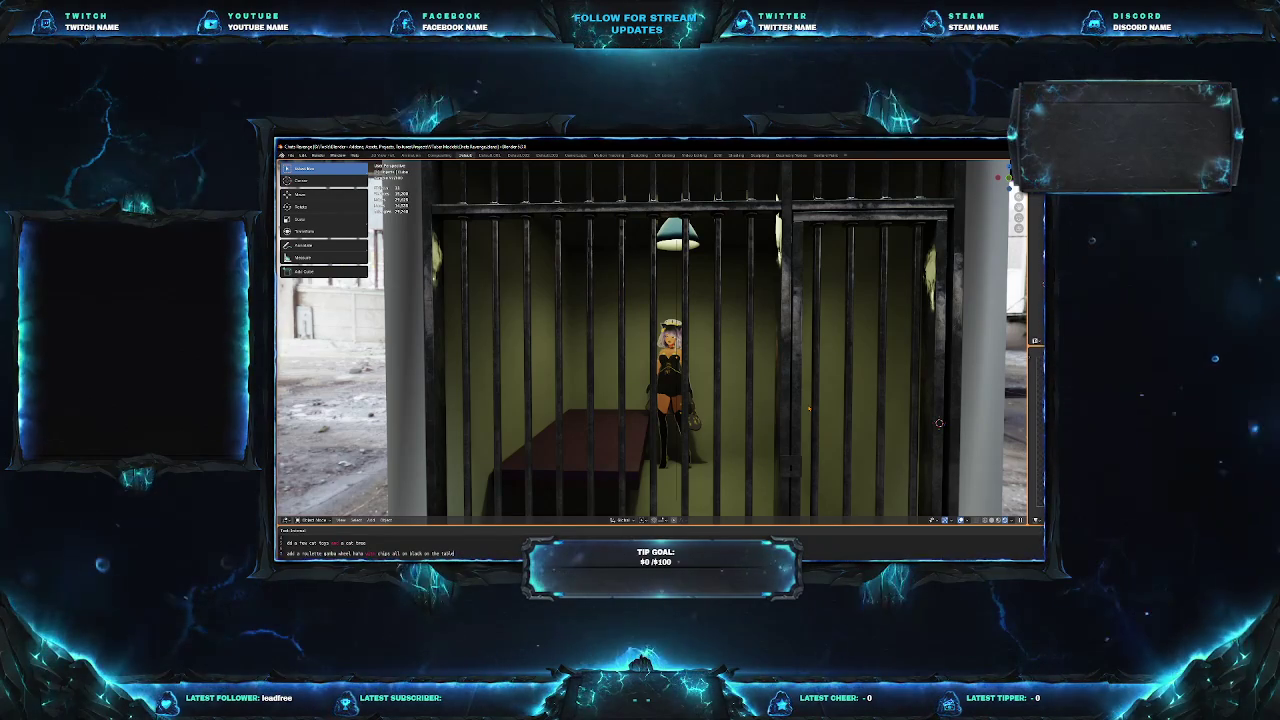
pyautogui.press('XF86AudioLowerVolume')
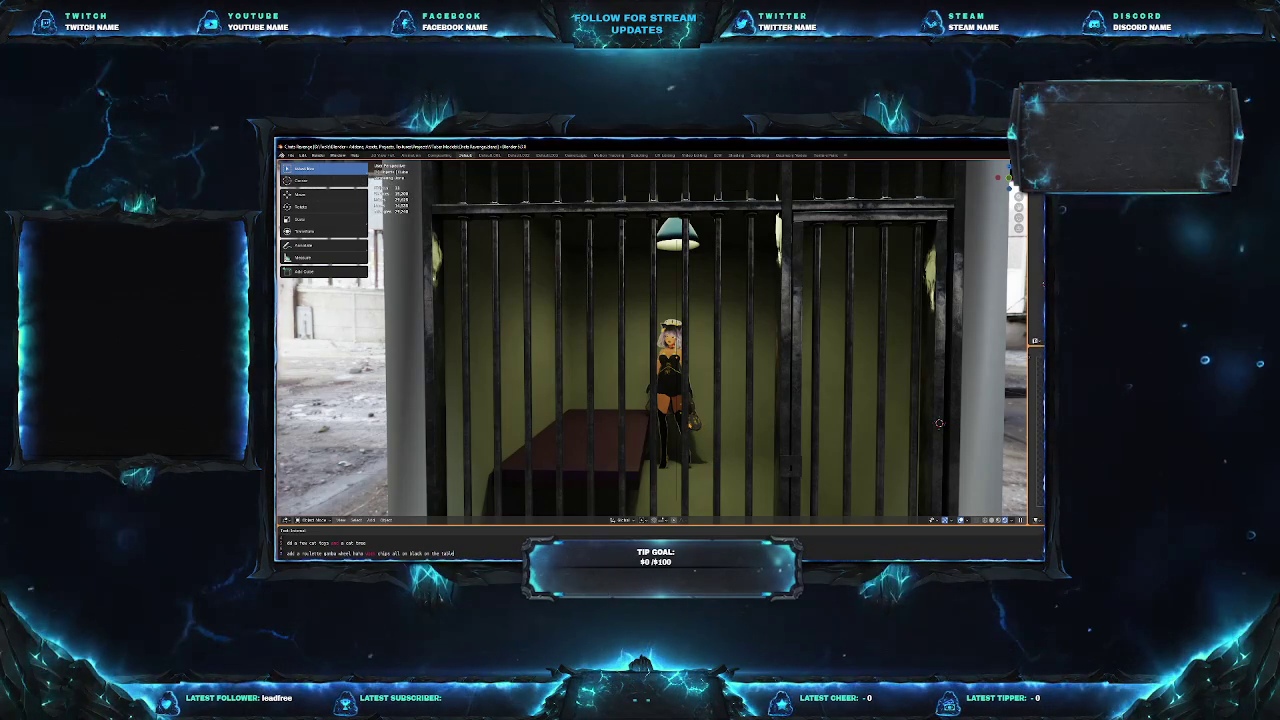
pyautogui.scroll(-3, 655, 340)
pyautogui.scroll(-3, 655, 340)
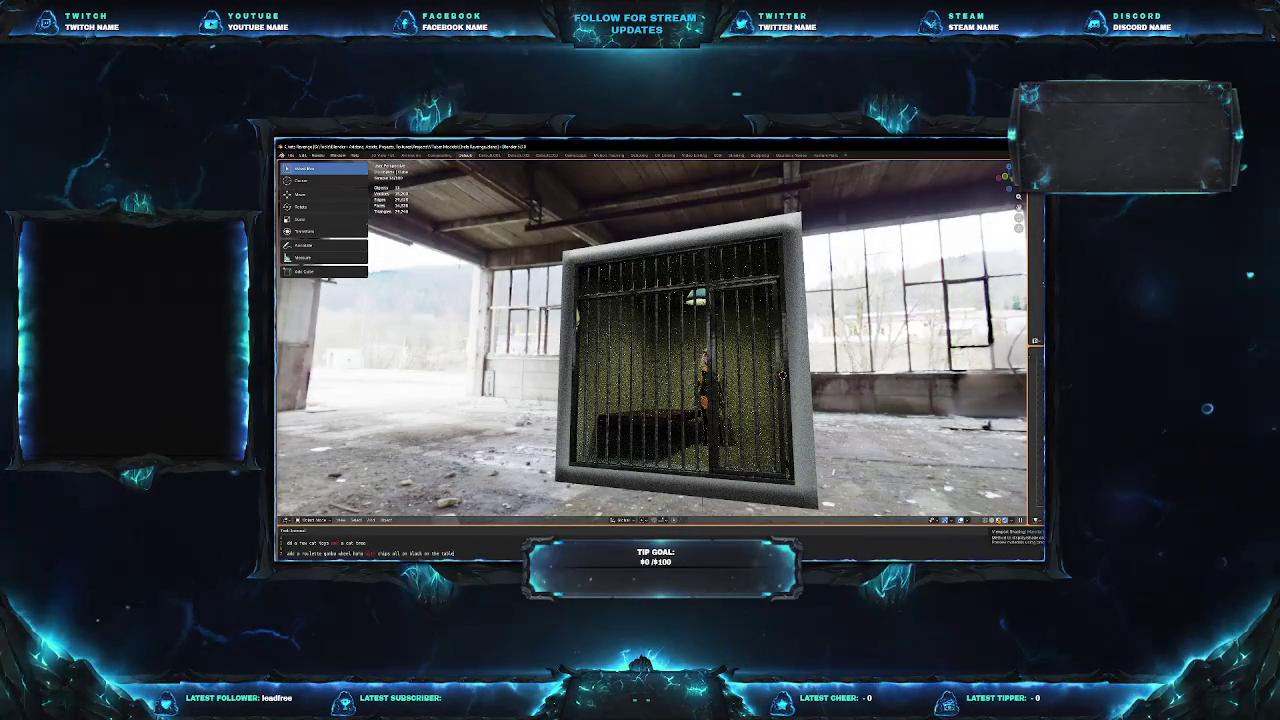
# Switch back to Material Preview with Z, orbit around the cage, and open the File menu.
pyautogui.press('z')
pyautogui.moveTo(782, 375); pyautogui.dragTo(736, 357, button='middle')
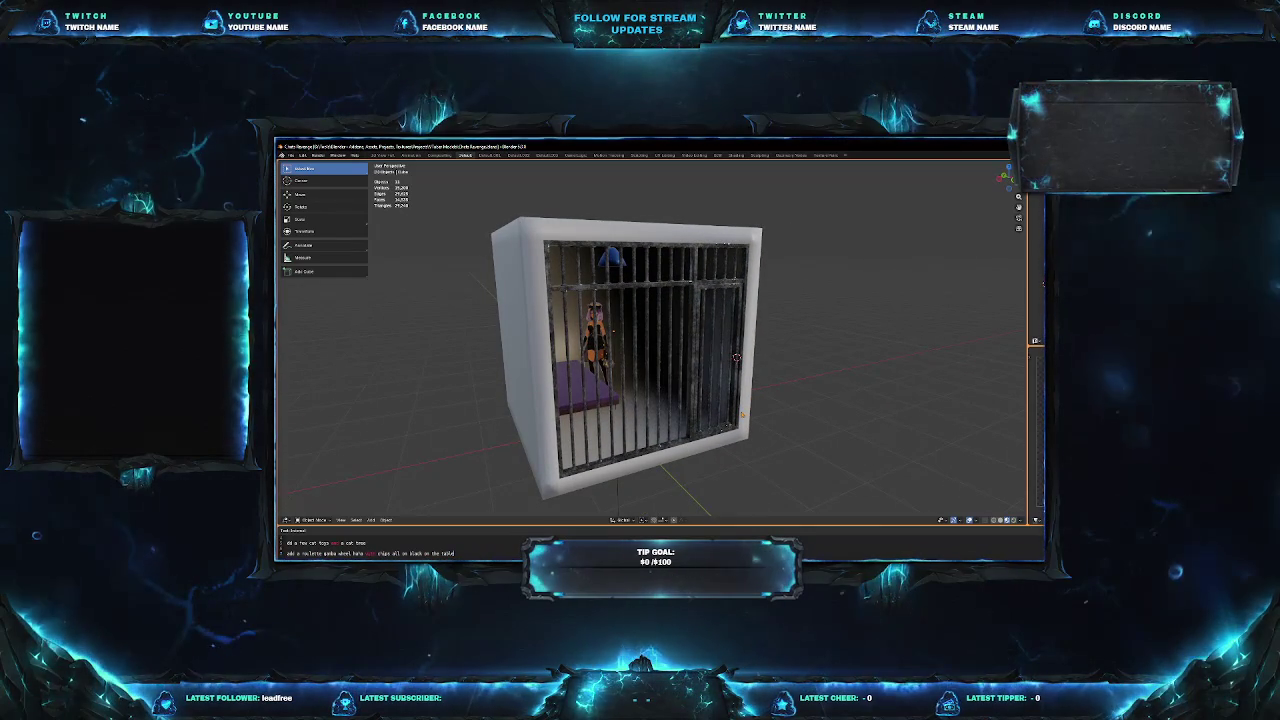
pyautogui.moveTo(736, 357); pyautogui.dragTo(762, 372, button='middle')
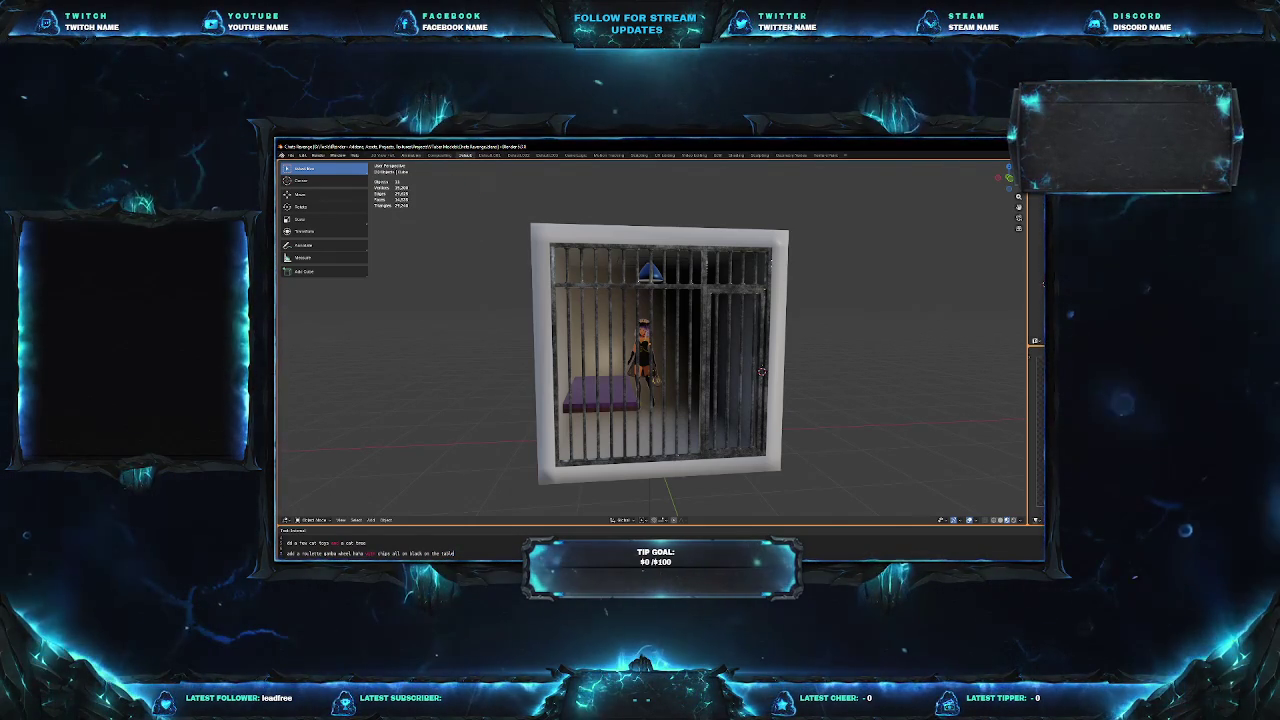
pyautogui.click(290, 156)
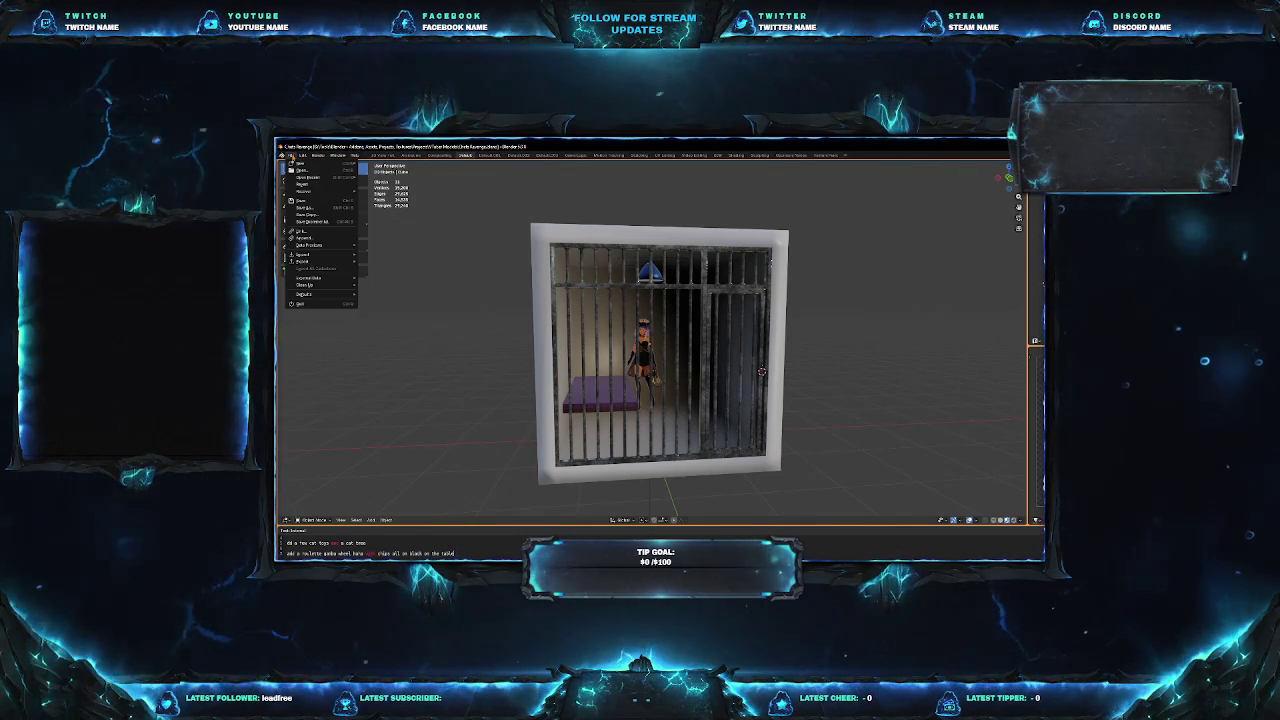
pyautogui.moveTo(310, 177)
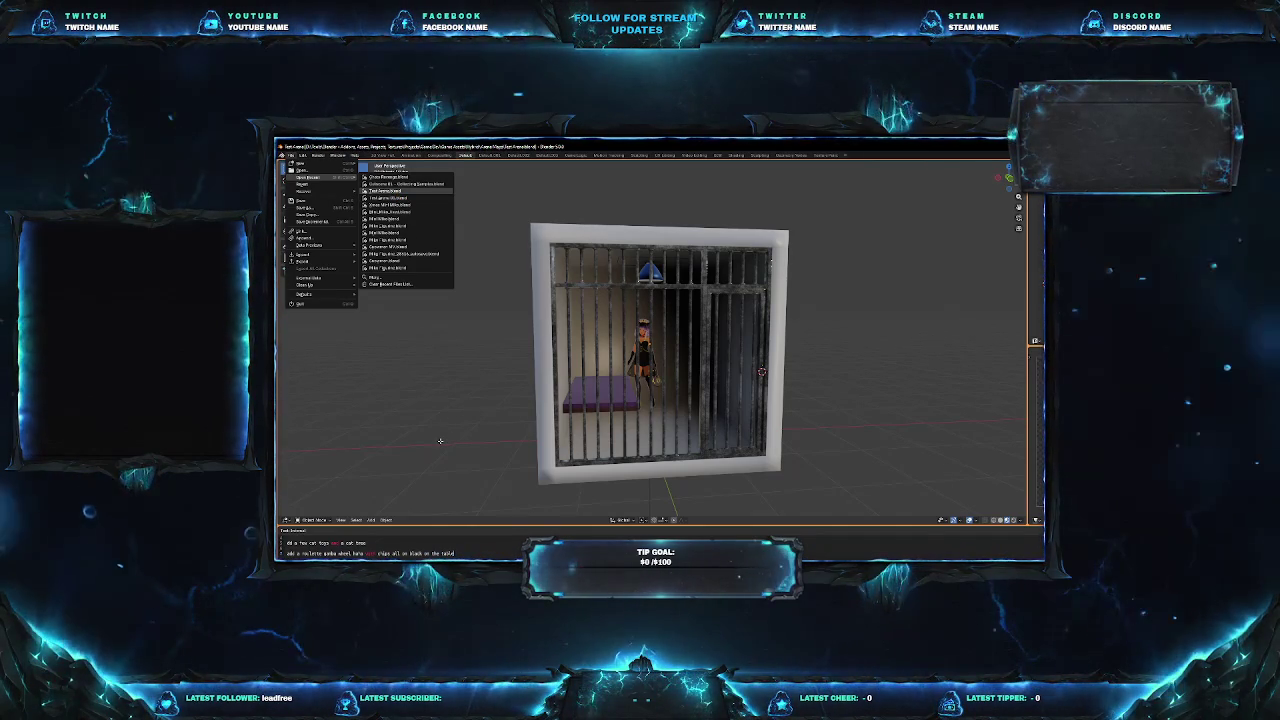
# Open Test Arena.blend from recent files and orbit around the cylinder and its corridor arm.
pyautogui.click(385, 190)
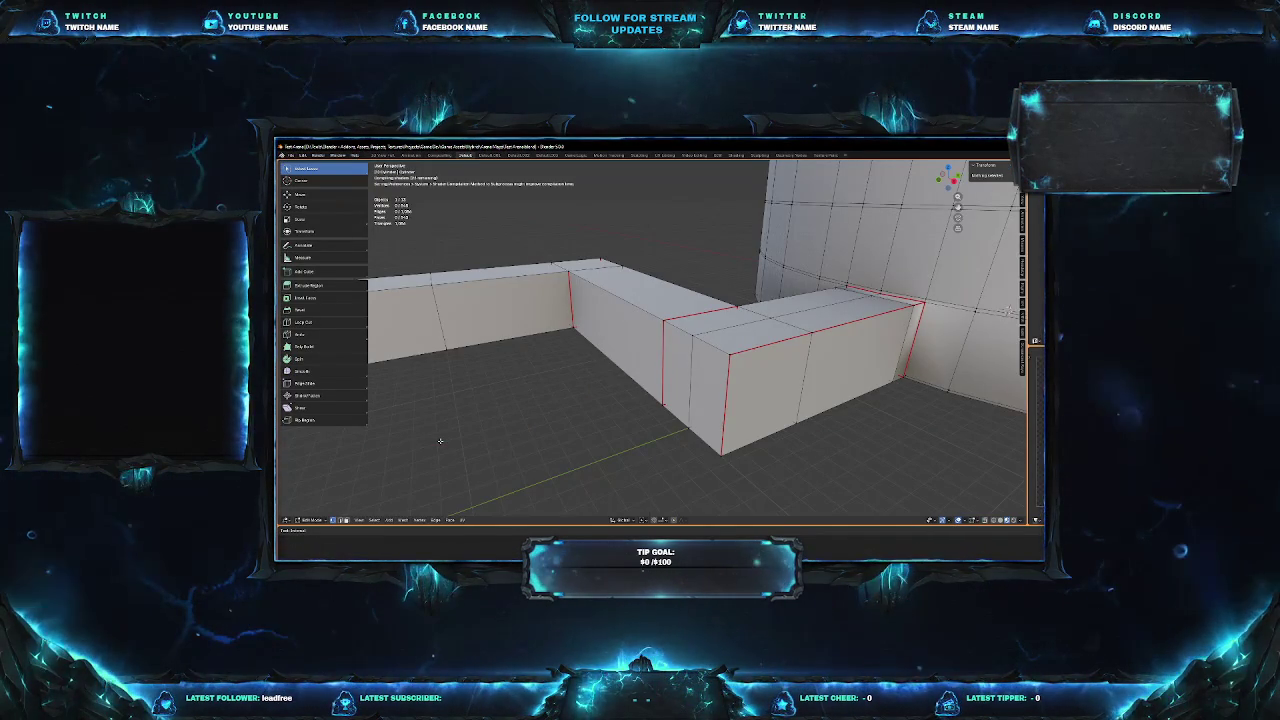
pyautogui.scroll(-5, 687, 340)
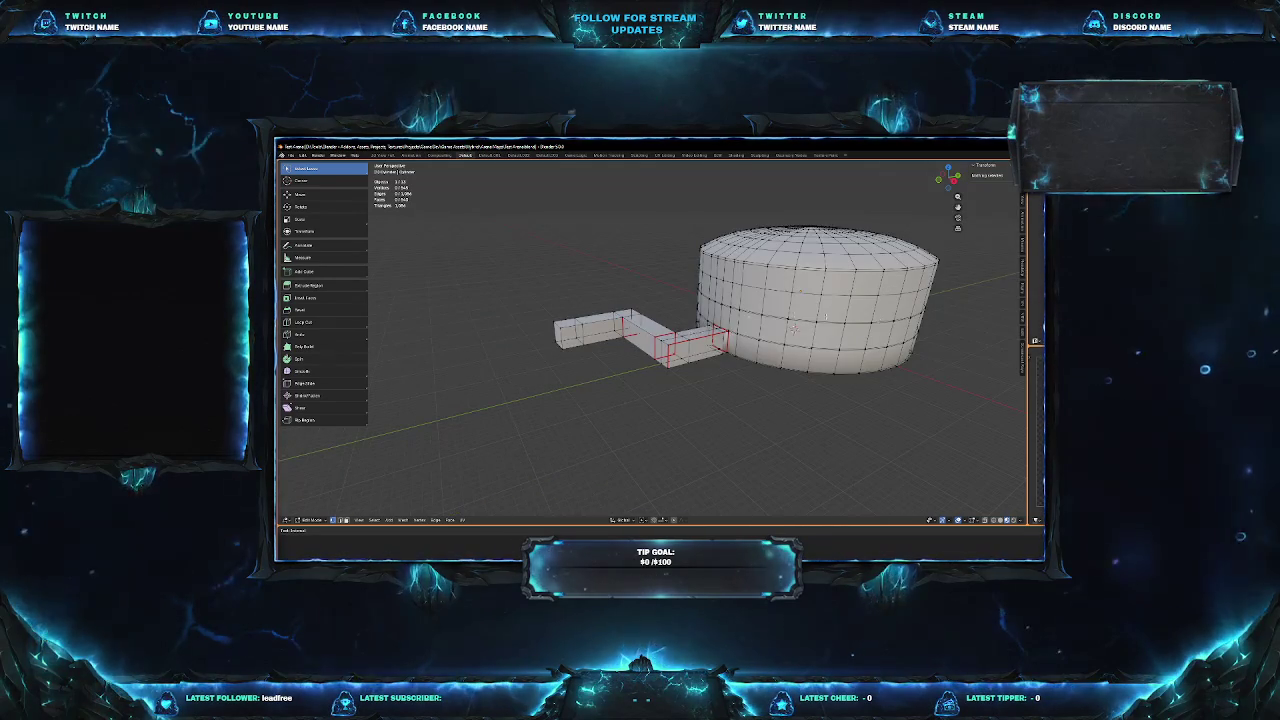
pyautogui.moveTo(687, 340); pyautogui.dragTo(883, 316, button='middle')
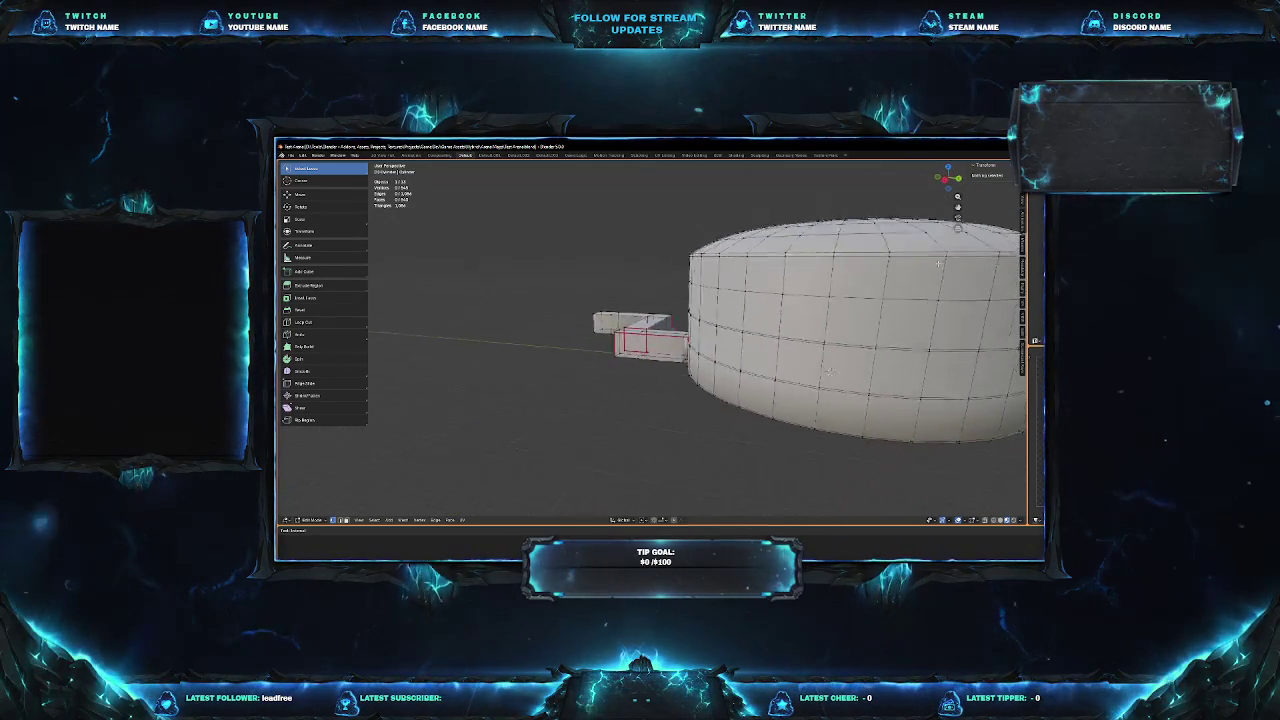
pyautogui.scroll(3, 834, 351)
pyautogui.moveTo(834, 351)
pyautogui.mouseDown(button='middle')
pyautogui.moveTo(883, 263)
pyautogui.moveTo(687, 386)
pyautogui.moveTo(850, 368)
pyautogui.moveTo(730, 381)
pyautogui.mouseUp(button='middle')
pyautogui.scroll(5, 800, 310)
pyautogui.scroll(2, 850, 368)
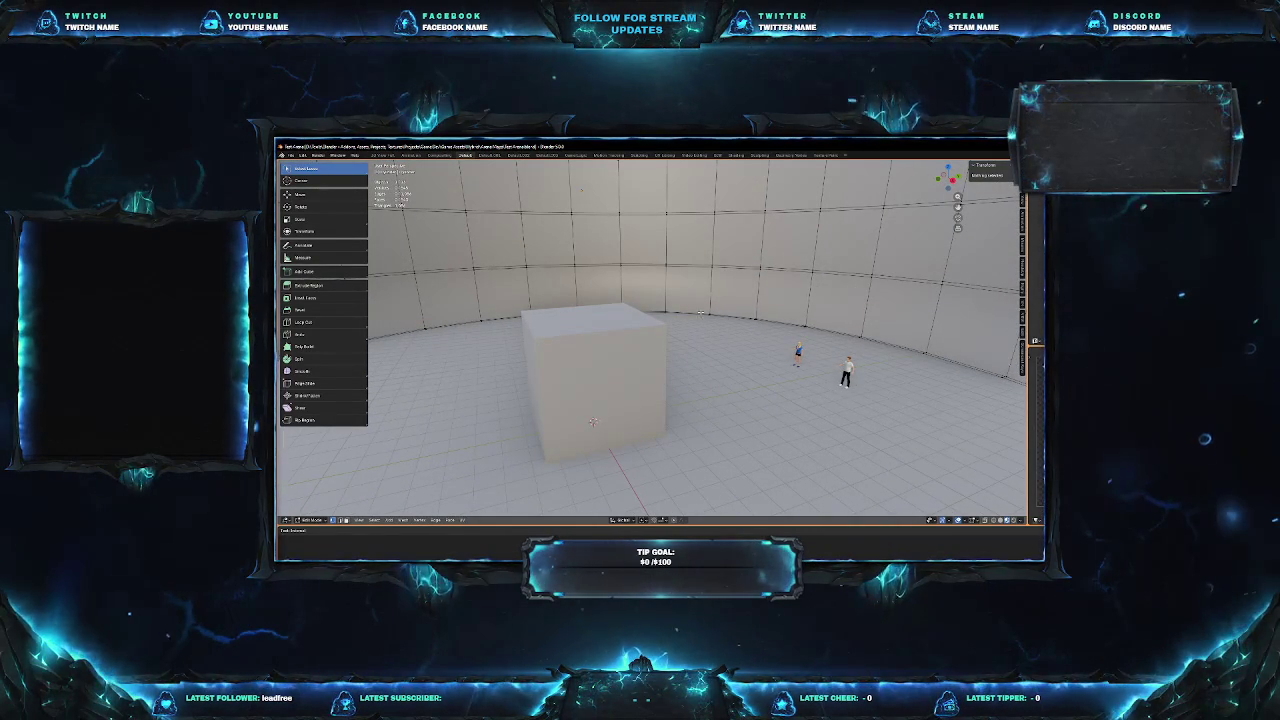
pyautogui.moveTo(545, 346)
pyautogui.mouseDown(button='middle')
pyautogui.moveTo(600, 350)
pyautogui.moveTo(550, 348)
pyautogui.moveTo(621, 373)
pyautogui.mouseUp(button='middle')
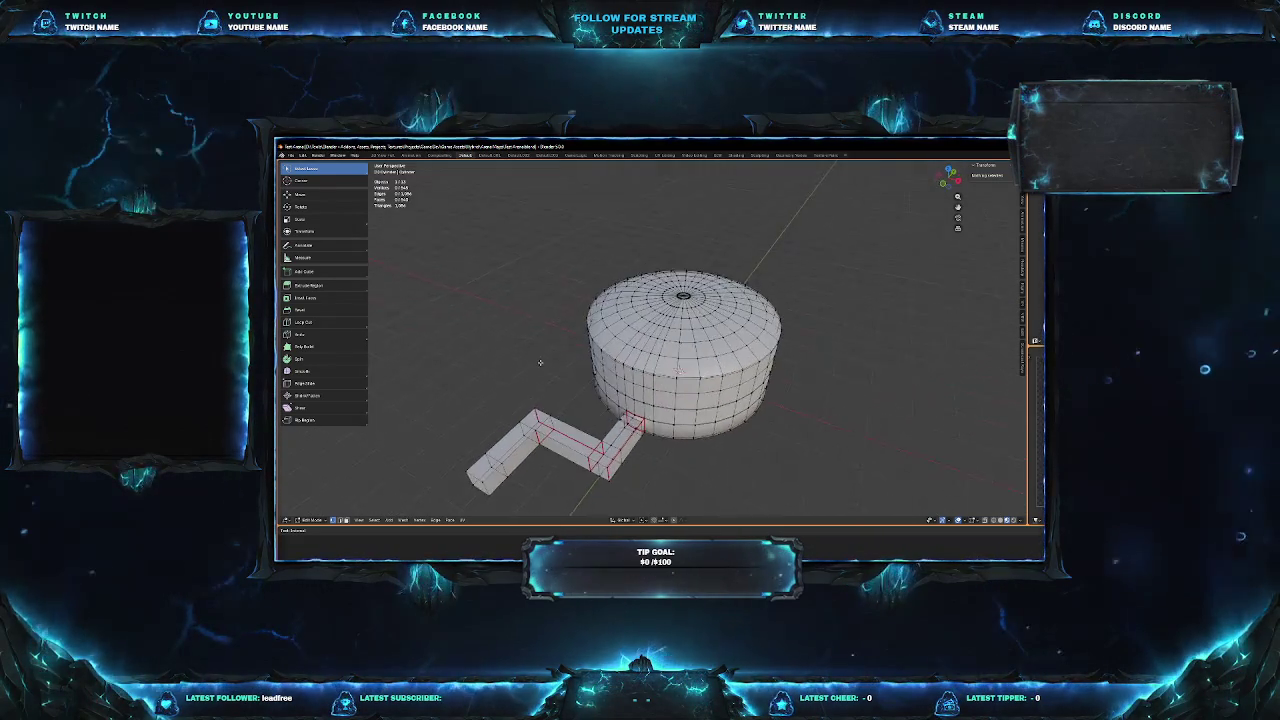
pyautogui.scroll(-5, 621, 373)
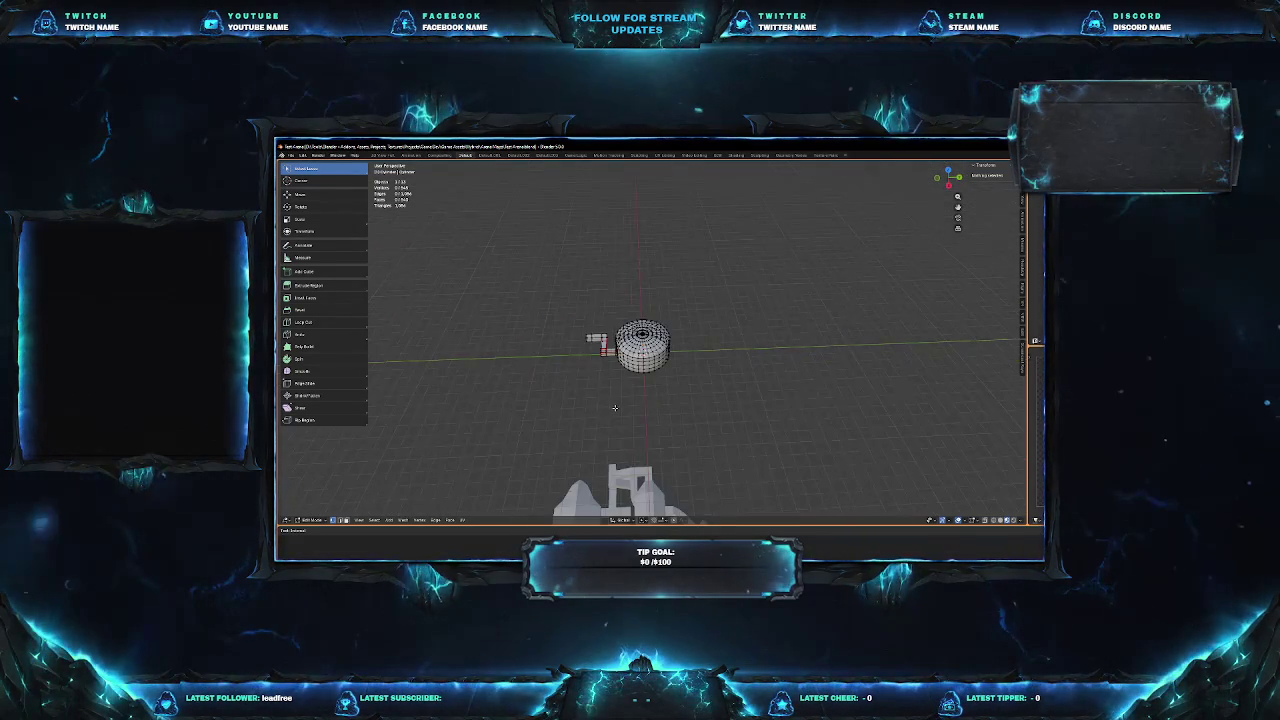
pyautogui.moveTo(614, 408)
pyautogui.mouseDown(button='middle')
pyautogui.moveTo(728, 403)
pyautogui.moveTo(783, 453)
pyautogui.mouseUp(button='middle')
pyautogui.scroll(4, 728, 403)
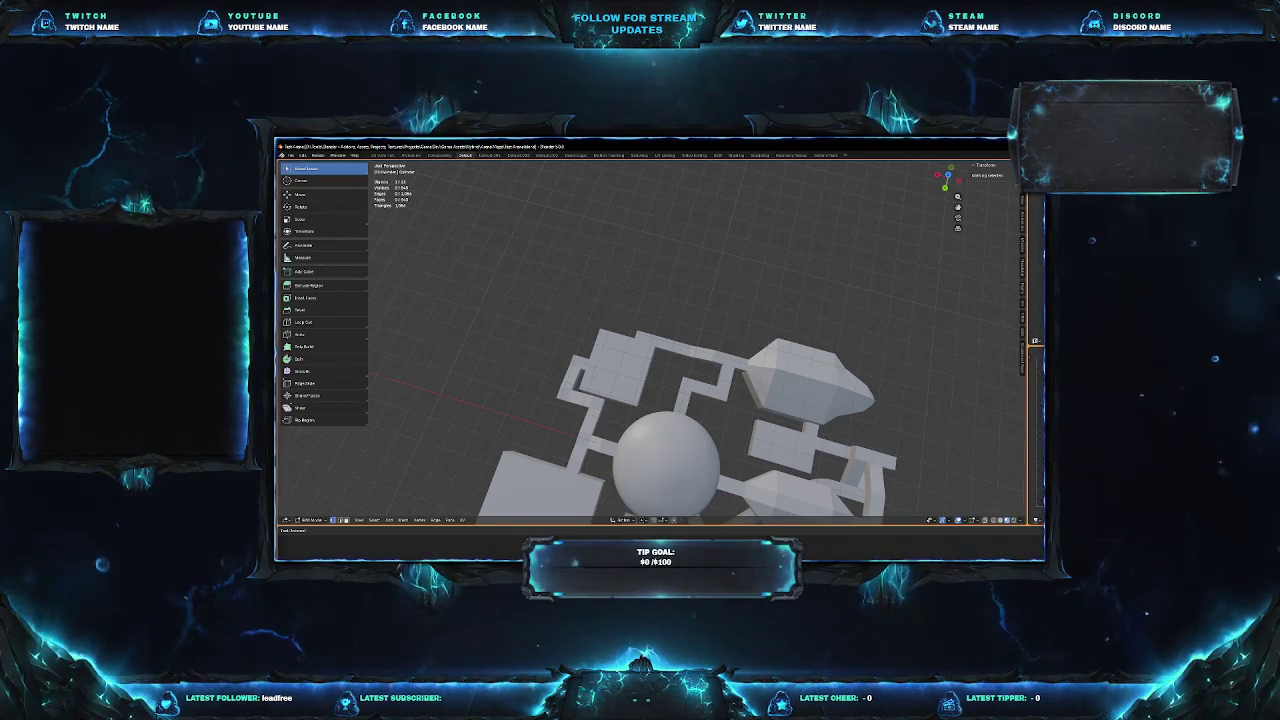
pyautogui.moveTo(730, 472); pyautogui.dragTo(658, 364, button='middle')
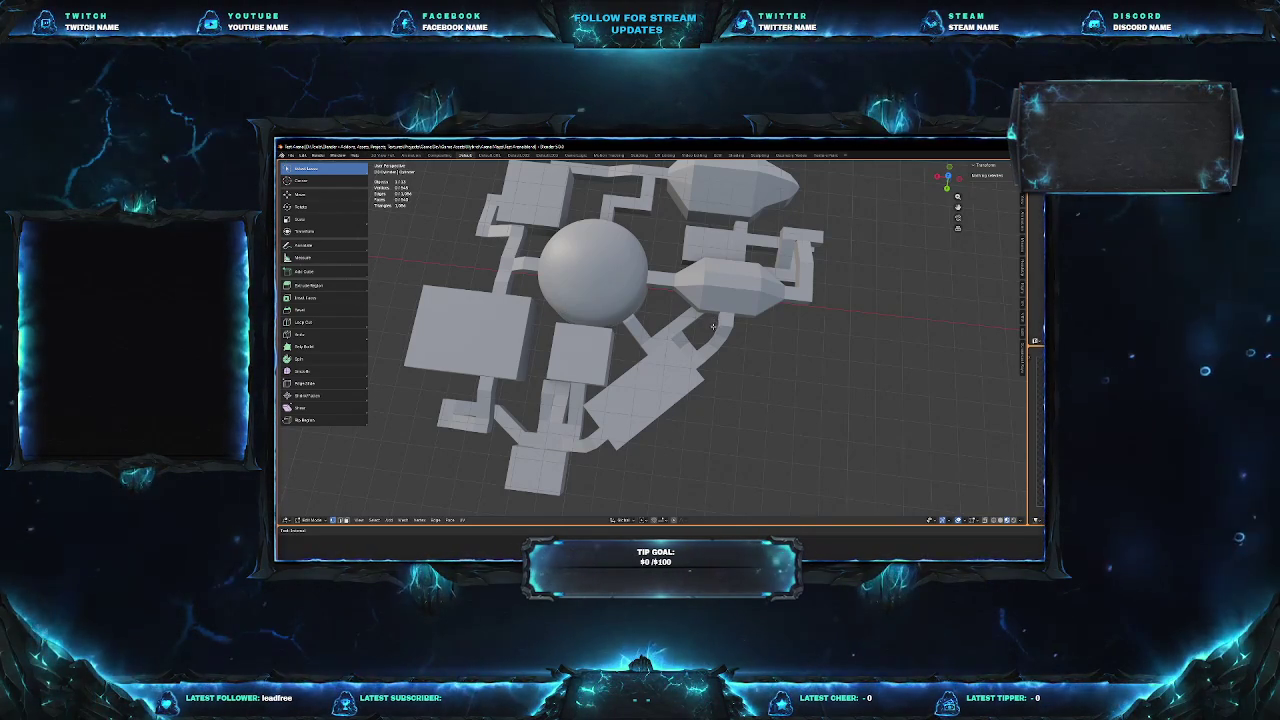
pyautogui.scroll(-4, 810, 361)
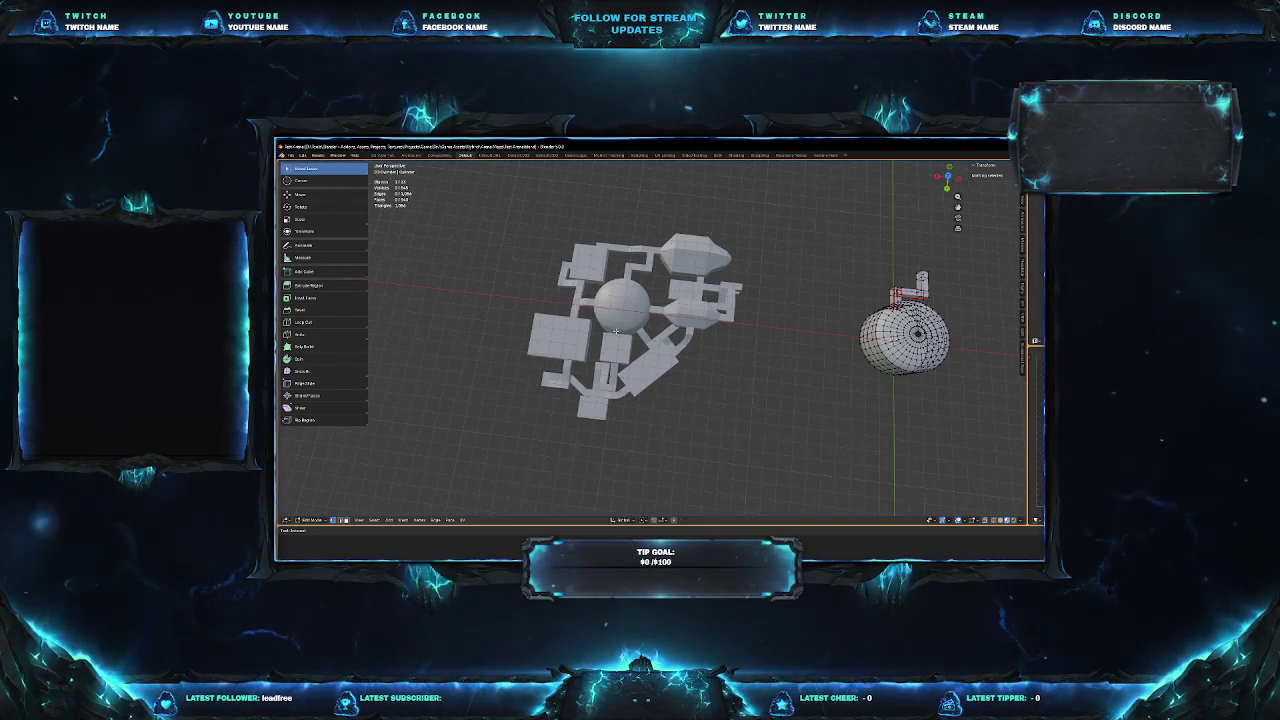
pyautogui.scroll(6, 616, 331)
pyautogui.keyDown('shift'); pyautogui.moveTo(681, 323); pyautogui.dragTo(758, 466, button='middle'); pyautogui.keyUp('shift')
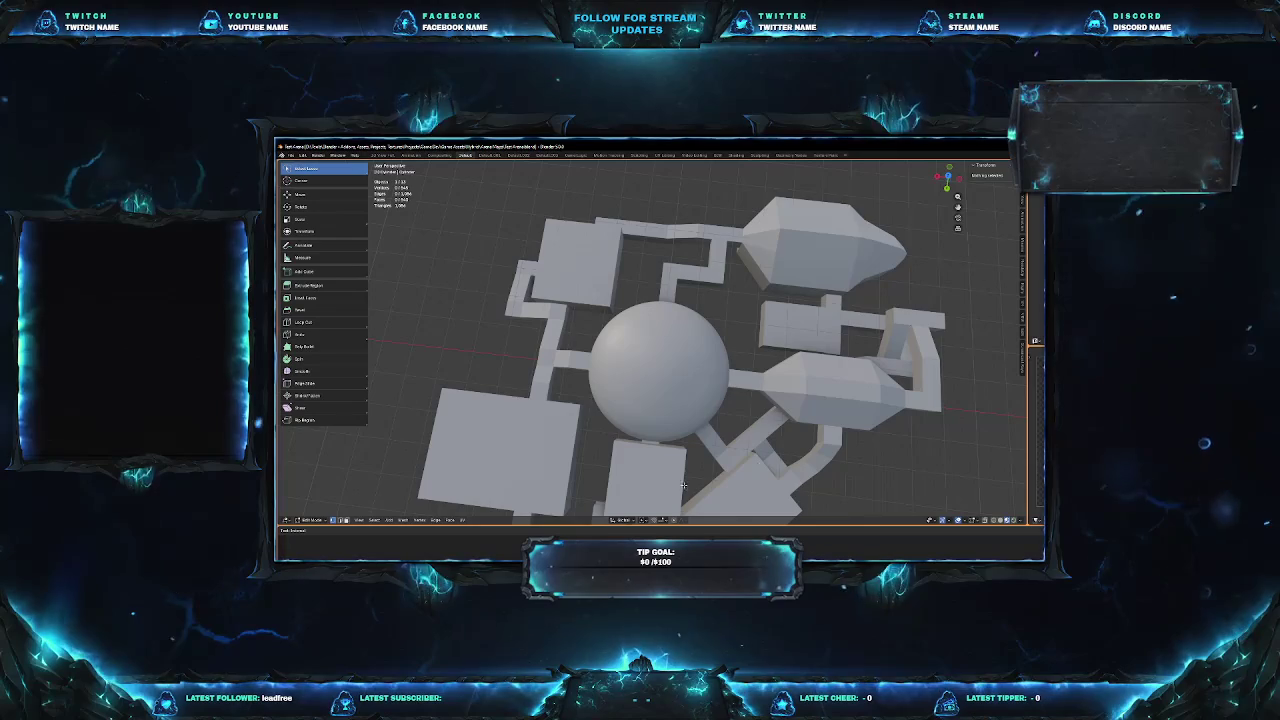
pyautogui.keyDown('shift'); pyautogui.moveTo(674, 494); pyautogui.dragTo(659, 347, button='middle'); pyautogui.keyUp('shift')
pyautogui.scroll(-4, 659, 347)
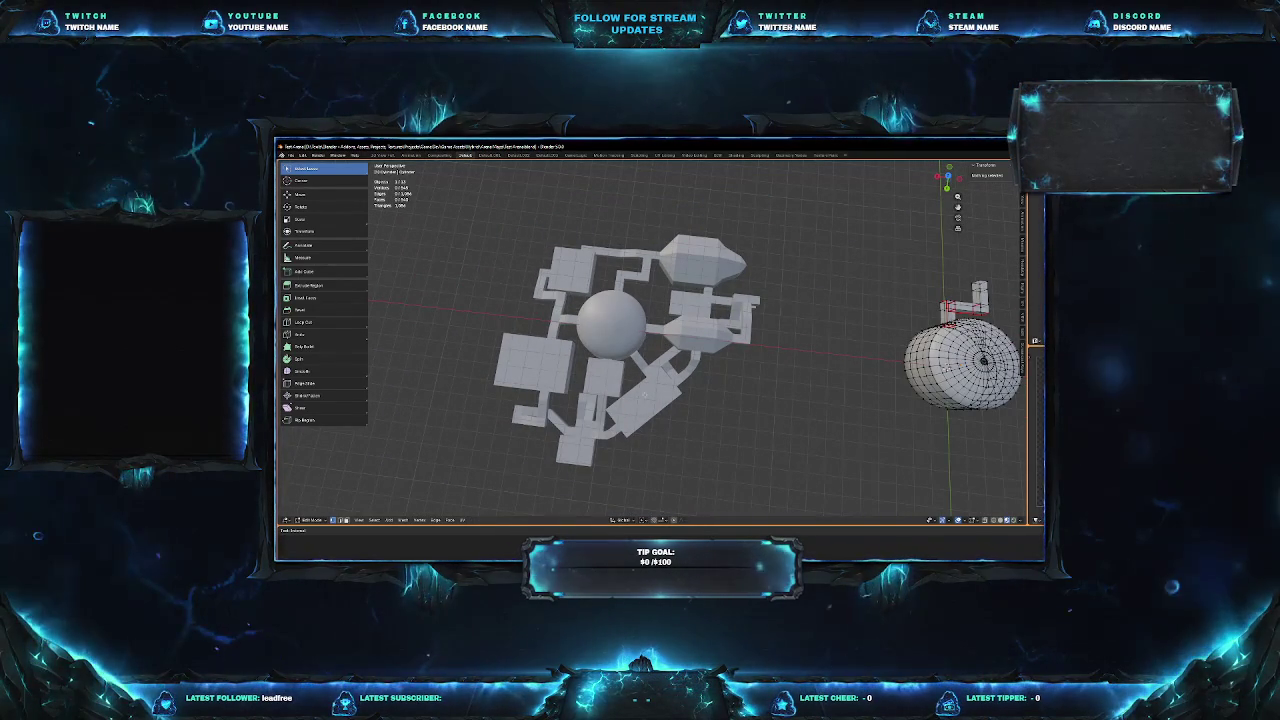
pyautogui.scroll(-3, 643, 419)
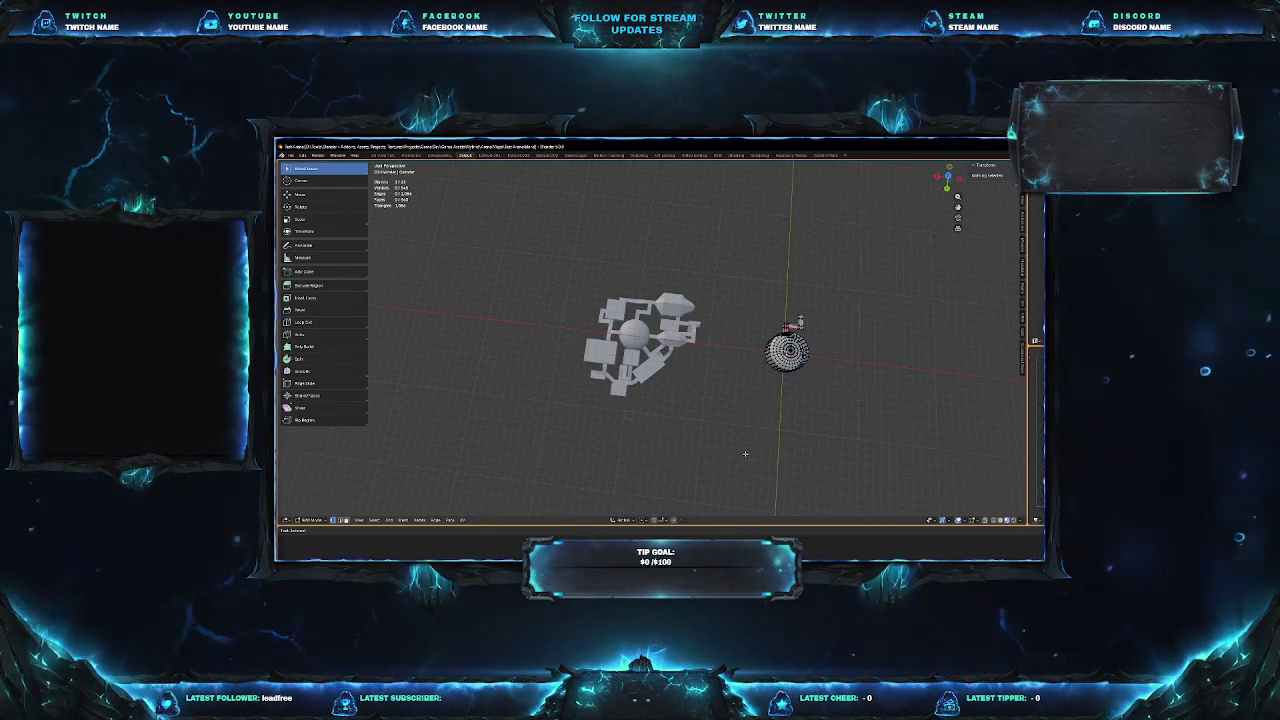
pyautogui.moveTo(642, 419); pyautogui.dragTo(756, 409, button='middle')
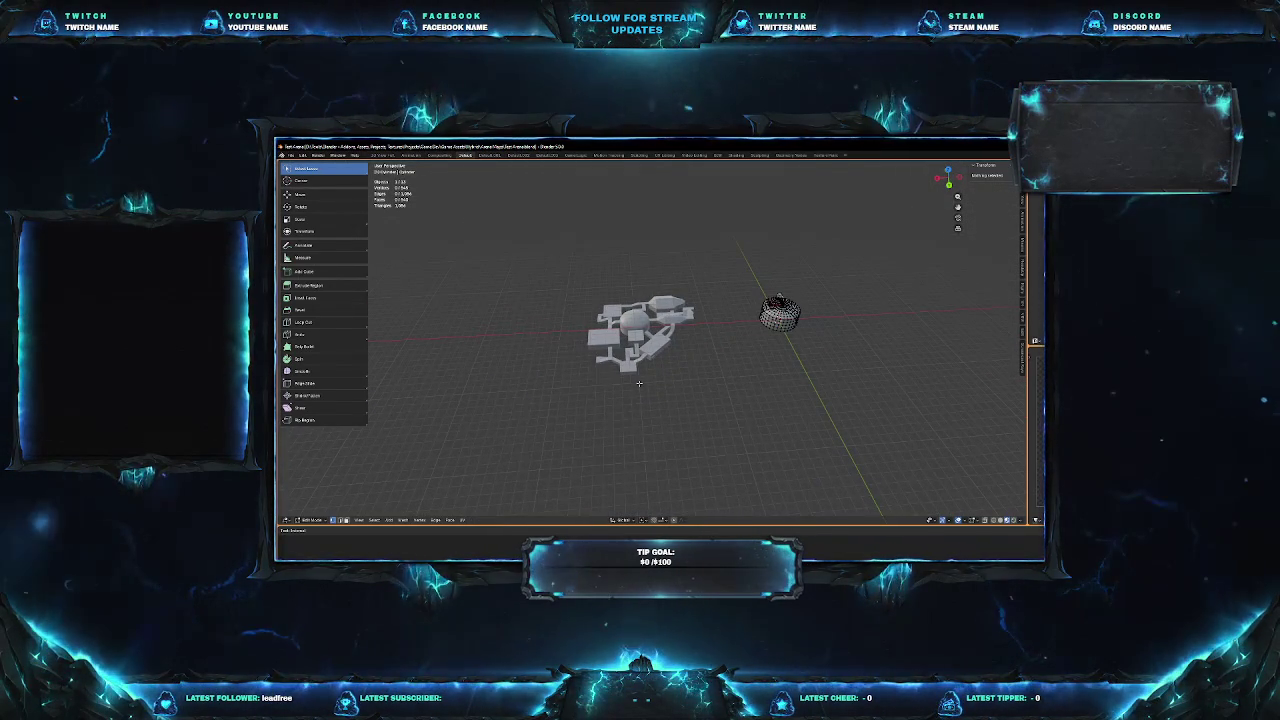
pyautogui.scroll(1, 639, 383)
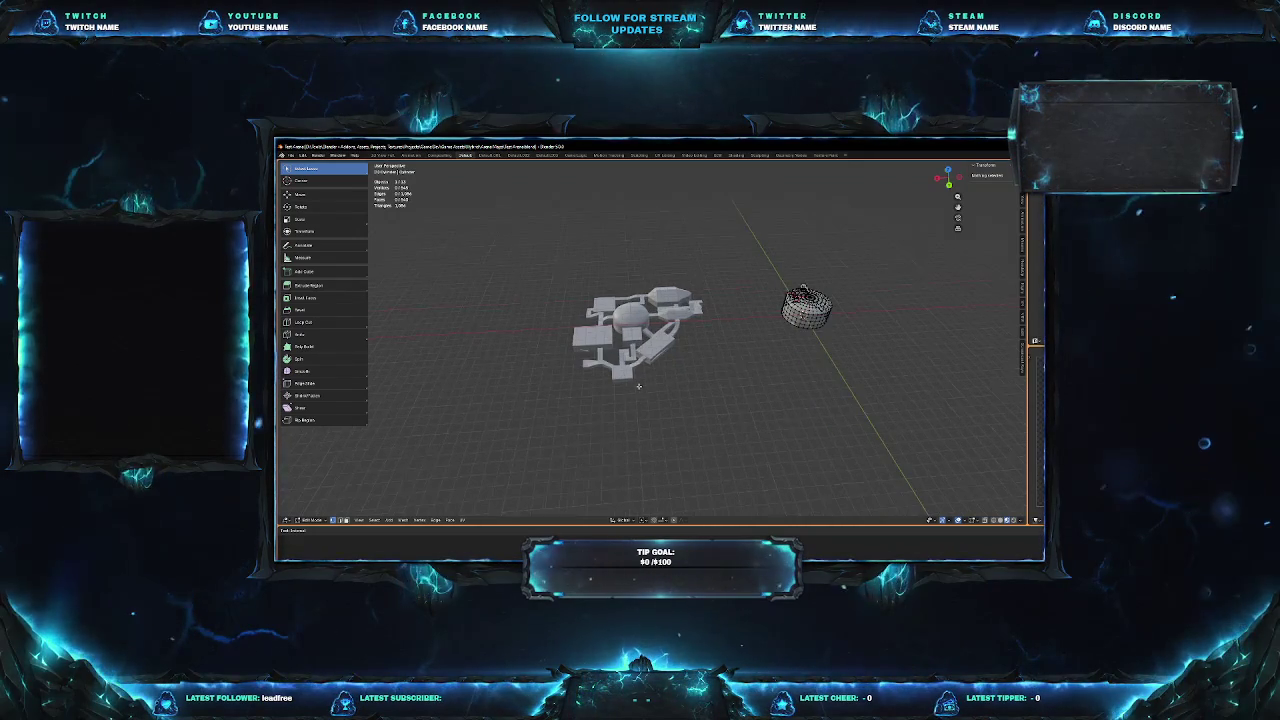
pyautogui.scroll(5, 638, 386)
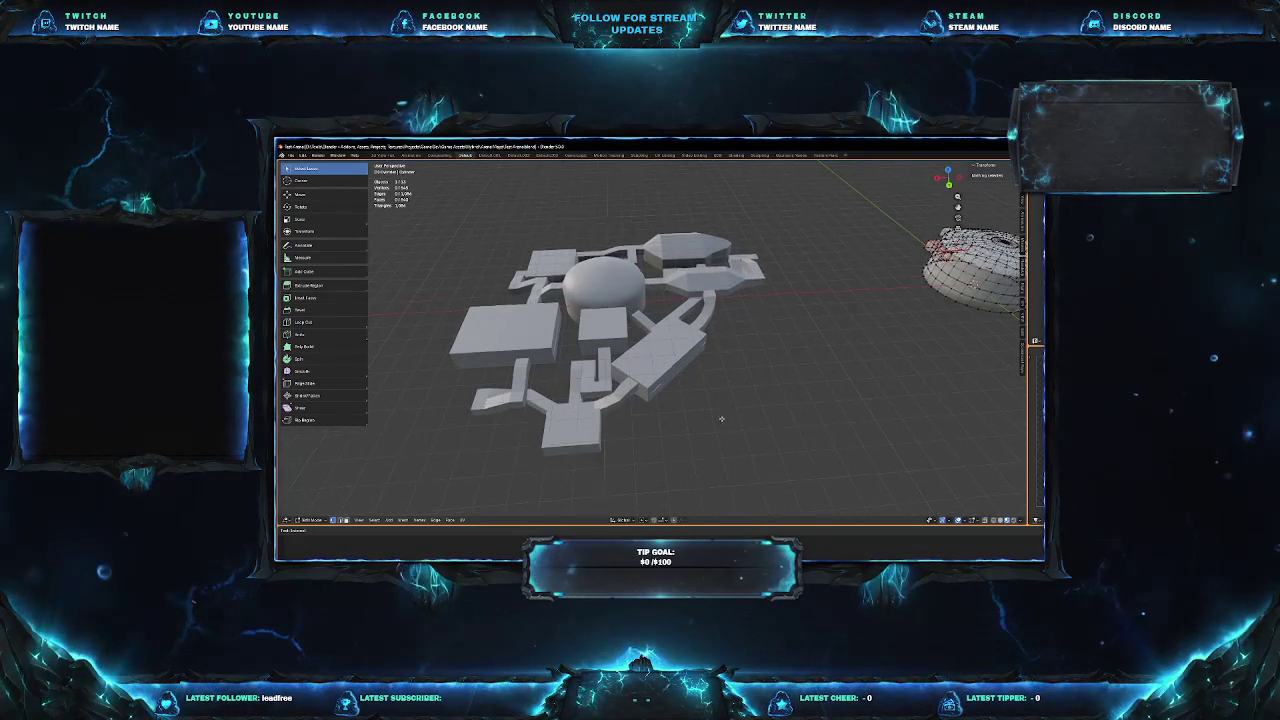
pyautogui.moveTo(638, 387); pyautogui.dragTo(715, 429, button='middle')
pyautogui.press('KP_7')
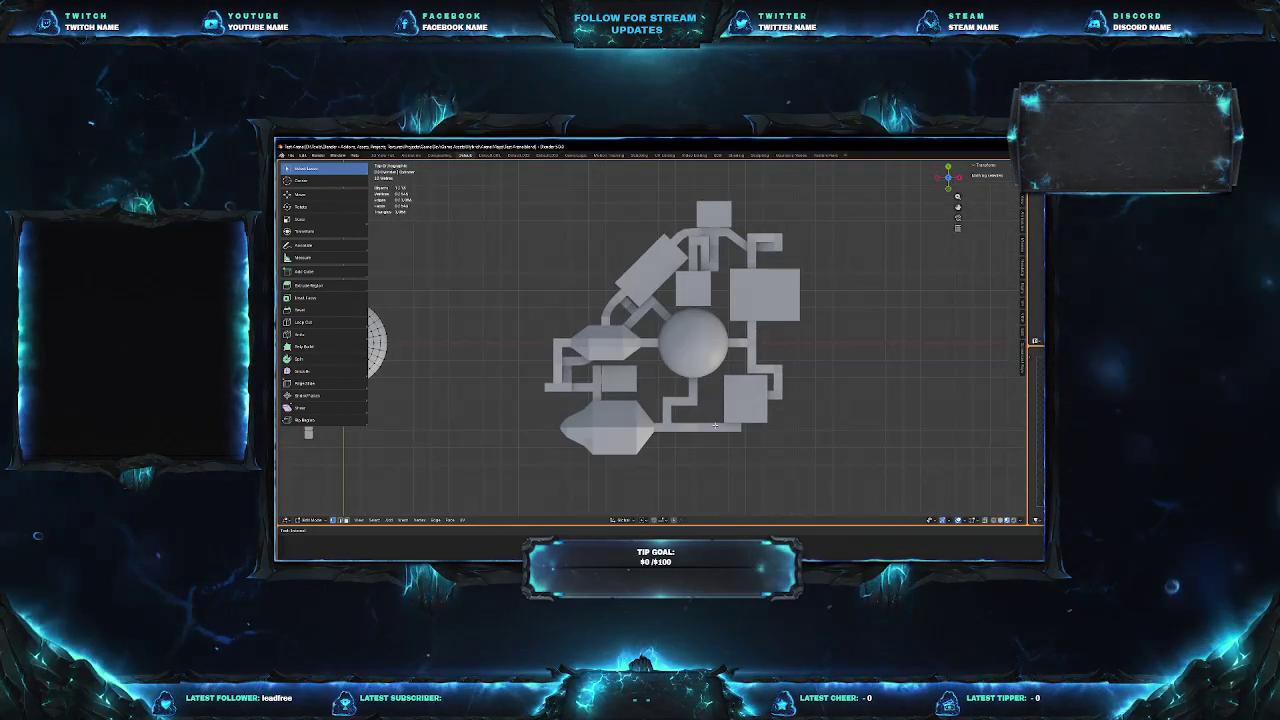
pyautogui.scroll(-3, 755, 404)
pyautogui.scroll(-1, 755, 404)
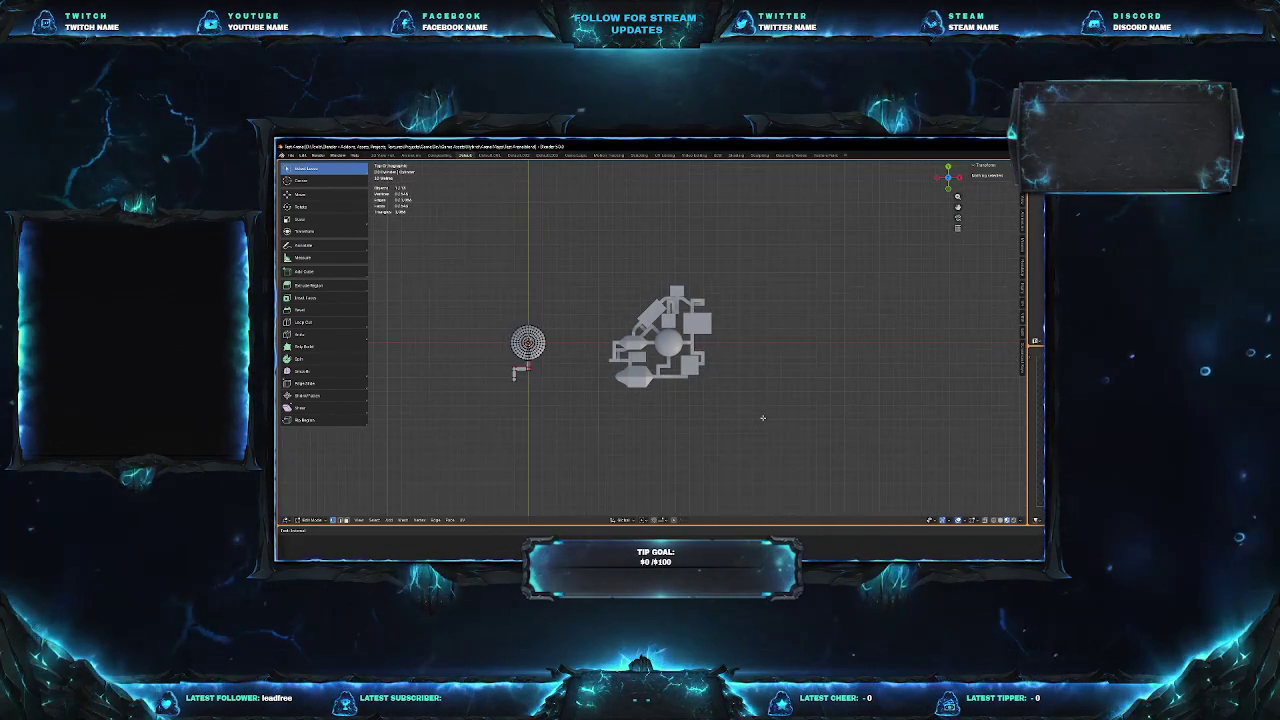
pyautogui.scroll(6, 726, 409)
pyautogui.scroll(8, 726, 409)
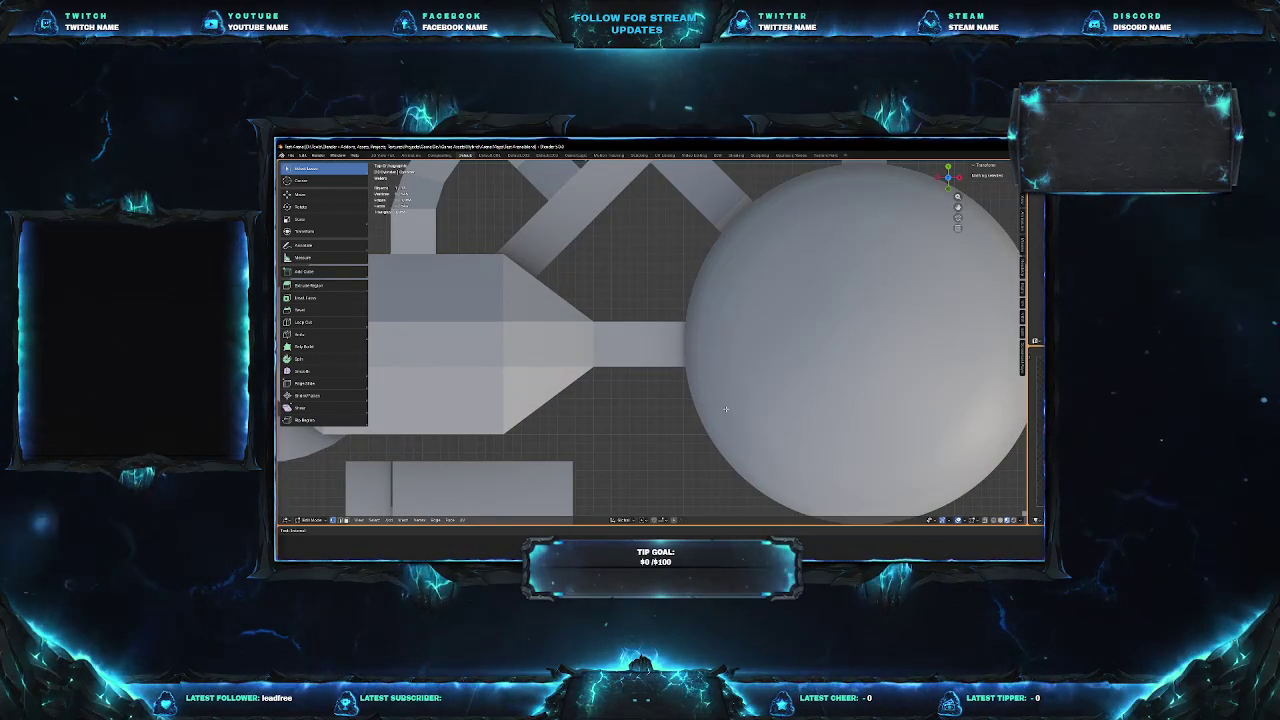
pyautogui.scroll(-7, 726, 409)
pyautogui.scroll(-1, 720, 408)
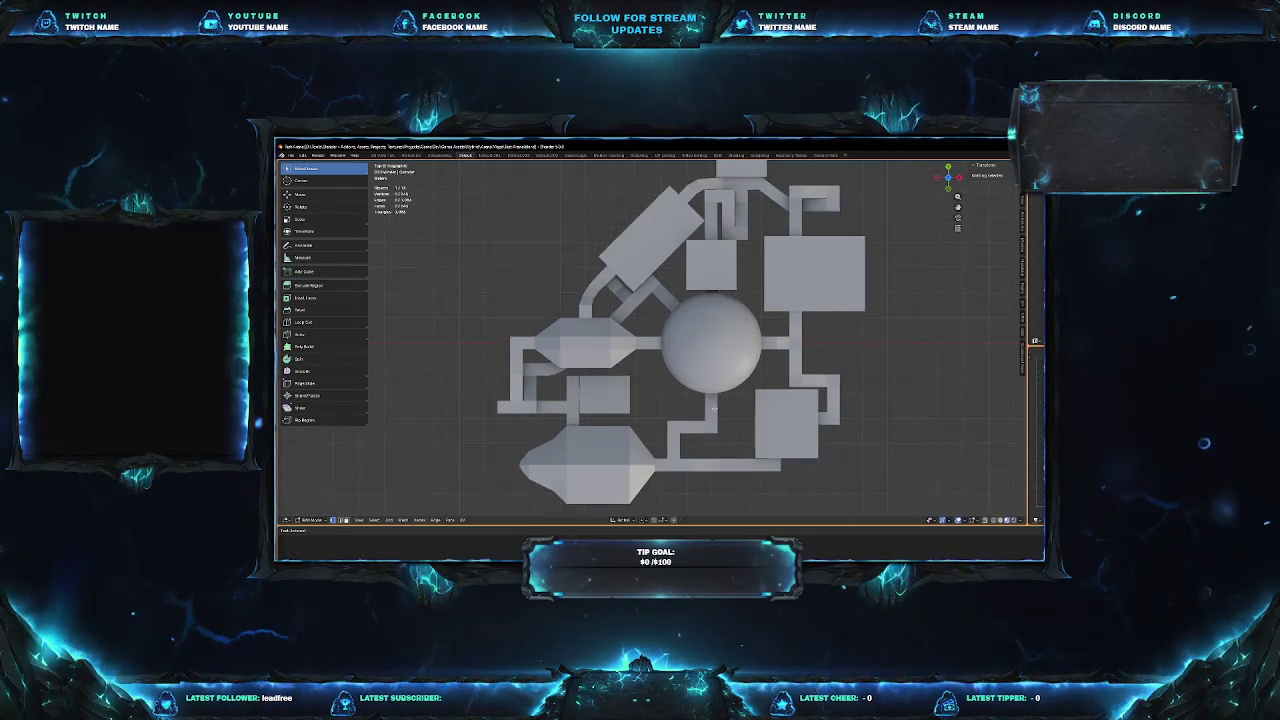
pyautogui.scroll(-1, 714, 408)
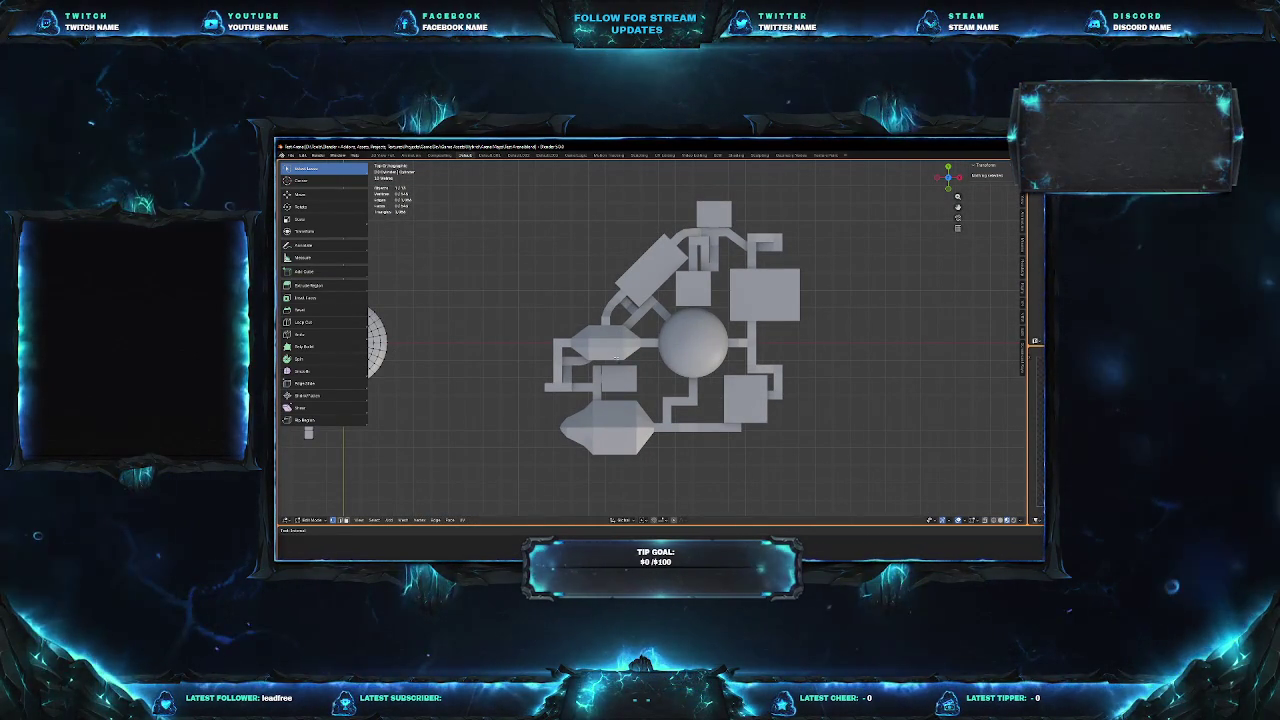
pyautogui.moveTo(548, 386); pyautogui.dragTo(616, 283, button='middle')
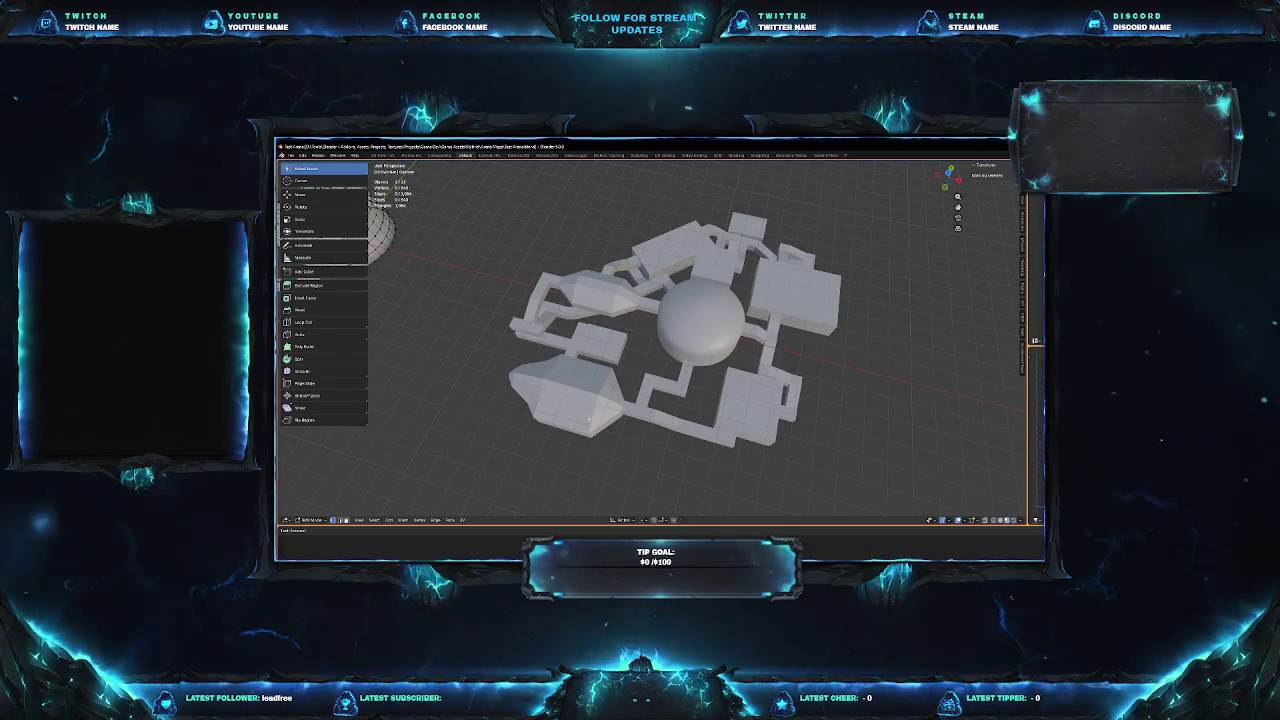
pyautogui.moveTo(639, 399); pyautogui.dragTo(574, 304, button='middle')
pyautogui.scroll(3, 574, 304)
pyautogui.scroll(5, 574, 304)
pyautogui.scroll(3, 574, 304)
pyautogui.moveTo(574, 304)
pyautogui.mouseDown(button='middle')
pyautogui.moveTo(756, 343)
pyautogui.moveTo(757, 363)
pyautogui.moveTo(810, 400)
pyautogui.moveTo(709, 375)
pyautogui.moveTo(760, 365)
pyautogui.moveTo(647, 347)
pyautogui.moveTo(657, 326)
pyautogui.moveTo(548, 364)
pyautogui.moveTo(582, 358)
pyautogui.moveTo(716, 234)
pyautogui.moveTo(710, 255)
pyautogui.moveTo(560, 268)
pyautogui.mouseUp(button='middle')
pyautogui.scroll(-5, 756, 343)
pyautogui.scroll(5, 757, 363)
pyautogui.scroll(-3, 760, 390)
pyautogui.scroll(3, 713, 370)
pyautogui.scroll(5, 657, 326)
pyautogui.scroll(-3, 565, 361)
pyautogui.scroll(-2, 570, 360)
pyautogui.scroll(5, 716, 234)
pyautogui.scroll(-5, 640, 262)
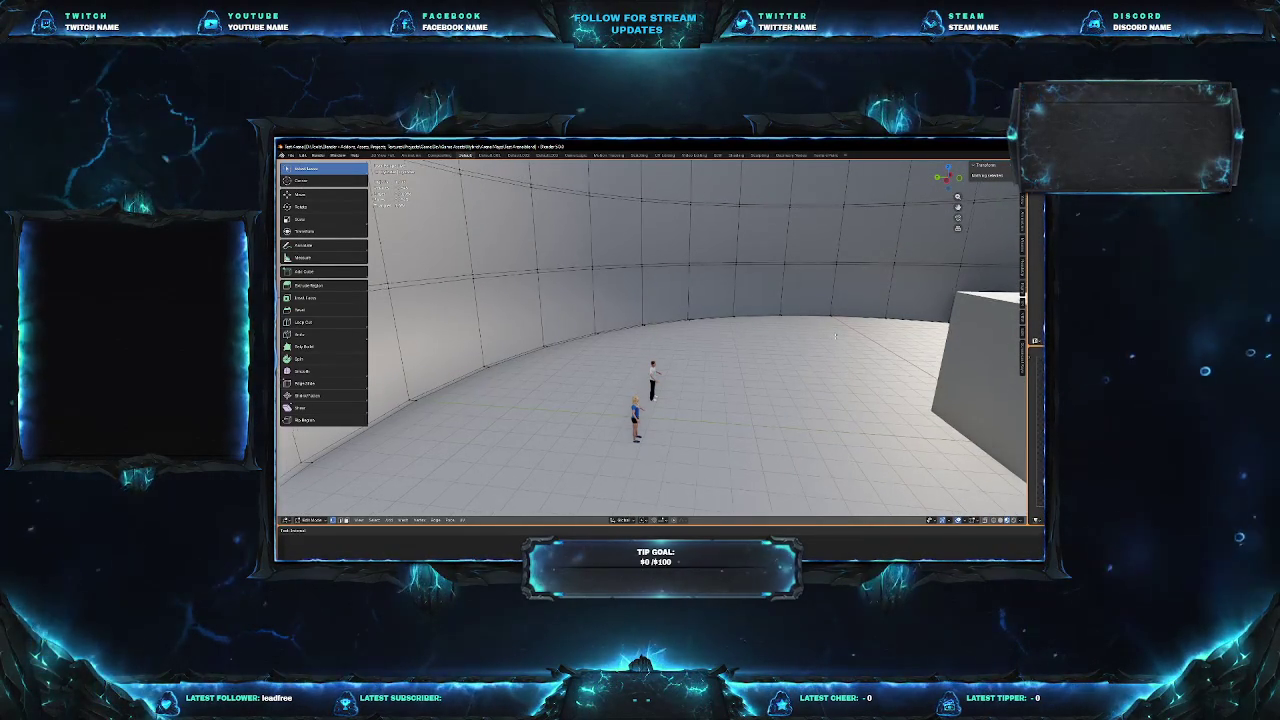
pyautogui.scroll(8, 800, 305)
pyautogui.moveTo(800, 305)
pyautogui.mouseDown(button='middle')
pyautogui.moveTo(563, 421)
pyautogui.moveTo(607, 397)
pyautogui.mouseUp(button='middle')
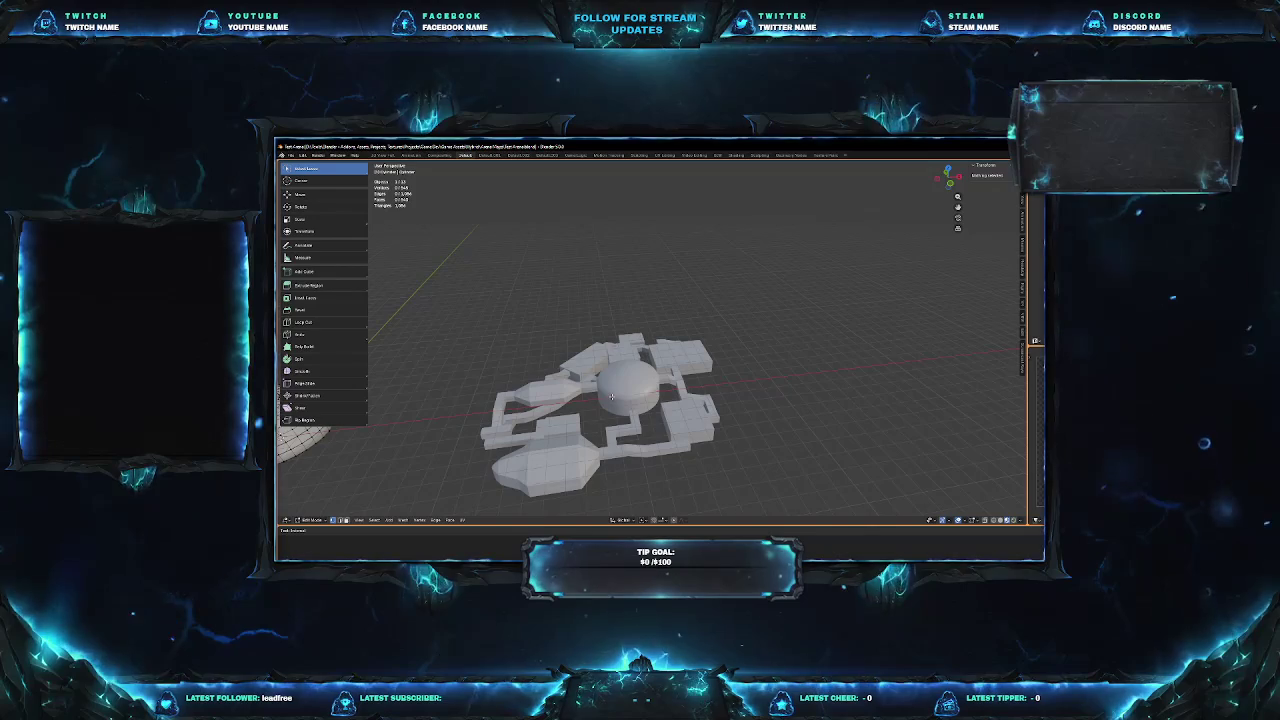
pyautogui.press('Tab')
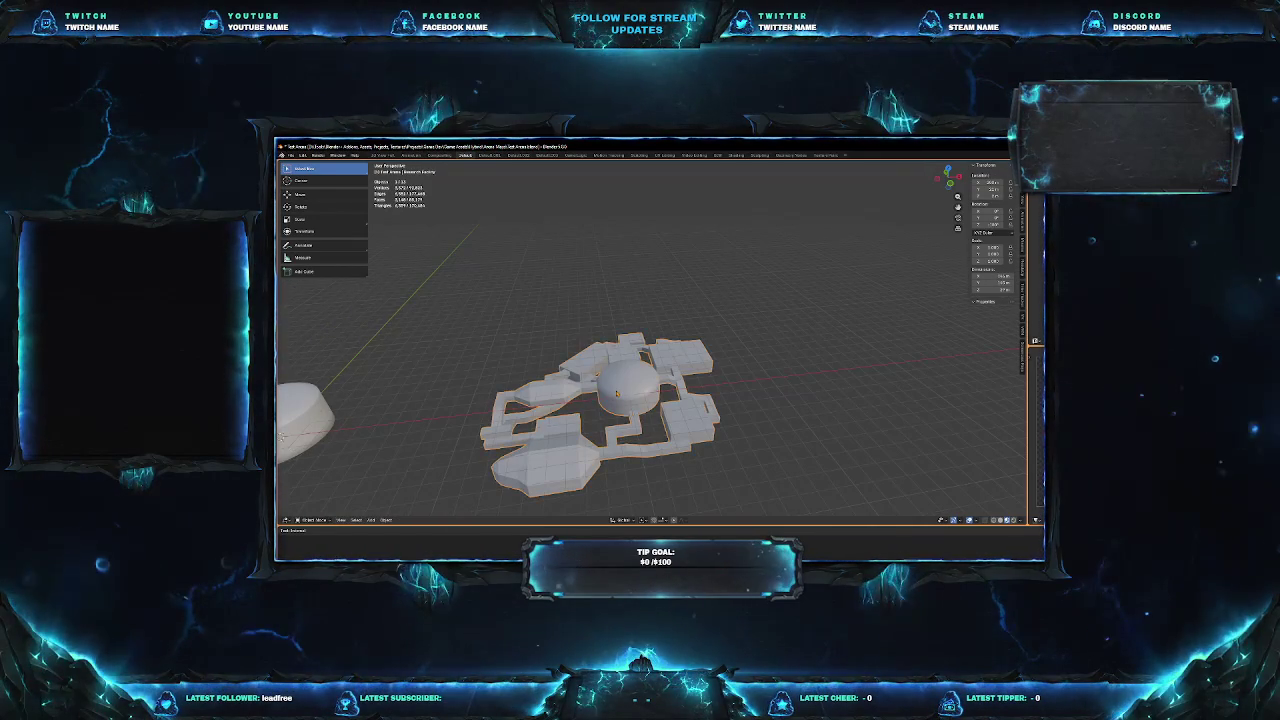
# Zoom into the arena dome and orbit to see its ledge and pillar.
pyautogui.scroll(2, 607, 397)
pyautogui.scroll(4, 607, 397)
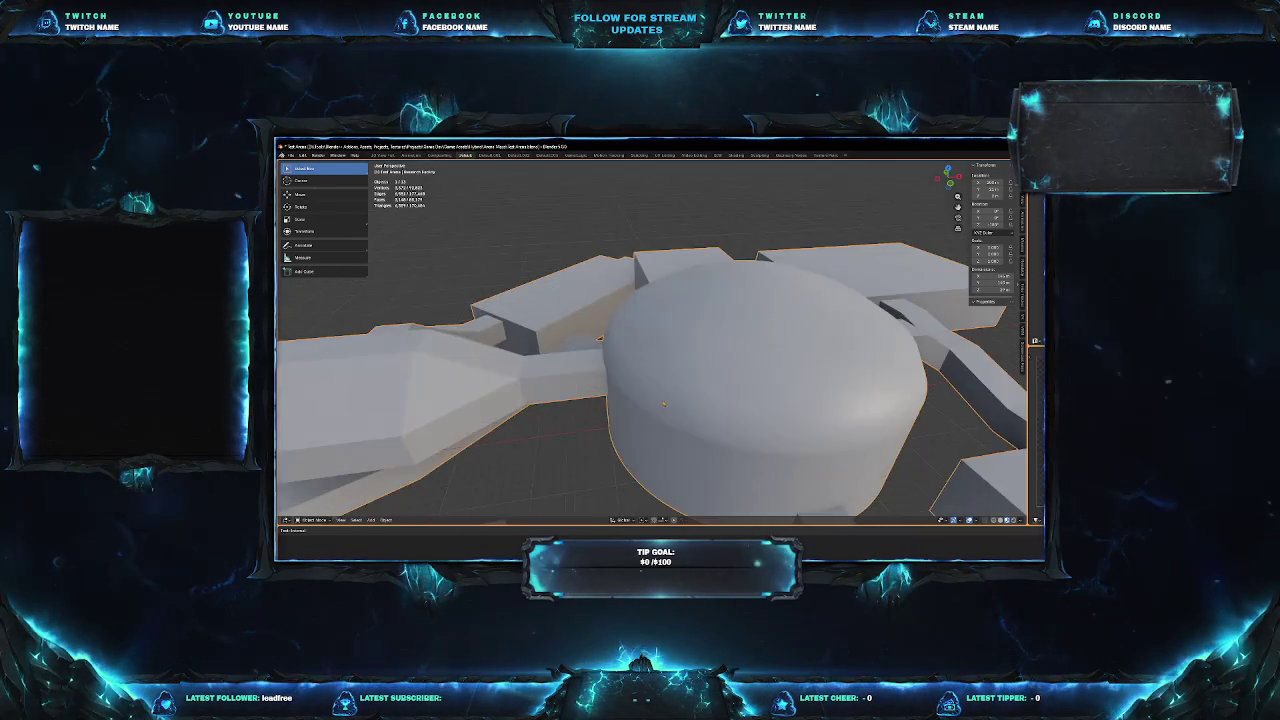
pyautogui.scroll(3, 650, 430)
pyautogui.scroll(3, 710, 473)
pyautogui.scroll(2, 710, 473)
pyautogui.scroll(3, 710, 473)
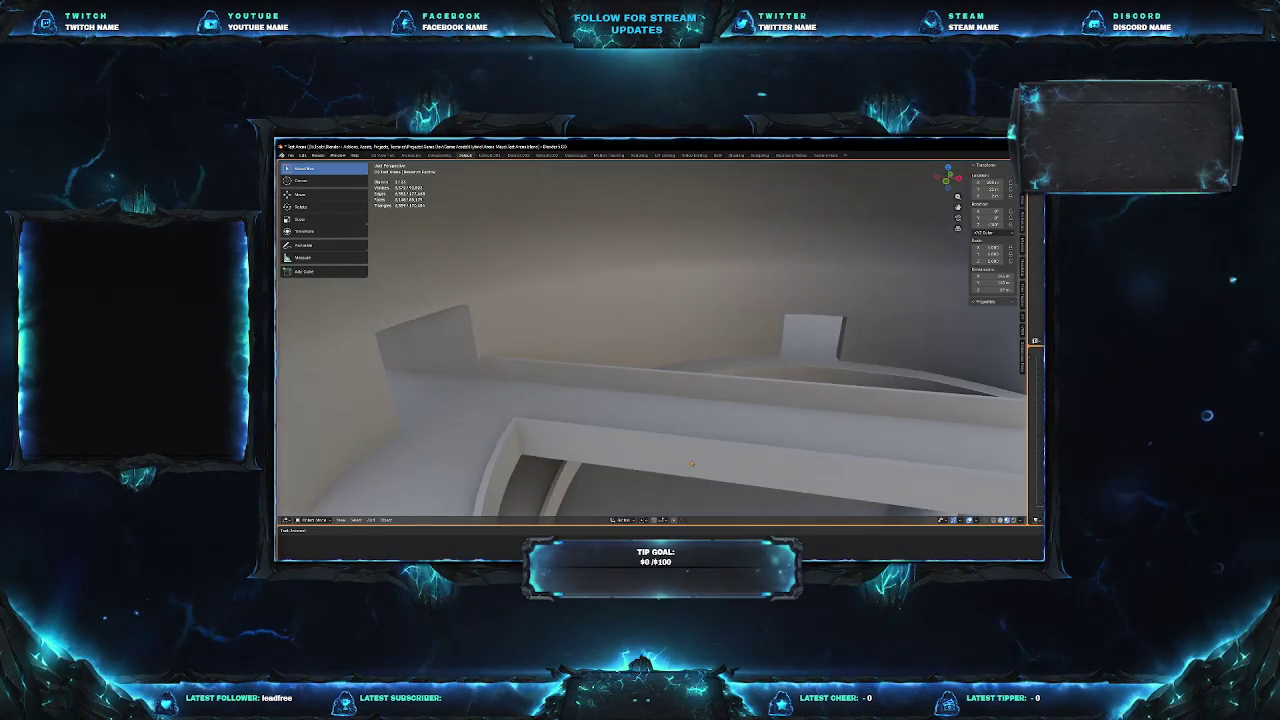
pyautogui.moveTo(710, 473)
pyautogui.mouseDown(button='middle')
pyautogui.moveTo(659, 357)
pyautogui.moveTo(442, 298)
pyautogui.moveTo(640, 241)
pyautogui.moveTo(467, 253)
pyautogui.mouseUp(button='middle')
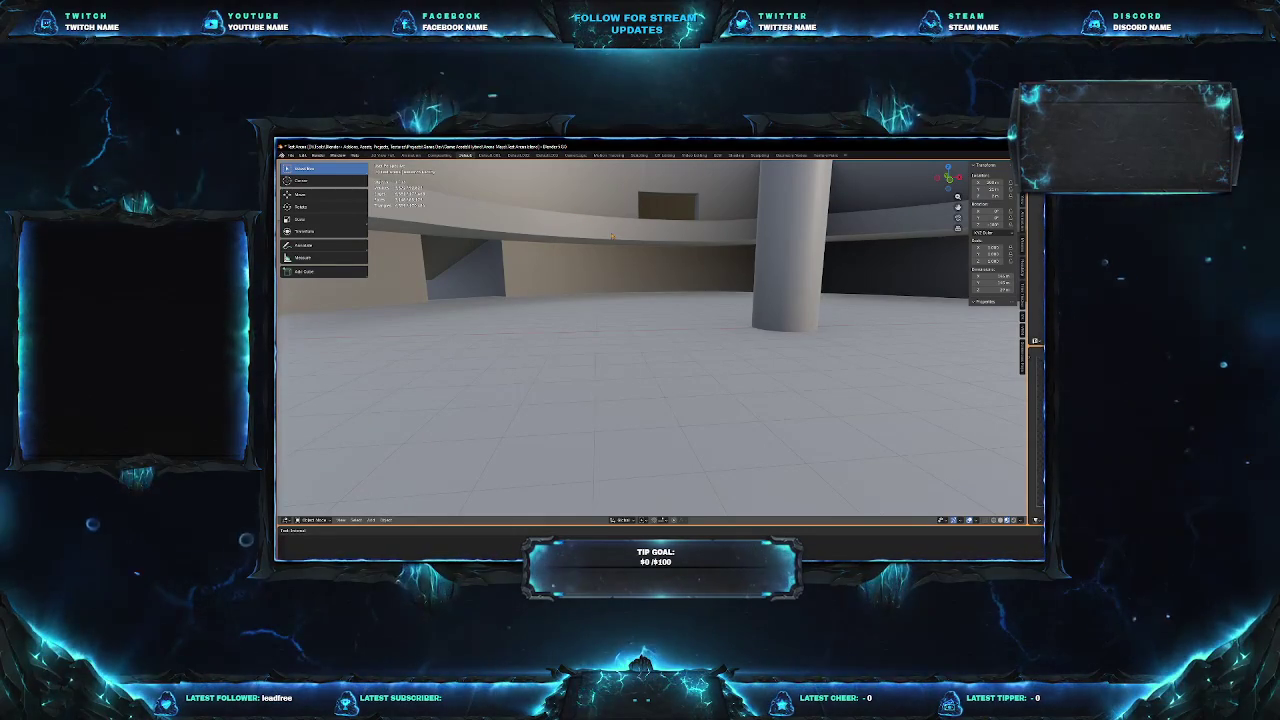
pyautogui.moveTo(615, 222)
pyautogui.mouseDown(button='middle')
pyautogui.moveTo(478, 246)
pyautogui.moveTo(504, 425)
pyautogui.moveTo(488, 473)
pyautogui.moveTo(623, 185)
pyautogui.mouseUp(button='middle')
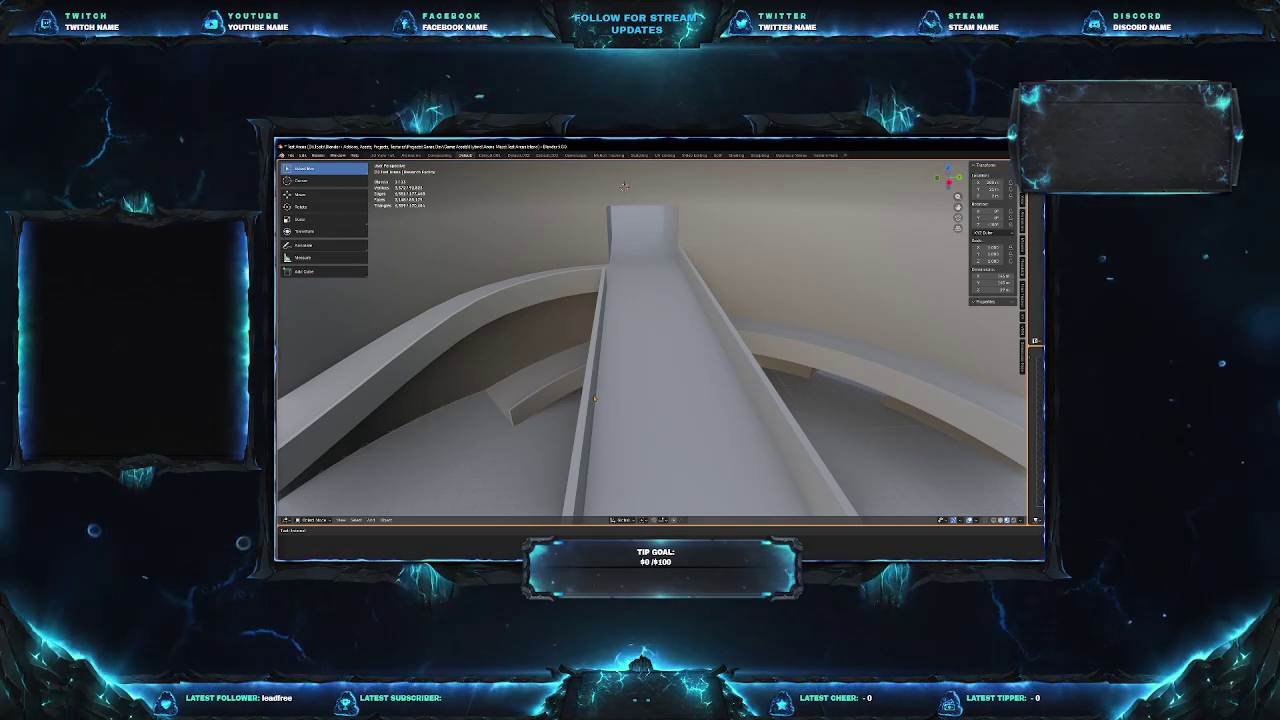
# Orbit around the ramp to view its support pillar from a low side angle.
pyautogui.moveTo(650, 340)
pyautogui.mouseDown(button='middle')
pyautogui.moveTo(620, 330)
pyautogui.moveTo(600, 300)
pyautogui.mouseUp(button='middle')
pyautogui.moveTo(650, 340); pyautogui.dragTo(740, 330, button='middle')
pyautogui.moveTo(849, 329); pyautogui.dragTo(827, 330, button='middle')
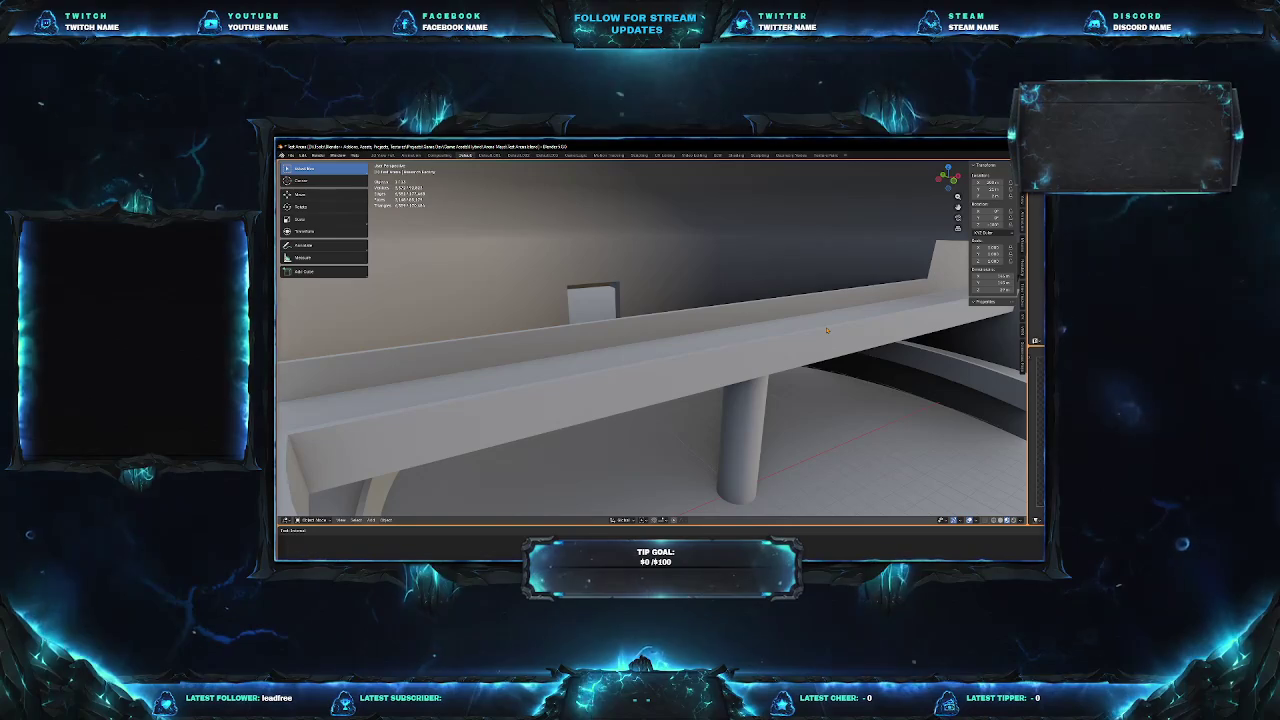
pyautogui.click(291, 155)
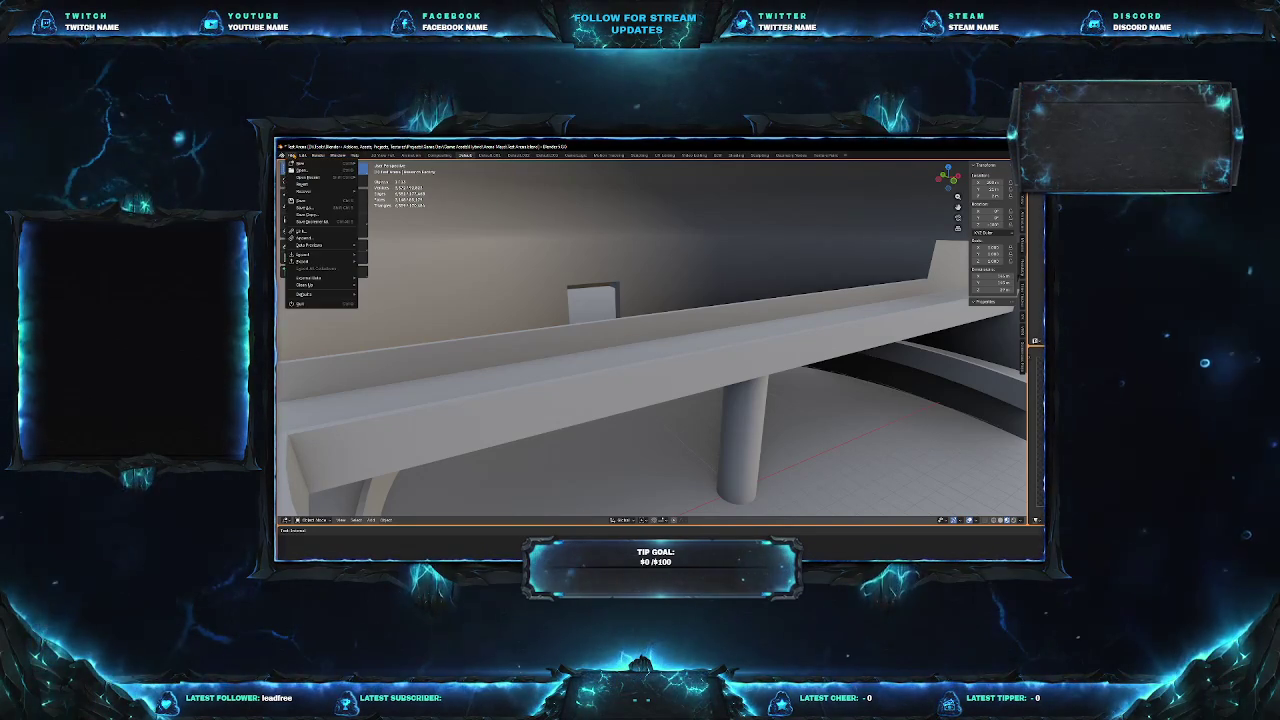
# Quit Blender, answering the save prompt, and launch Blazium Engine from its desktop icon.
pyautogui.click(326, 305)
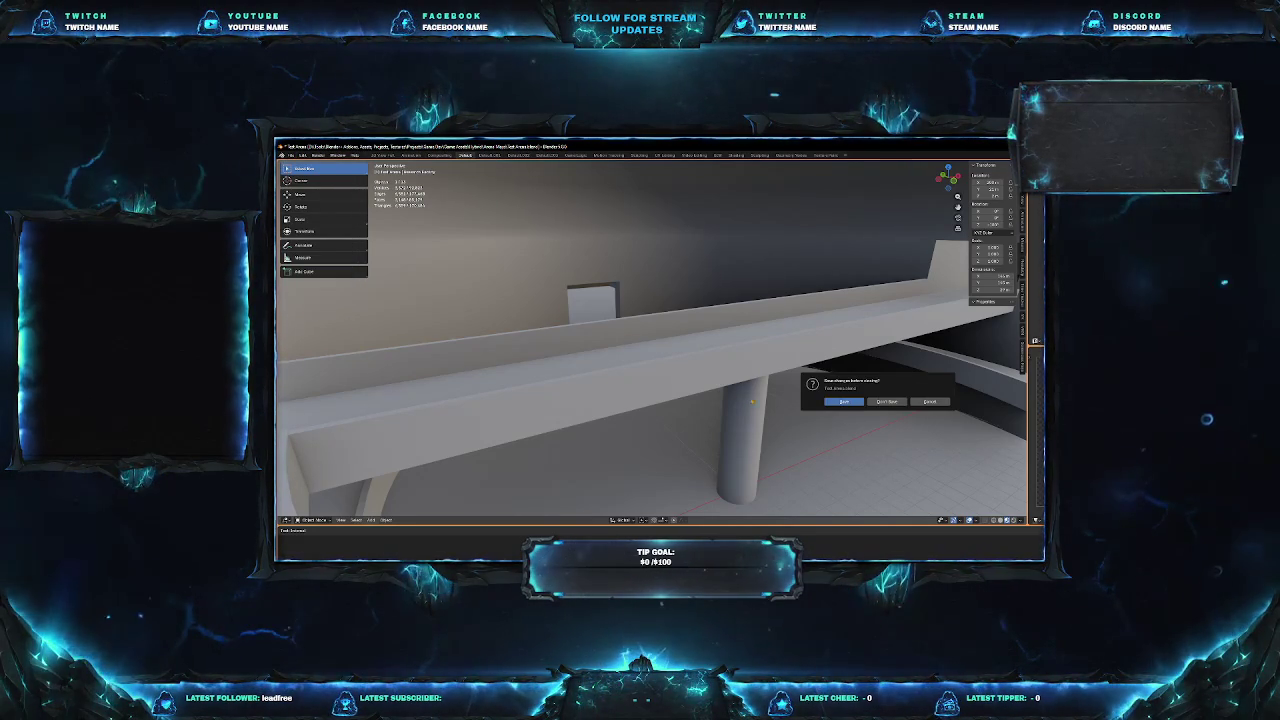
pyautogui.click(887, 401)
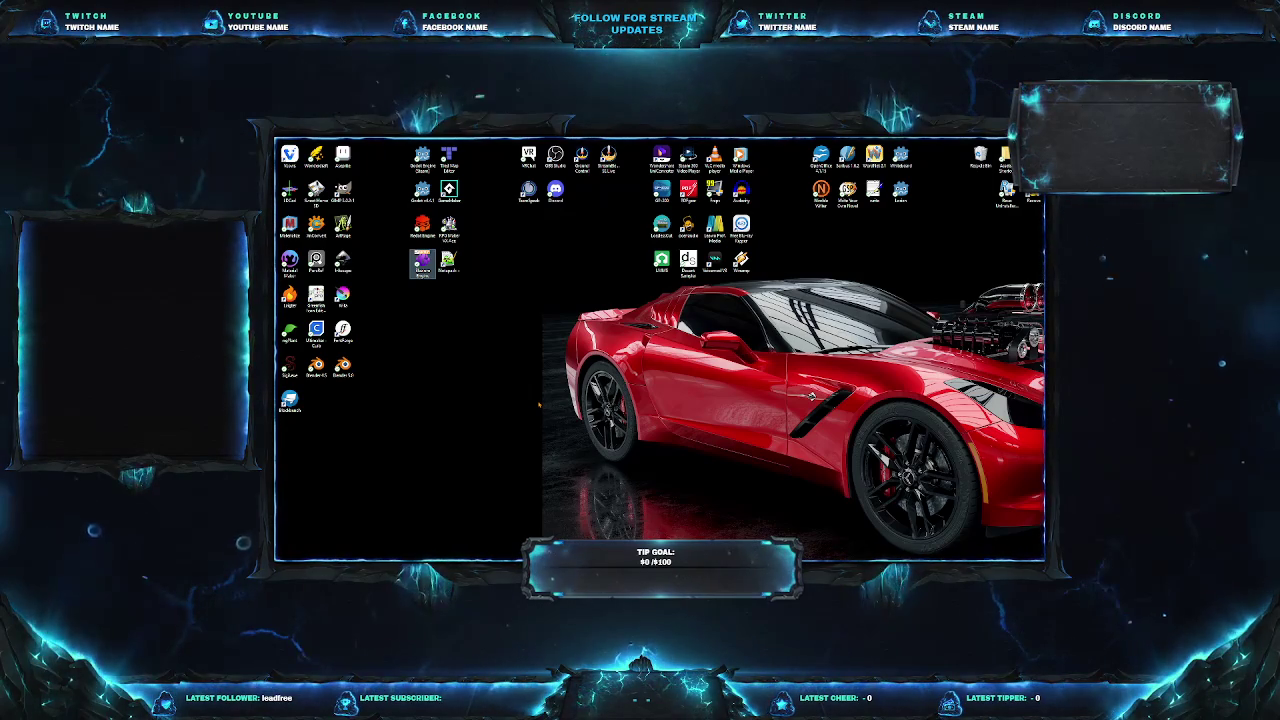
pyautogui.doubleClick(422, 262)
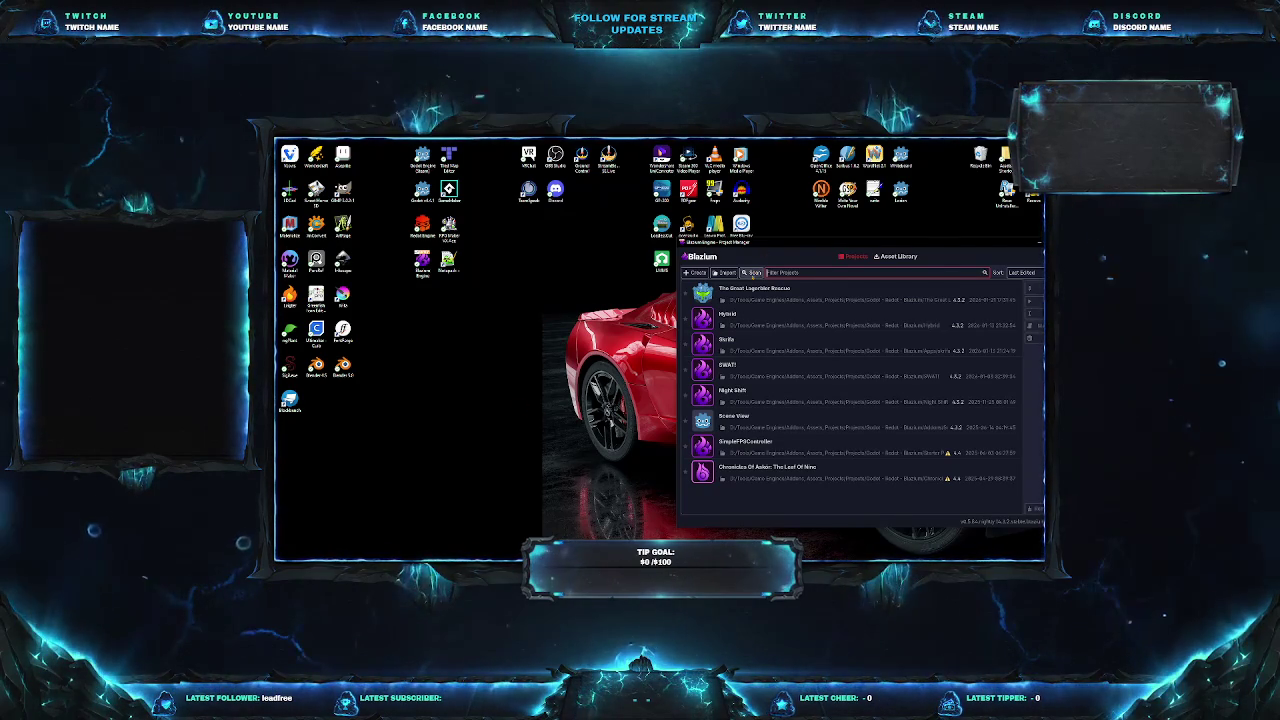
# Open the Hybrid project from the Project Manager list.
pyautogui.doubleClick(733, 325)
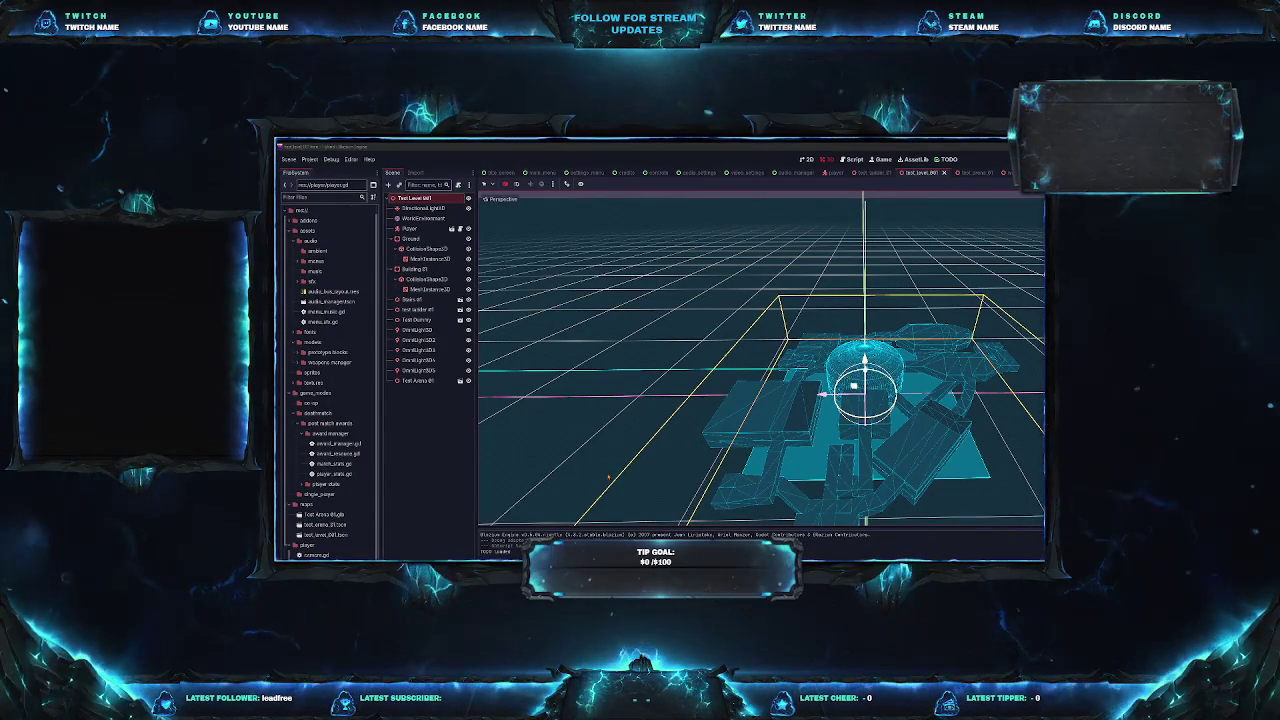
# Orbit the viewport to view the level lower, then save the test level scene.
pyautogui.moveTo(760, 400)
pyautogui.mouseDown(button='middle')
pyautogui.moveTo(670, 370)
pyautogui.moveTo(760, 400)
pyautogui.moveTo(760, 460)
pyautogui.moveTo(750, 400)
pyautogui.mouseUp(button='middle')
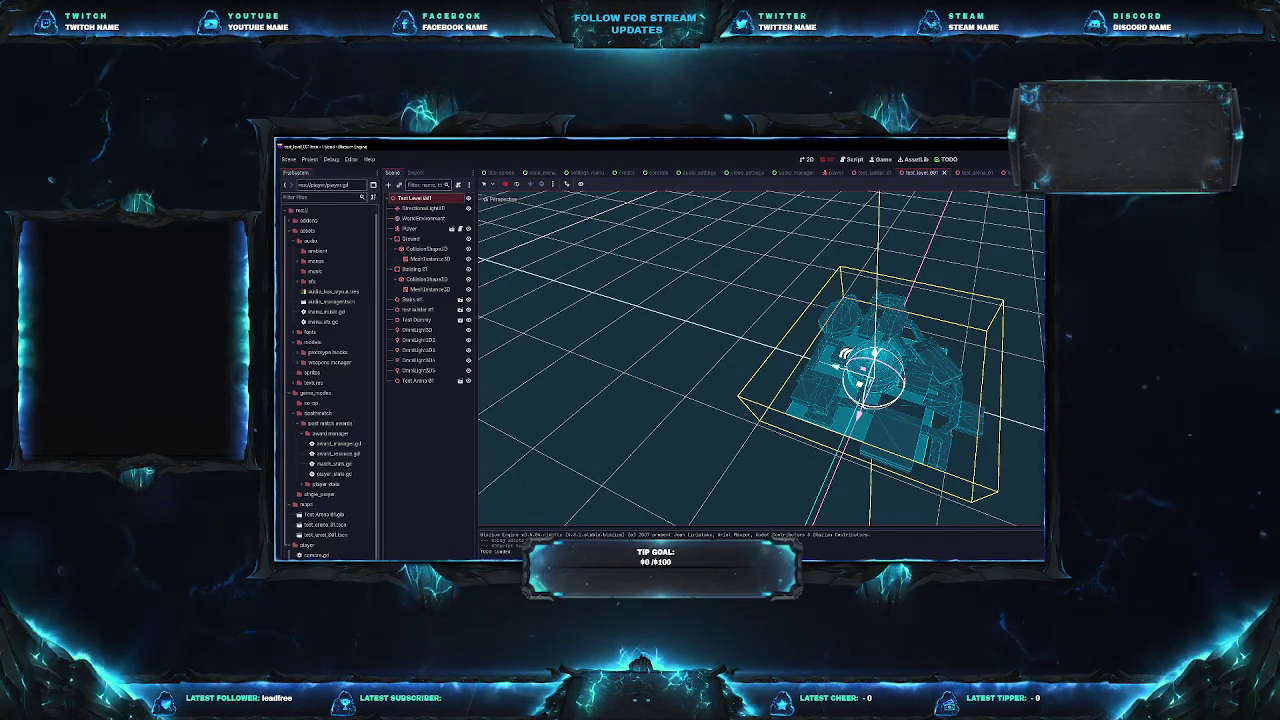
pyautogui.hotkey('ctrl', 's')
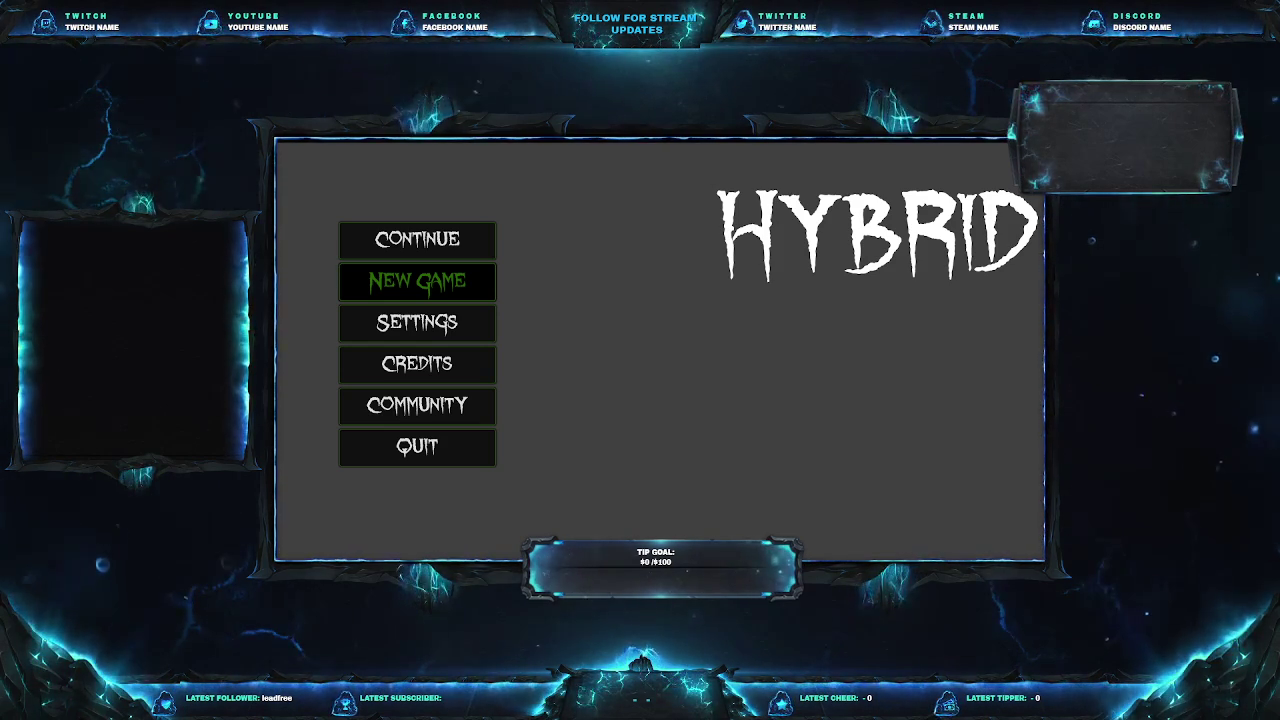
# Start a New Game from the HYBRID main menu.
pyautogui.press('Return')
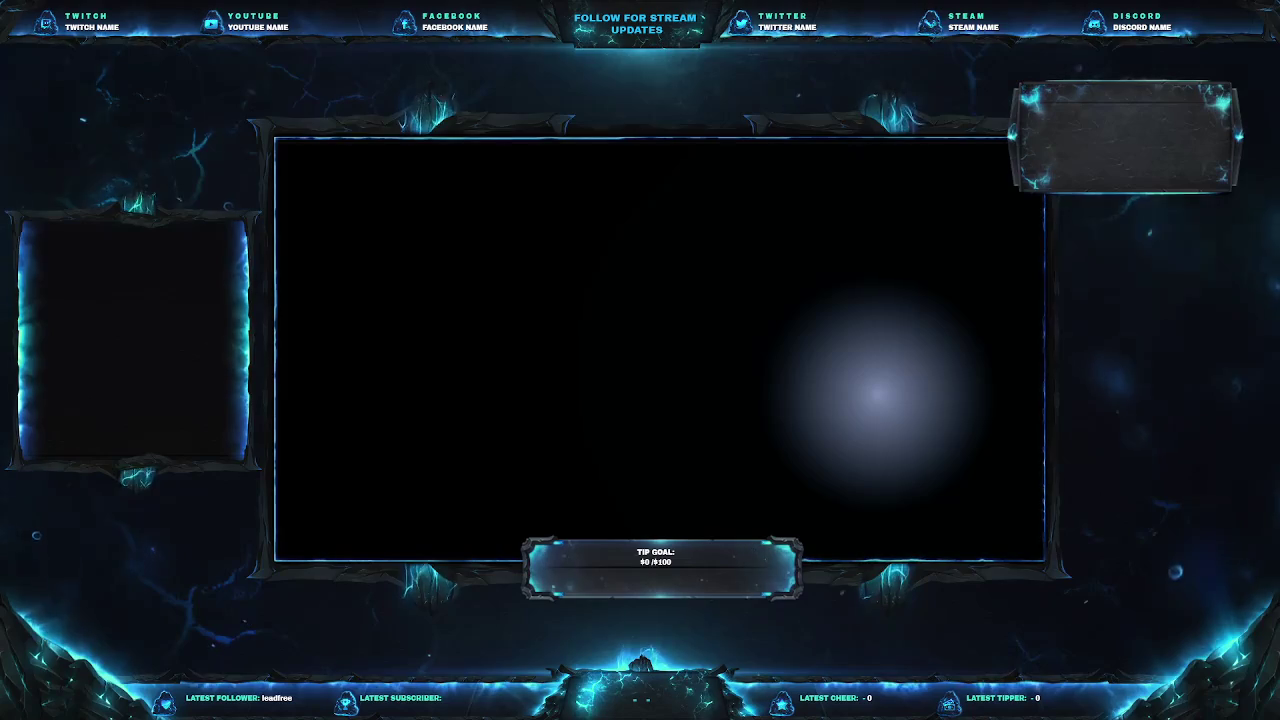
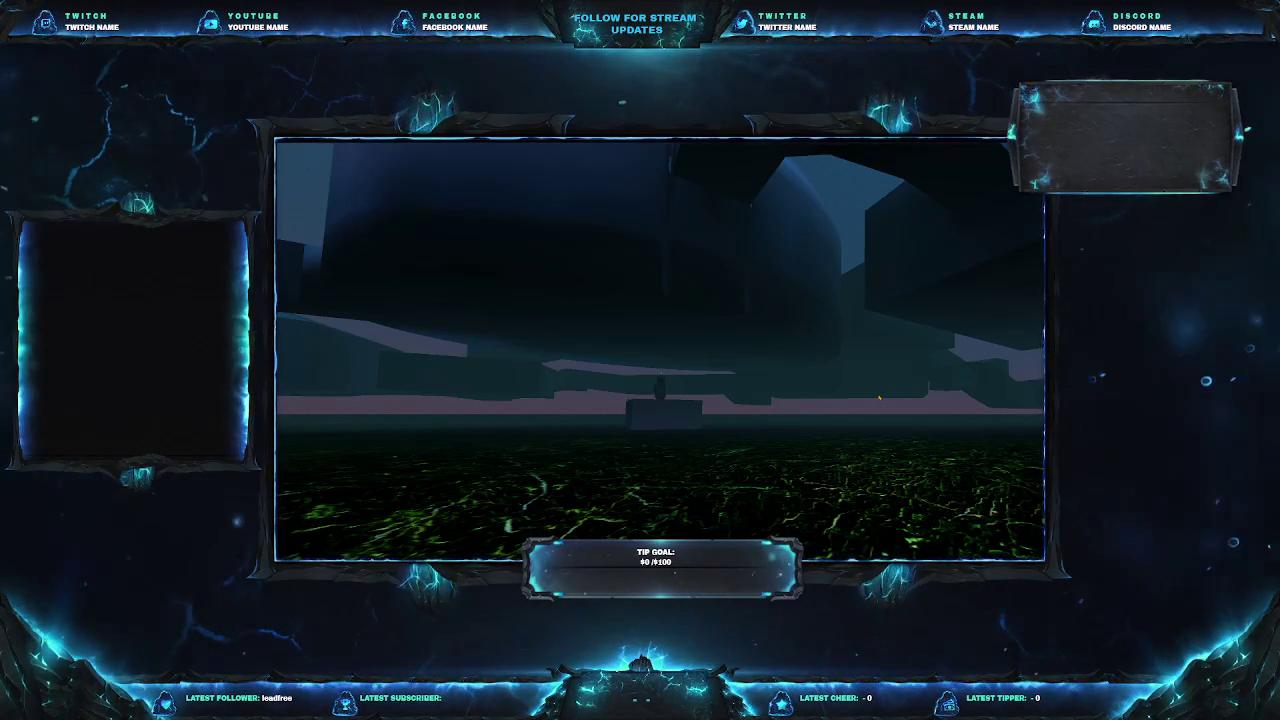
# Stop the running game and orbit the test level to a nearly top-down view.
pyautogui.press('F8')
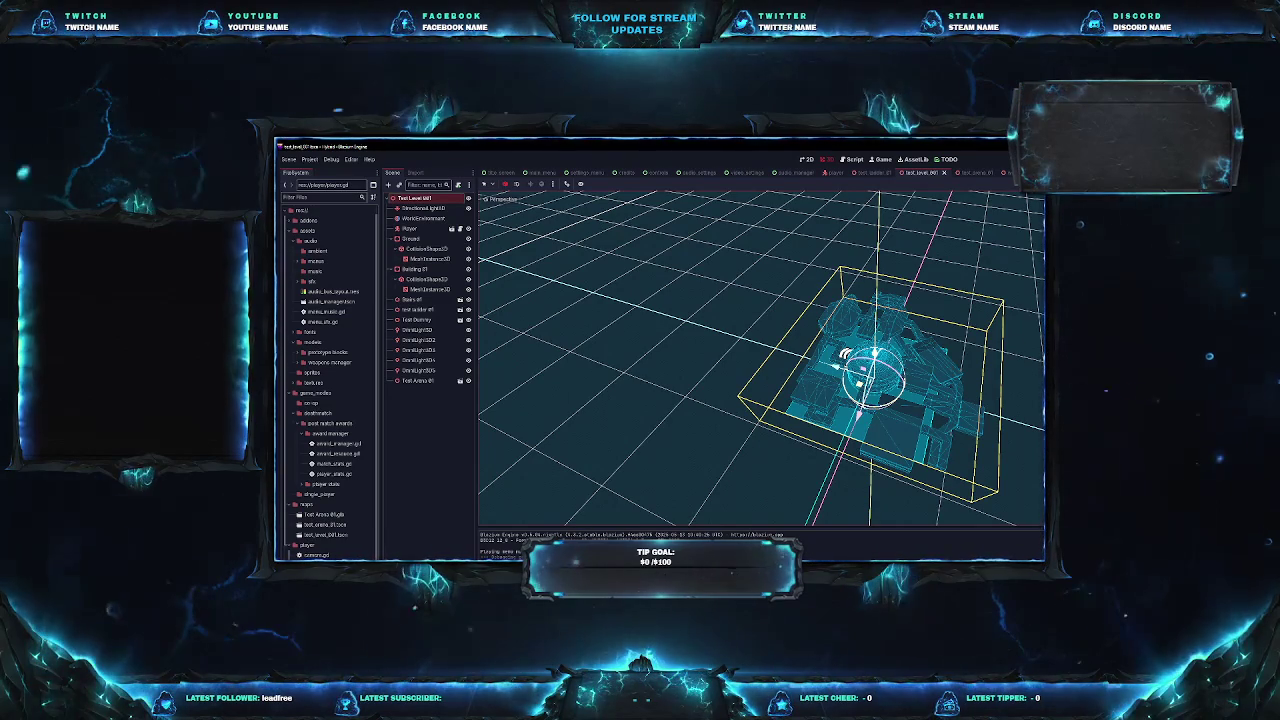
pyautogui.scroll(-3, 766, 453)
pyautogui.scroll(-3, 766, 453)
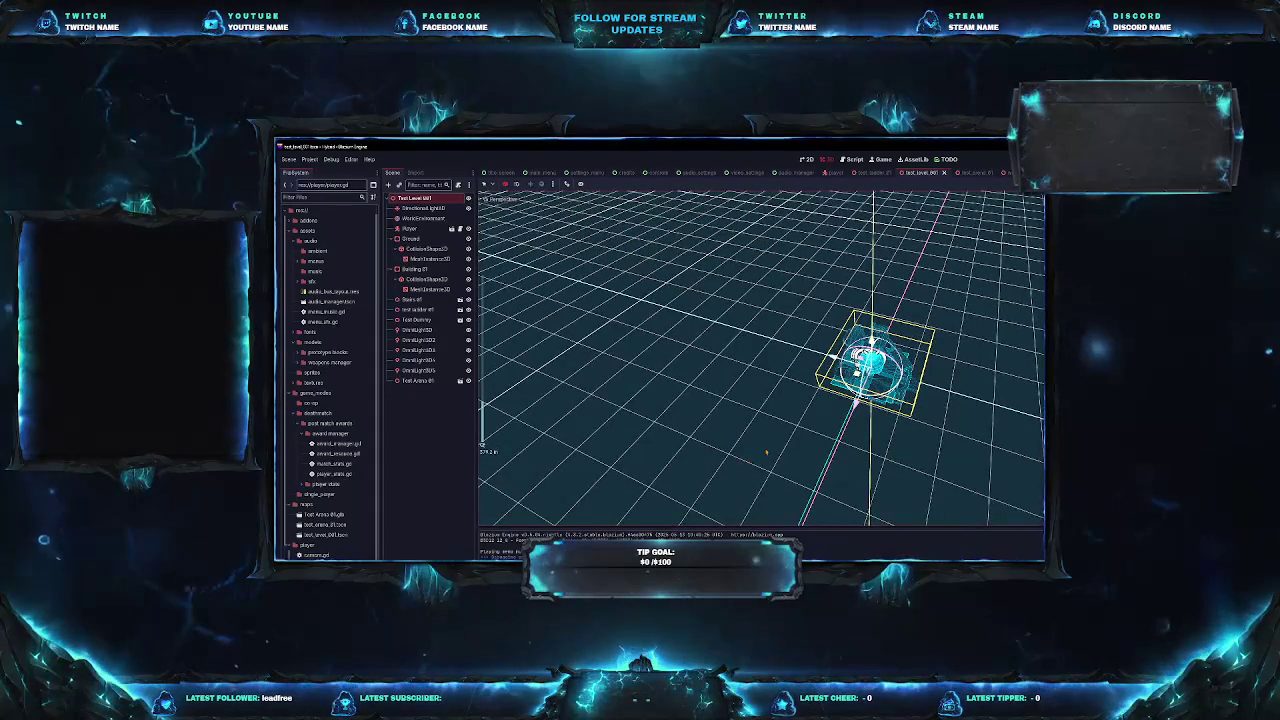
pyautogui.scroll(5, 766, 453)
pyautogui.moveTo(766, 453)
pyautogui.mouseDown(button='middle')
pyautogui.moveTo(766, 400)
pyautogui.moveTo(766, 430)
pyautogui.moveTo(740, 440)
pyautogui.moveTo(780, 460)
pyautogui.mouseUp(button='middle')
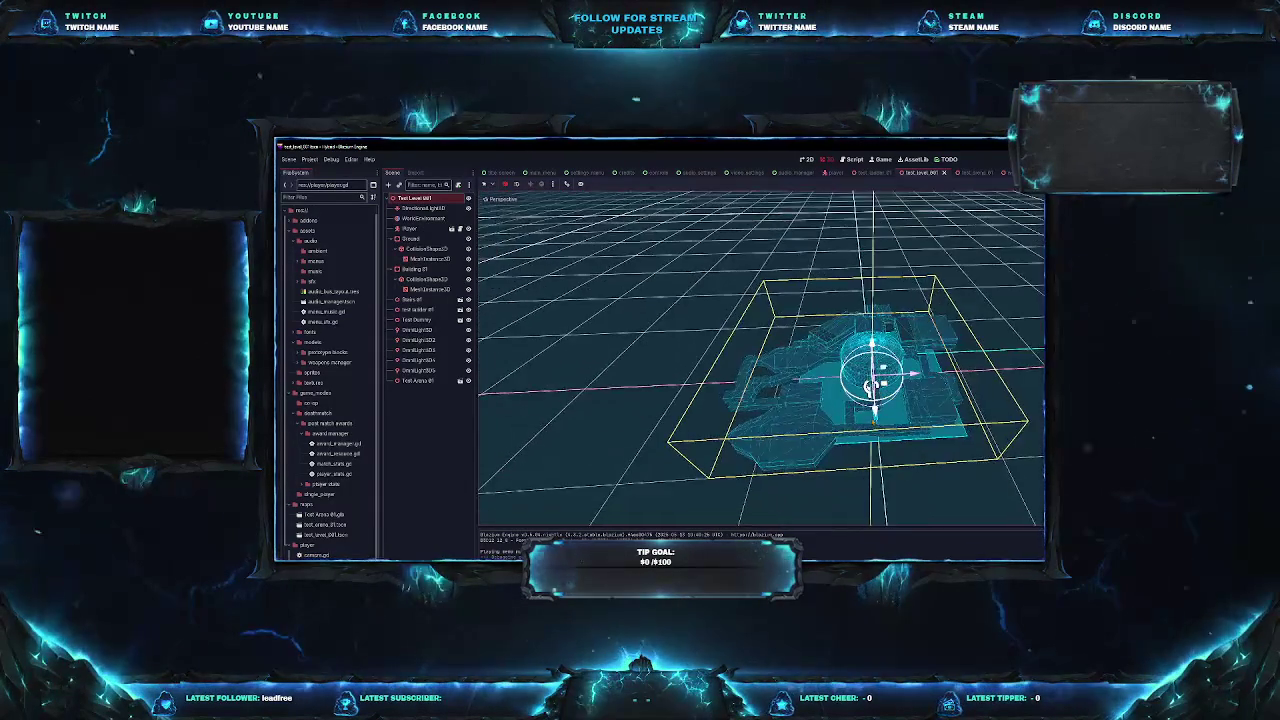
pyautogui.scroll(5, 762, 358)
pyautogui.scroll(-5, 762, 358)
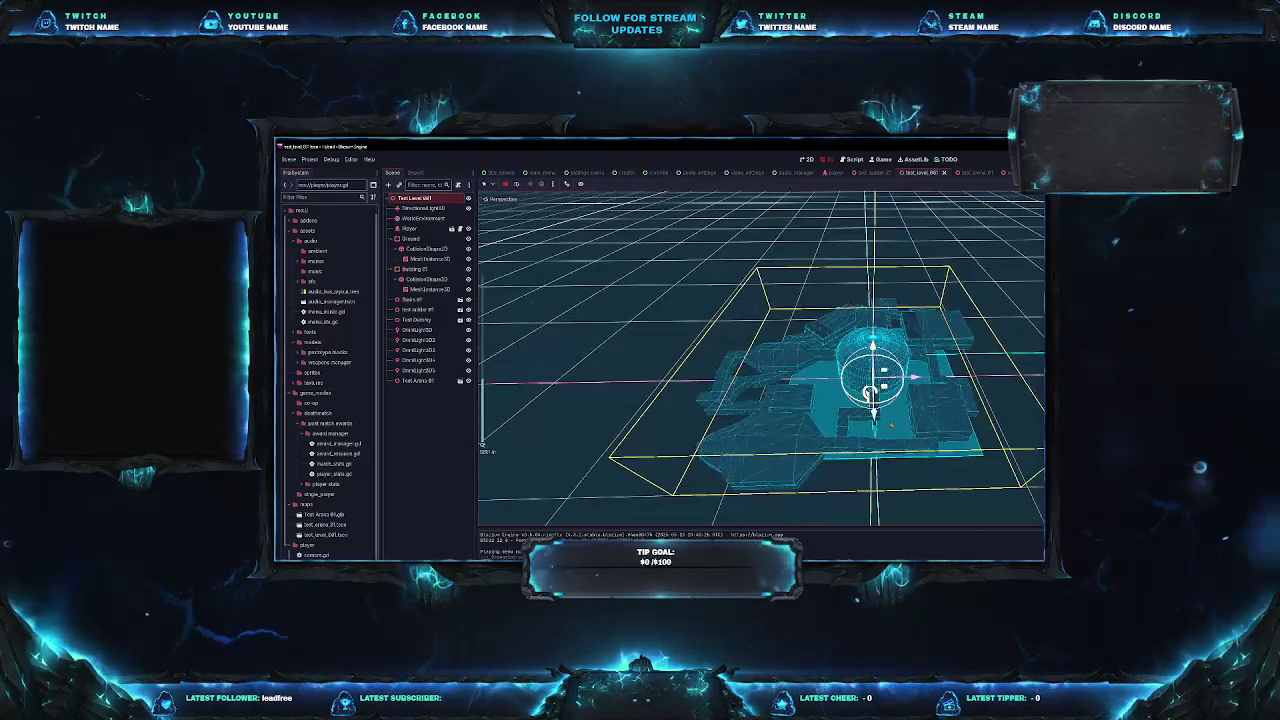
pyautogui.moveTo(760, 400); pyautogui.dragTo(760, 480, button='middle')
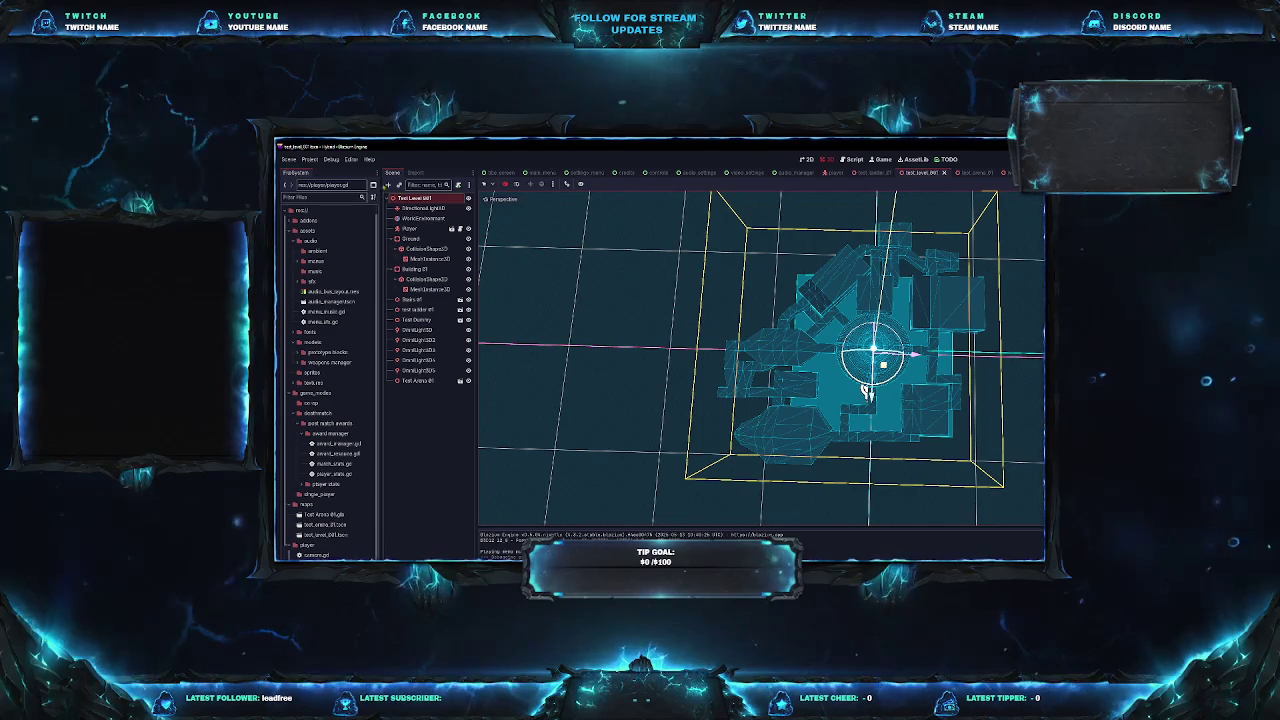
# Quit the current project to the project list and open The Great Lagerbier Rescue.
pyautogui.click(288, 159)
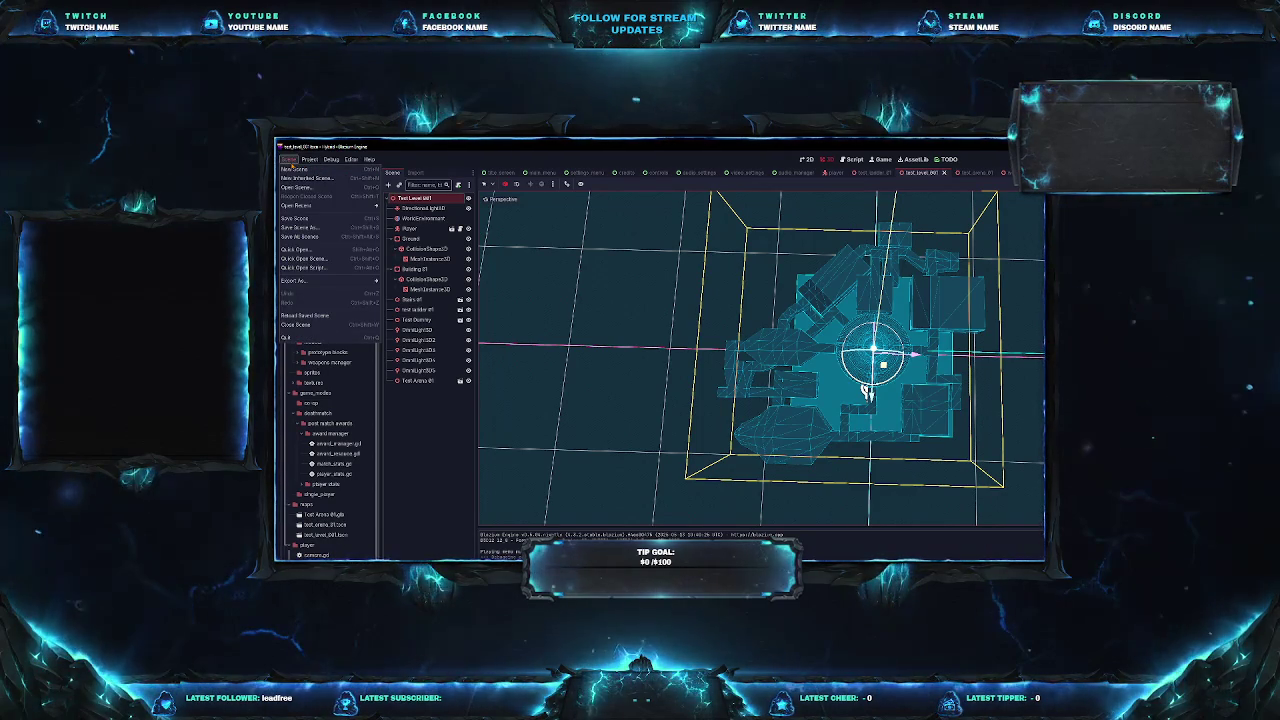
pyautogui.click(309, 159)
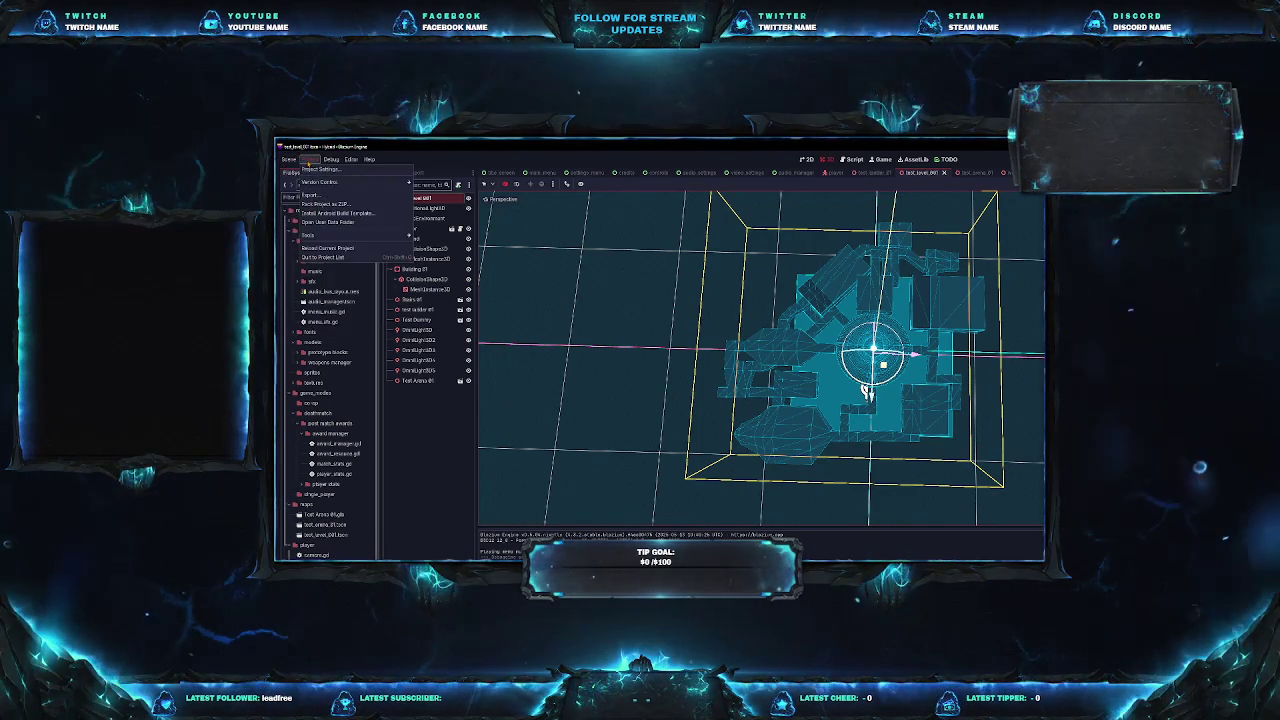
pyautogui.click(322, 257)
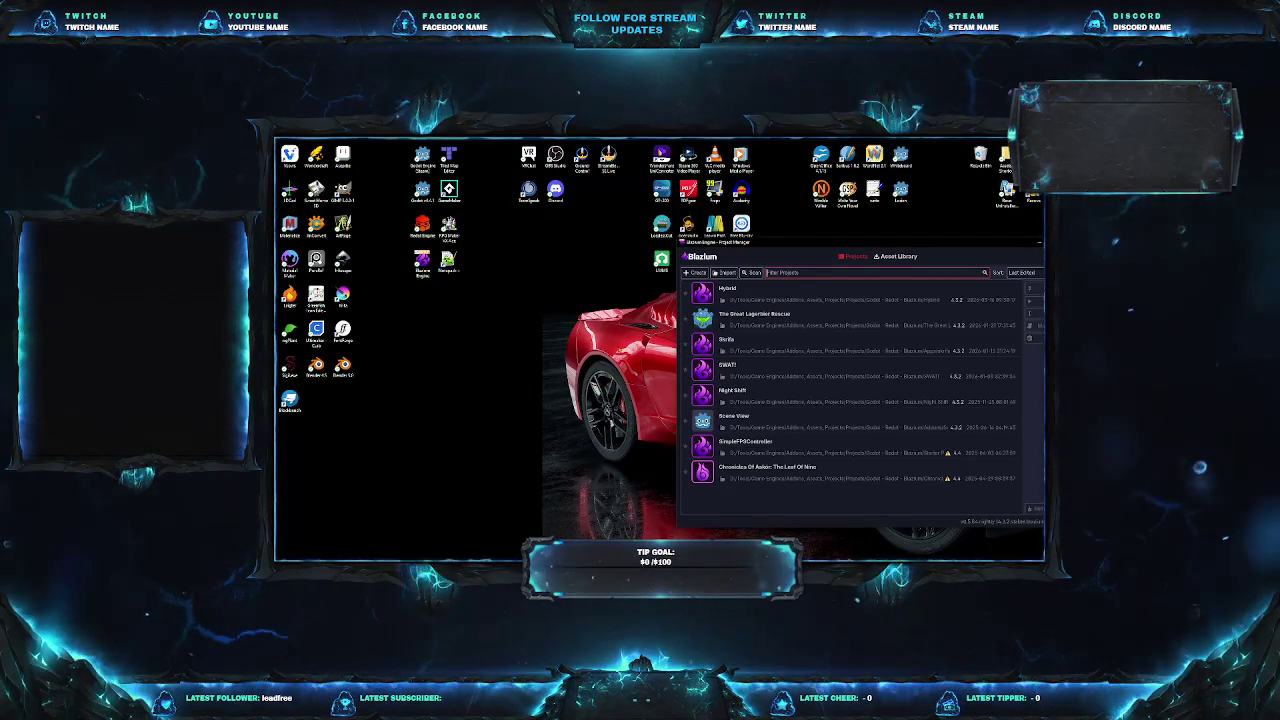
pyautogui.doubleClick(749, 318)
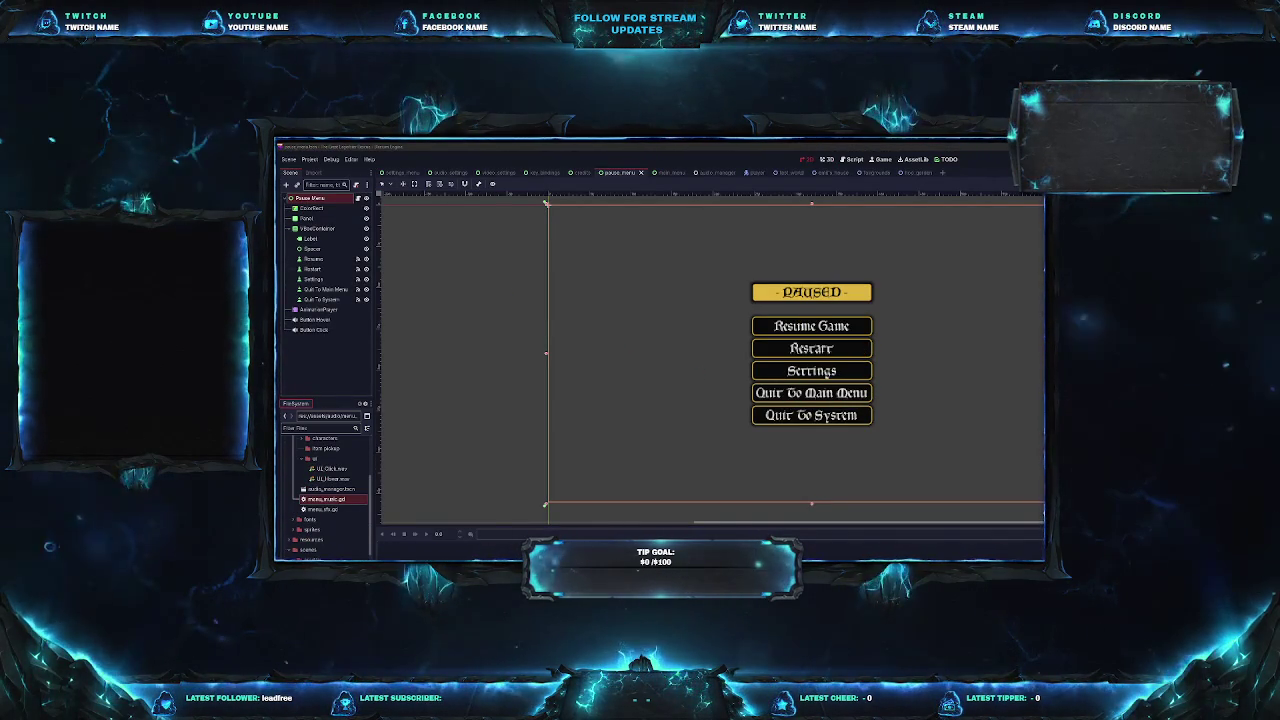
# Save the pause menu scene and launch The Great Lagerbier Rescue to its title screen.
pyautogui.hotkey('ctrl', 's')
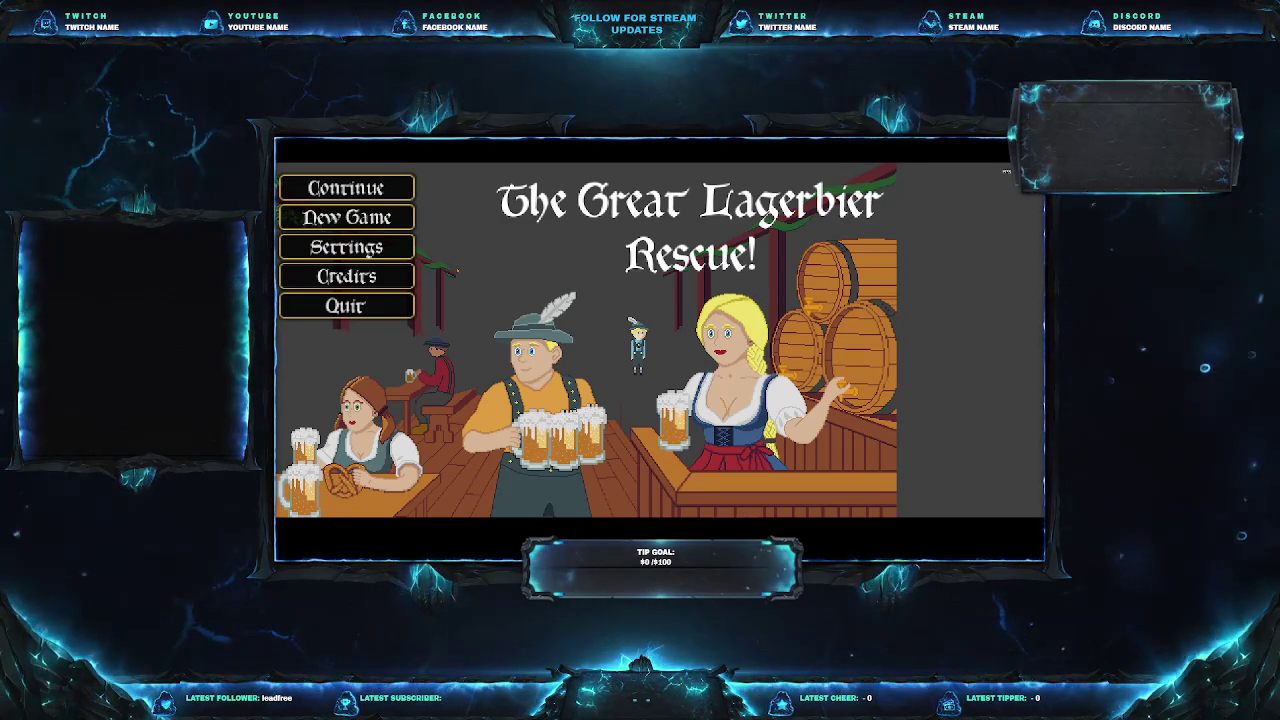
# Choose New Game from the title menu.
pyautogui.press('Down')
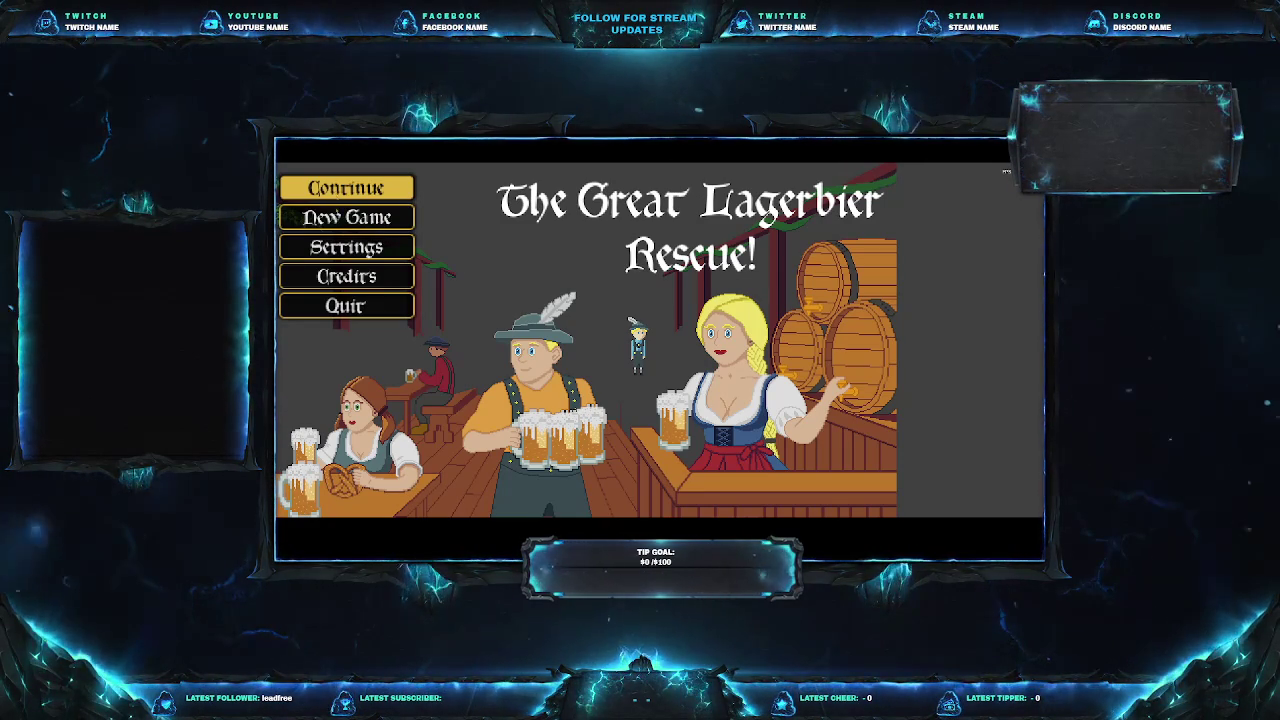
pyautogui.press('Down')
pyautogui.press('Return')
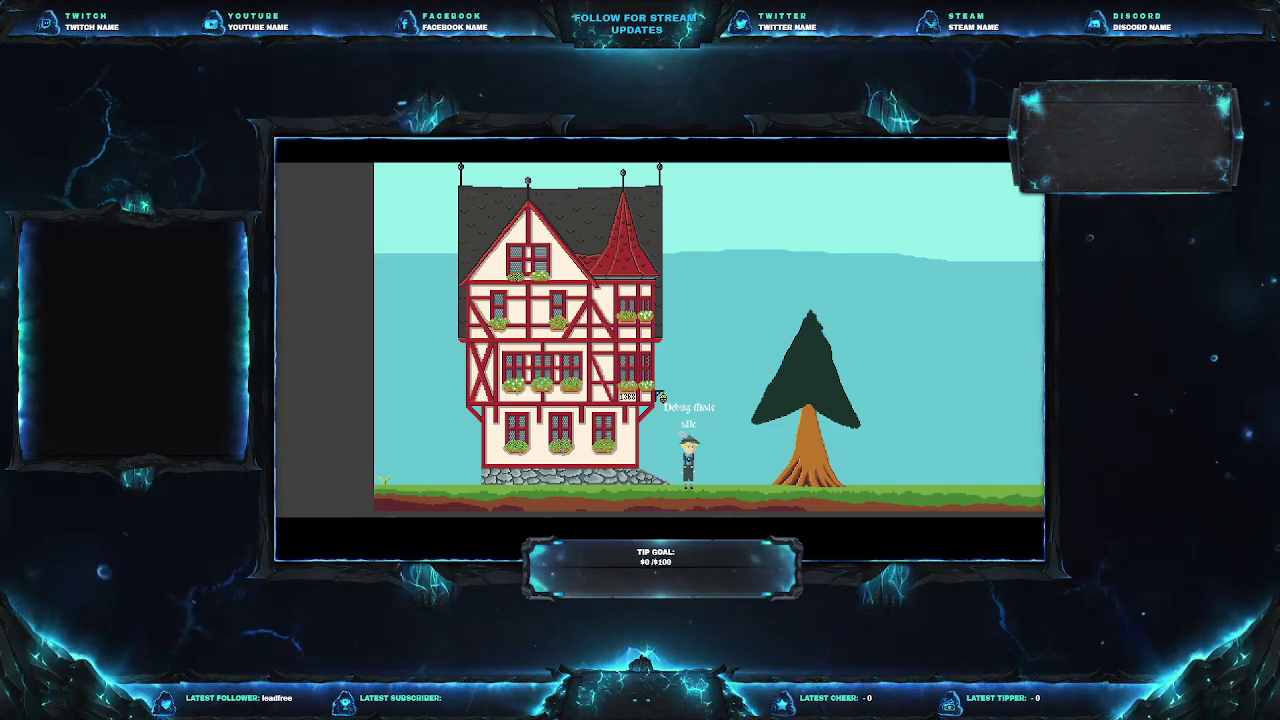
# Walk the character left and right past the house and make it jump.
pyautogui.press('d')
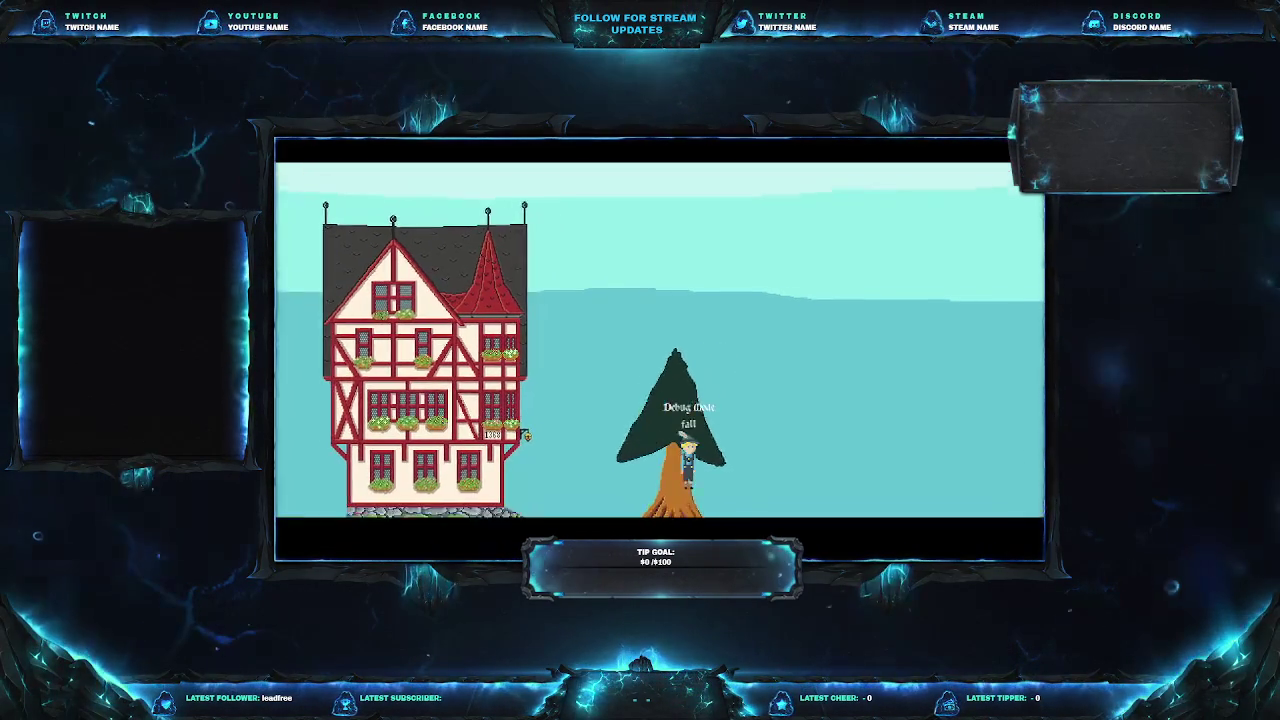
pyautogui.press('space')
pyautogui.press('space')
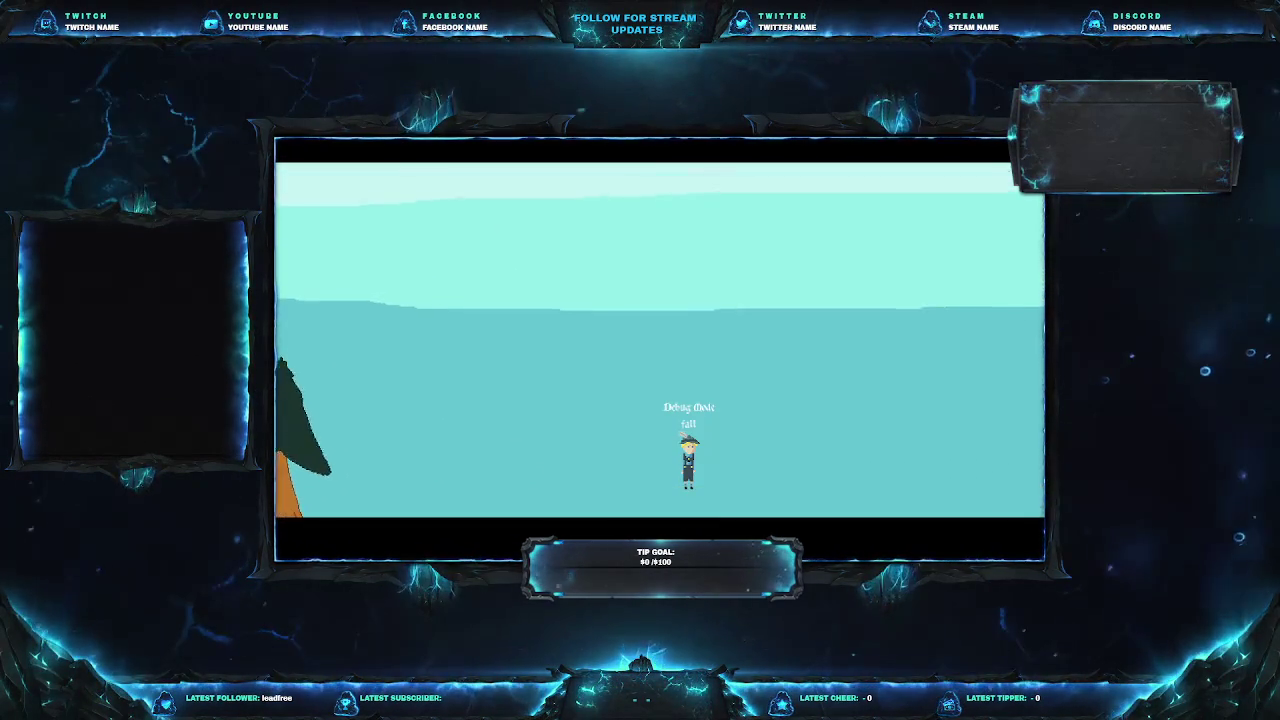
pyautogui.press('space')
pyautogui.press('space')
pyautogui.press('a')
pyautogui.press('a')
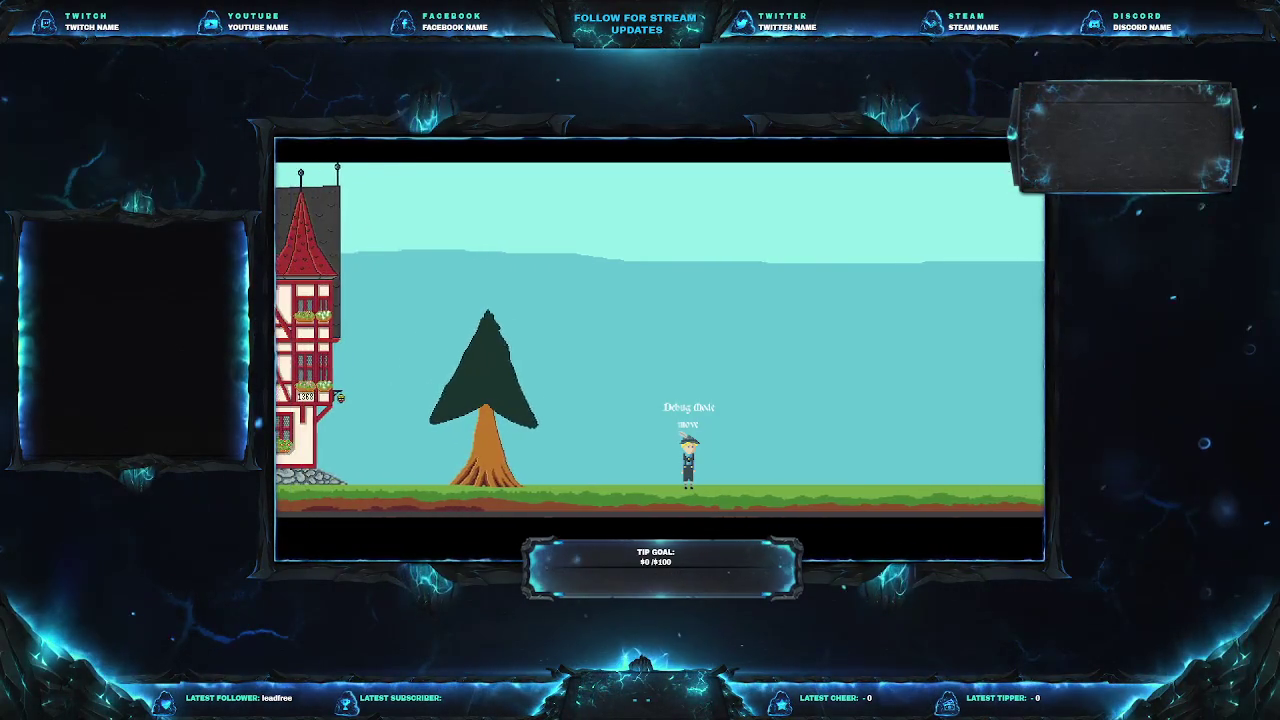
pyautogui.press('a')
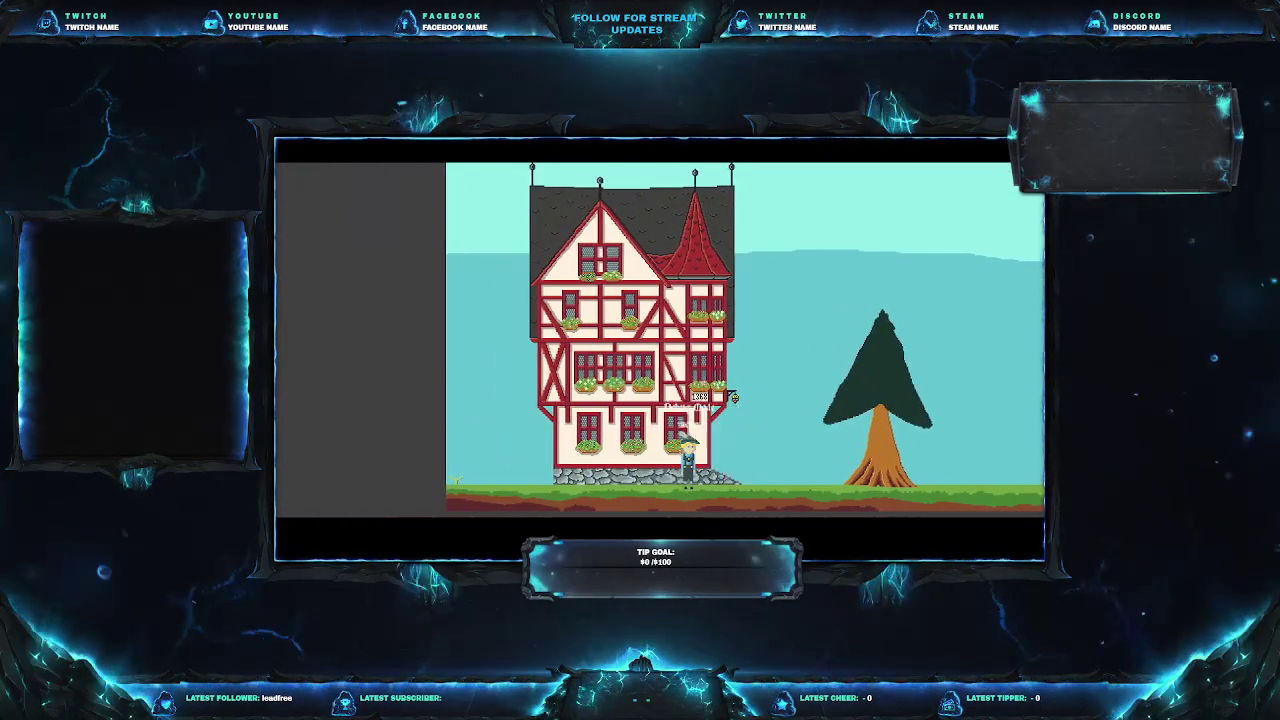
pyautogui.press('d')
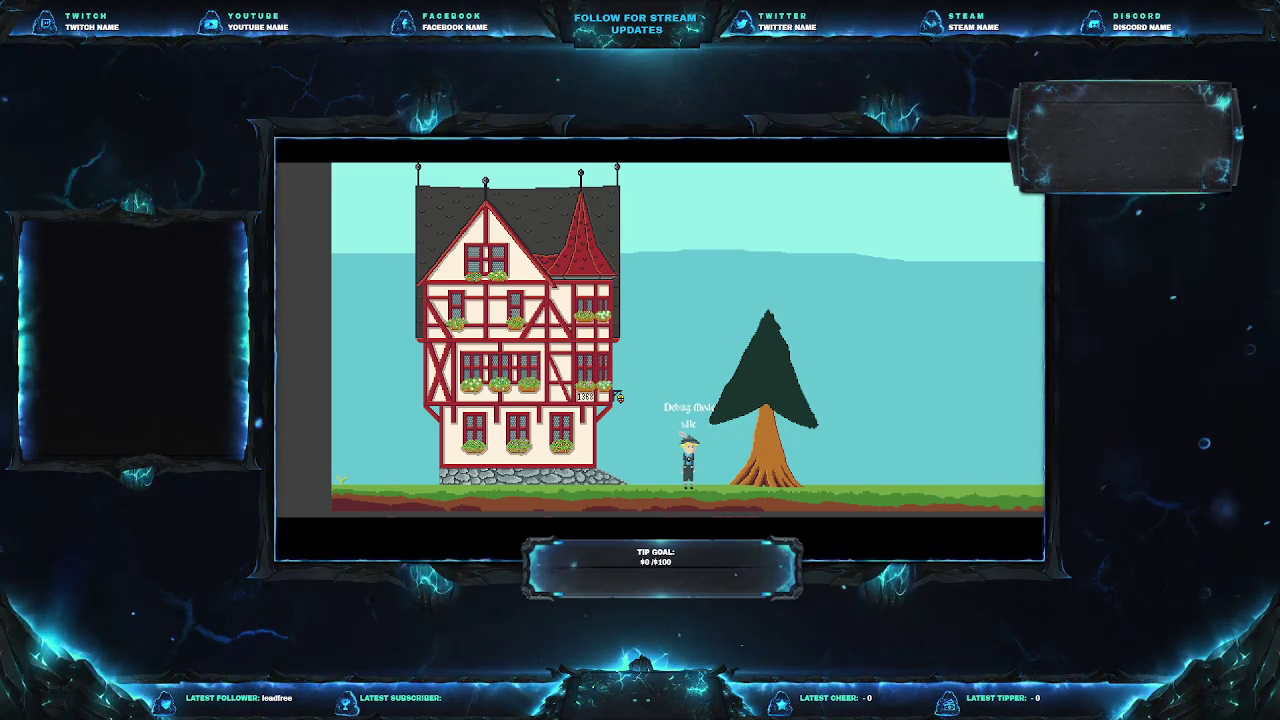
pyautogui.press('Right')
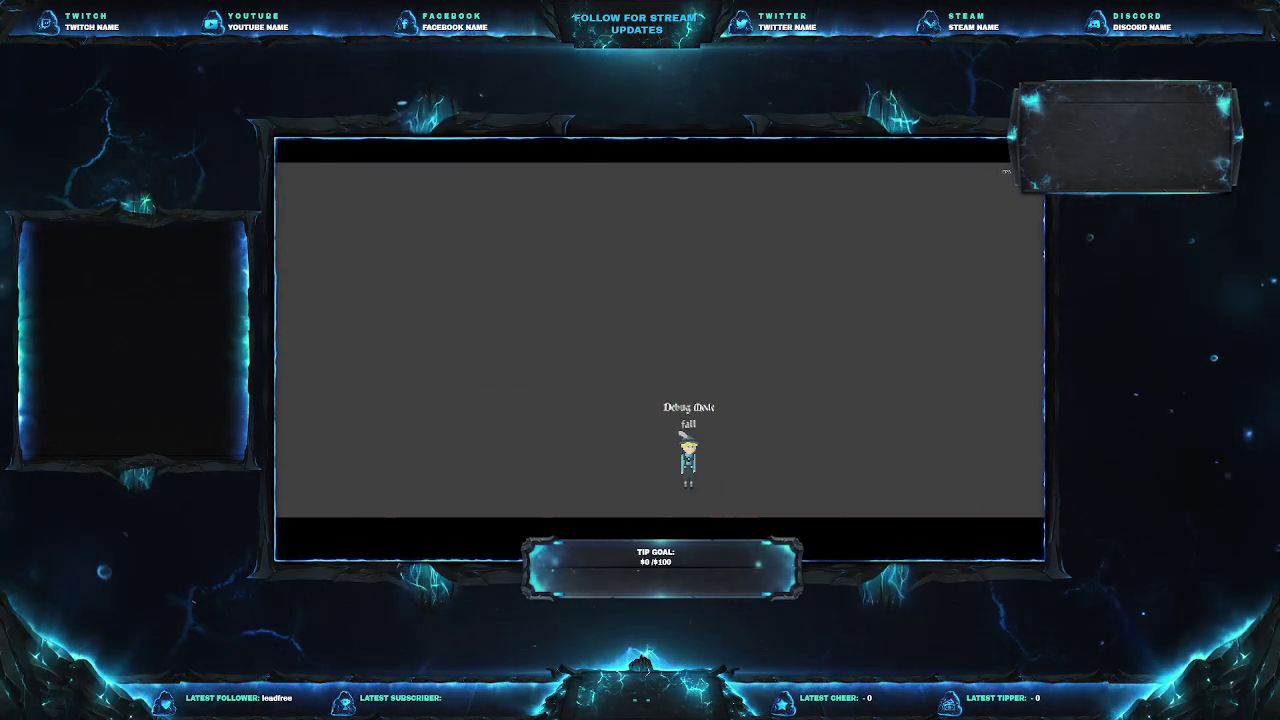
# Pause the game and quit to the game's main menu.
pyautogui.press('Escape')
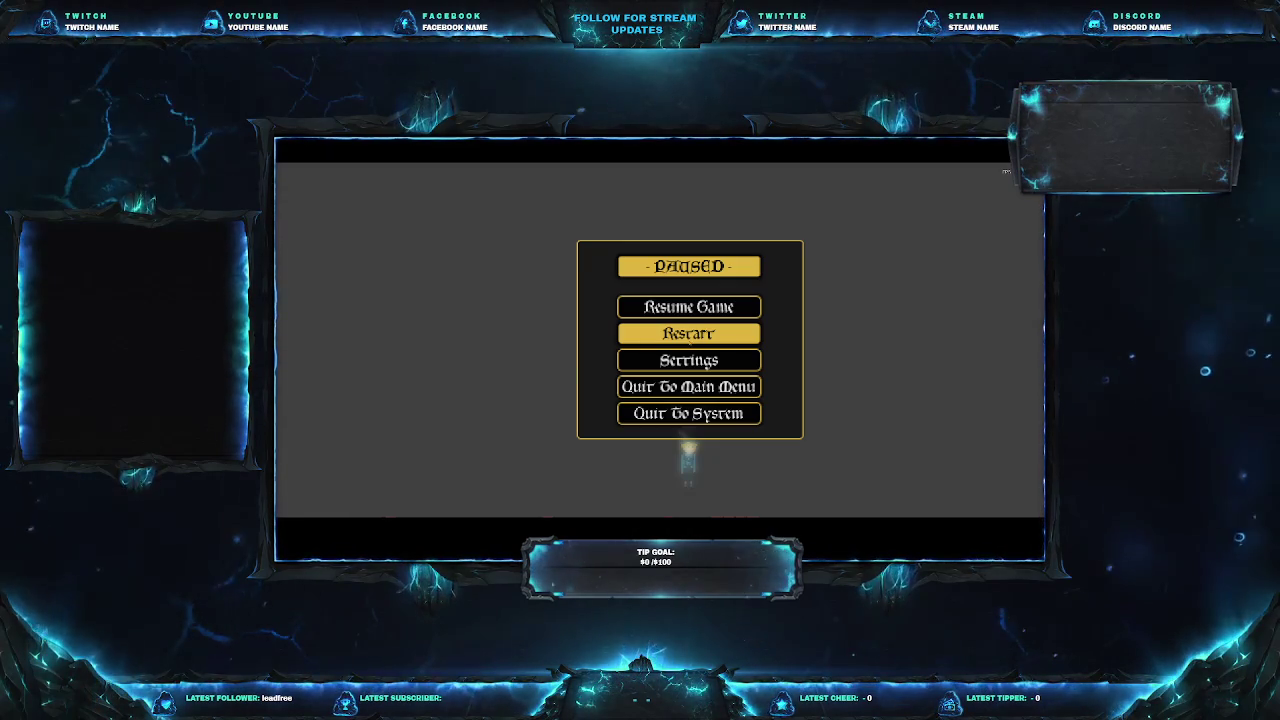
pyautogui.press('Up')
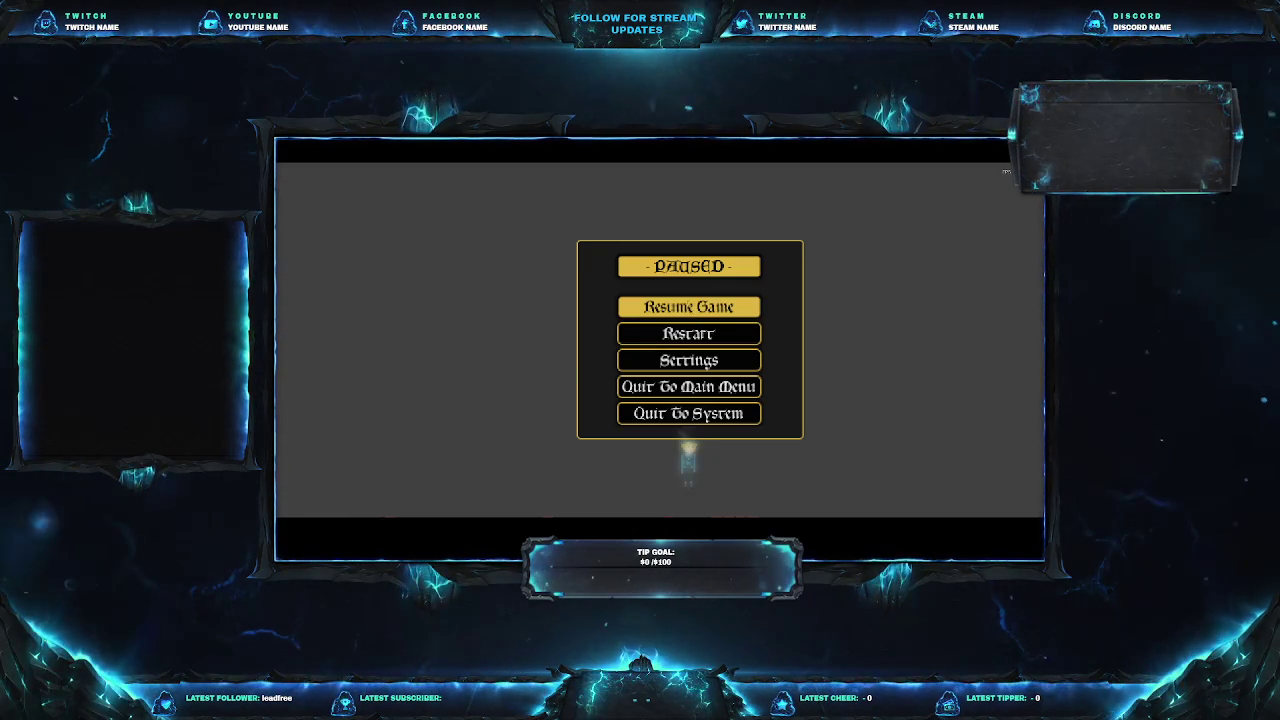
pyautogui.press('Down')
pyautogui.press('Down')
pyautogui.press('Down')
pyautogui.press('Return')
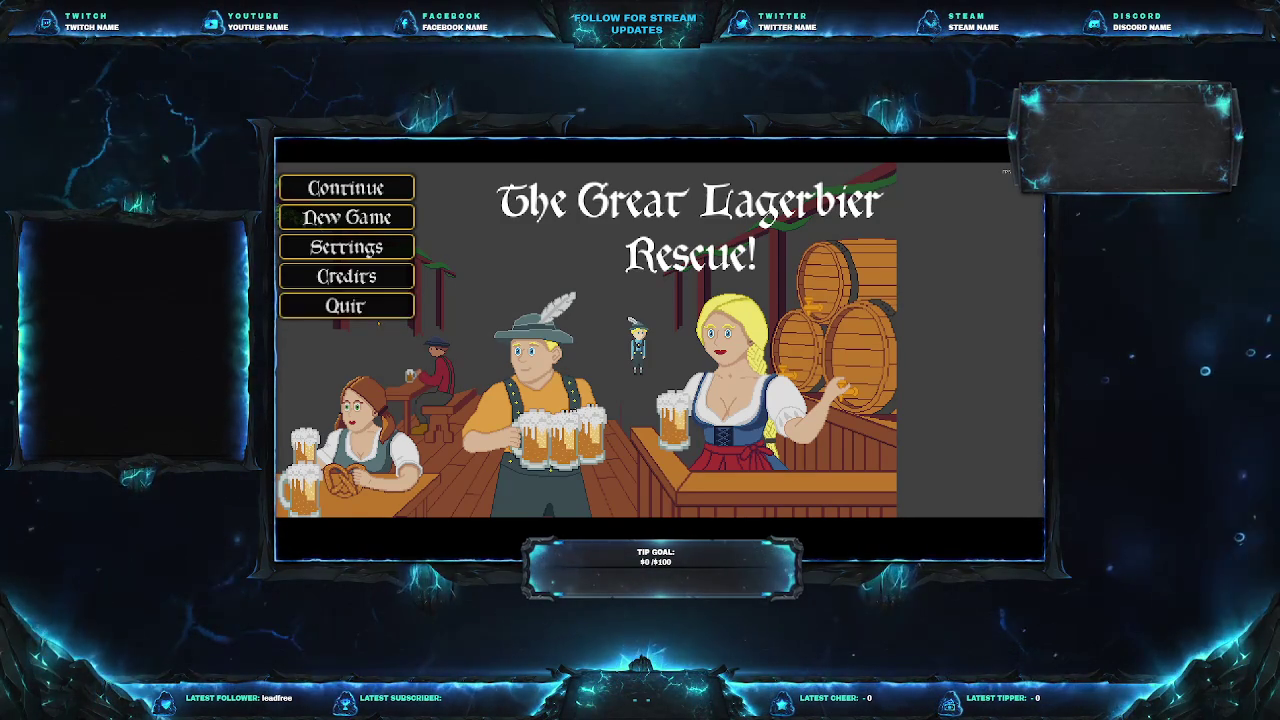
# Close the game window and quit the project to the project list.
pyautogui.click(346, 306)
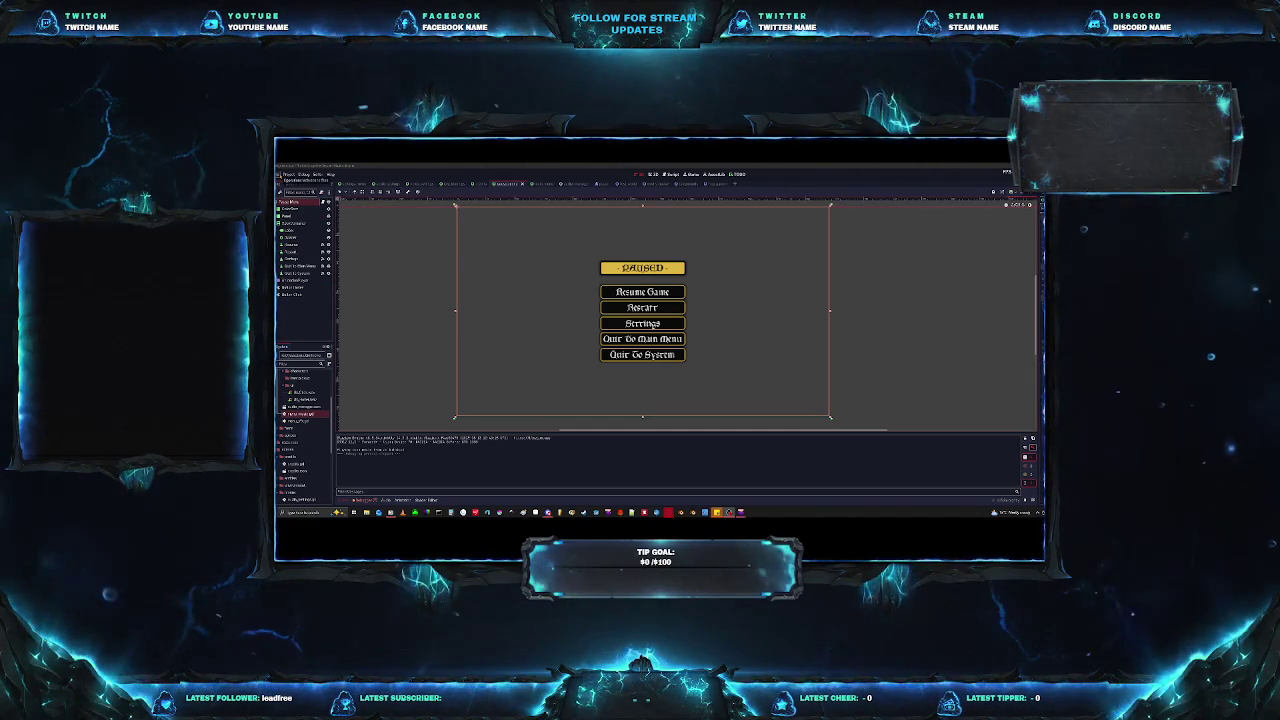
pyautogui.click(289, 174)
pyautogui.click(300, 243)
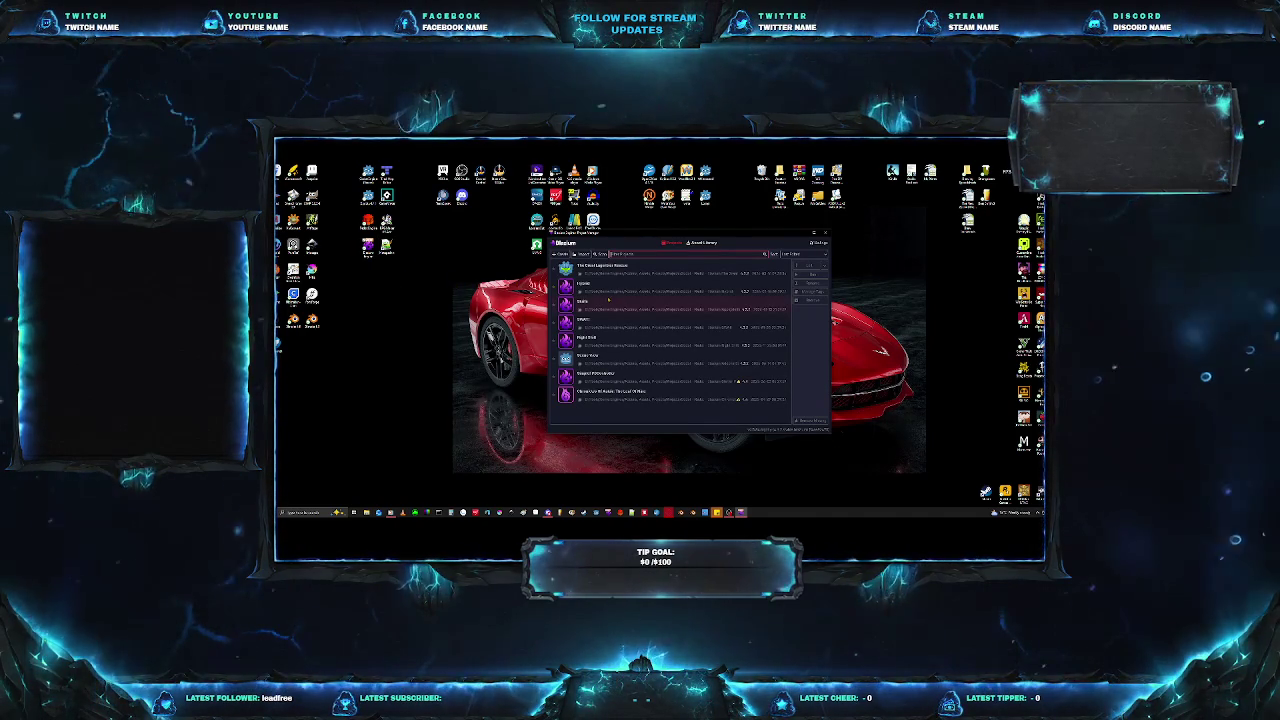
# Open a project from the project manager list, then bring up the system launcher.
pyautogui.doubleClick(620, 266)
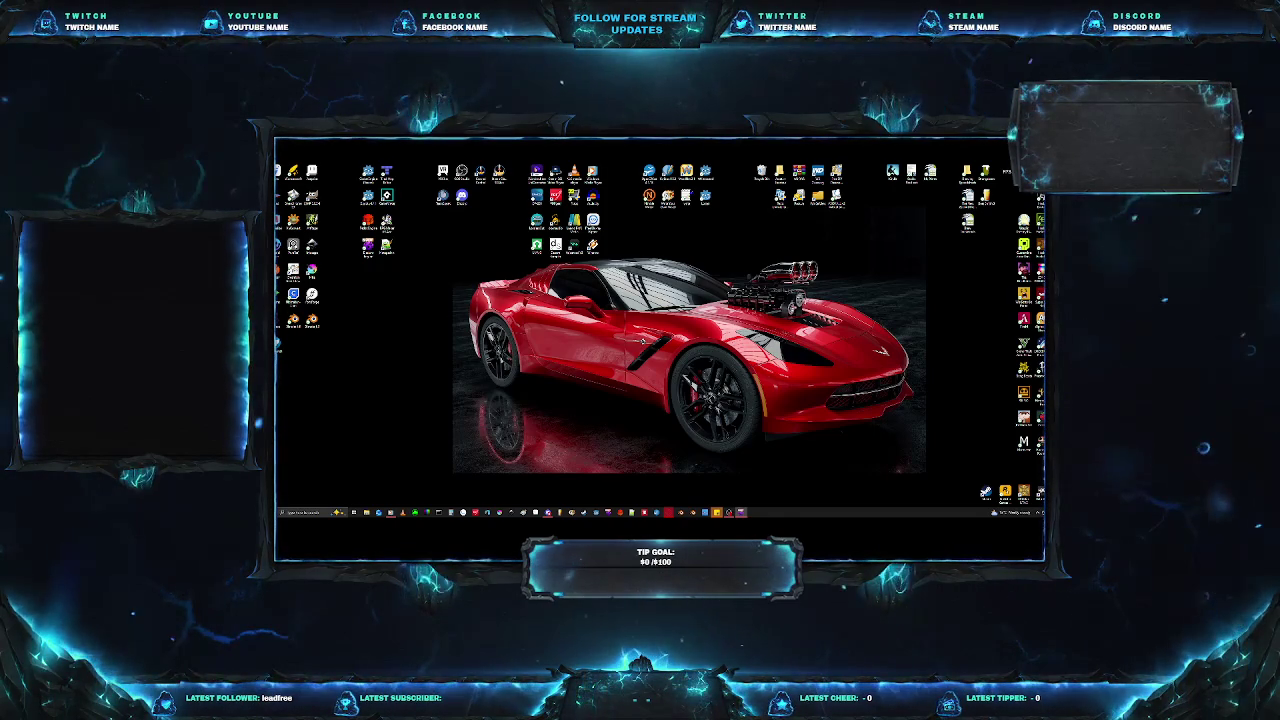
pyautogui.press('super')
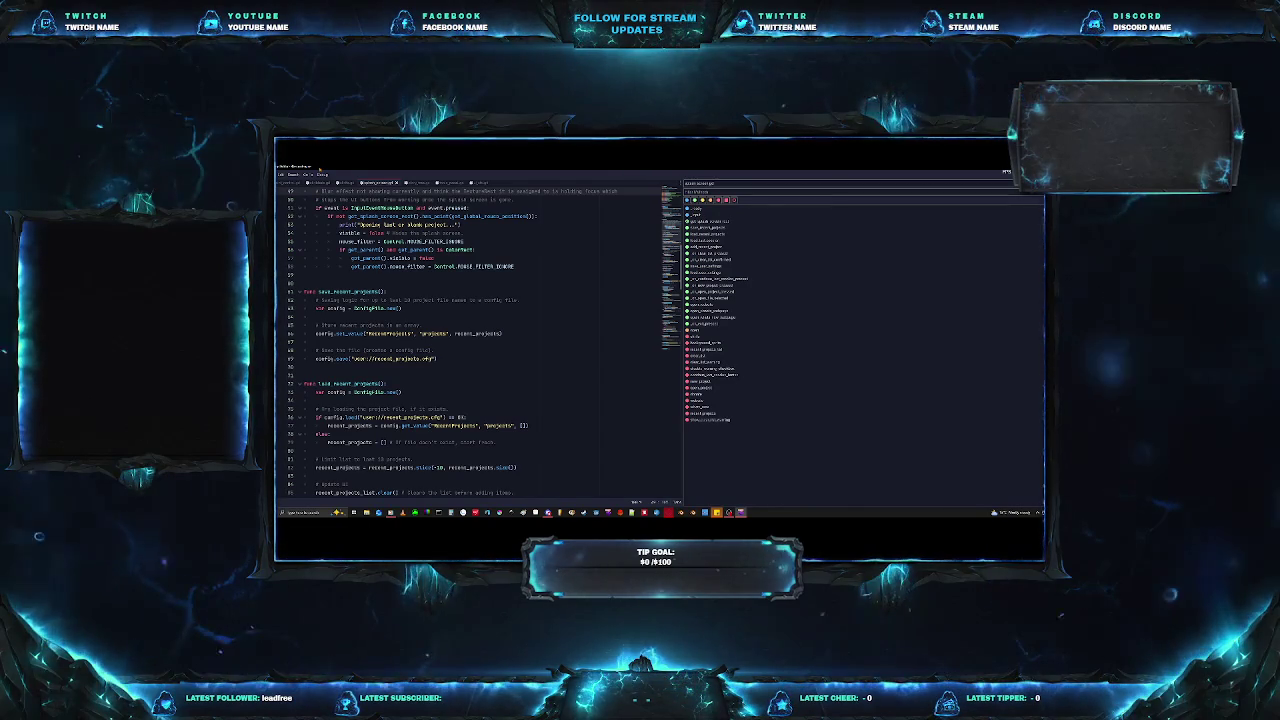
pyautogui.scroll(3, 470, 340)
pyautogui.scroll(4, 470, 340)
pyautogui.scroll(9, 438, 374)
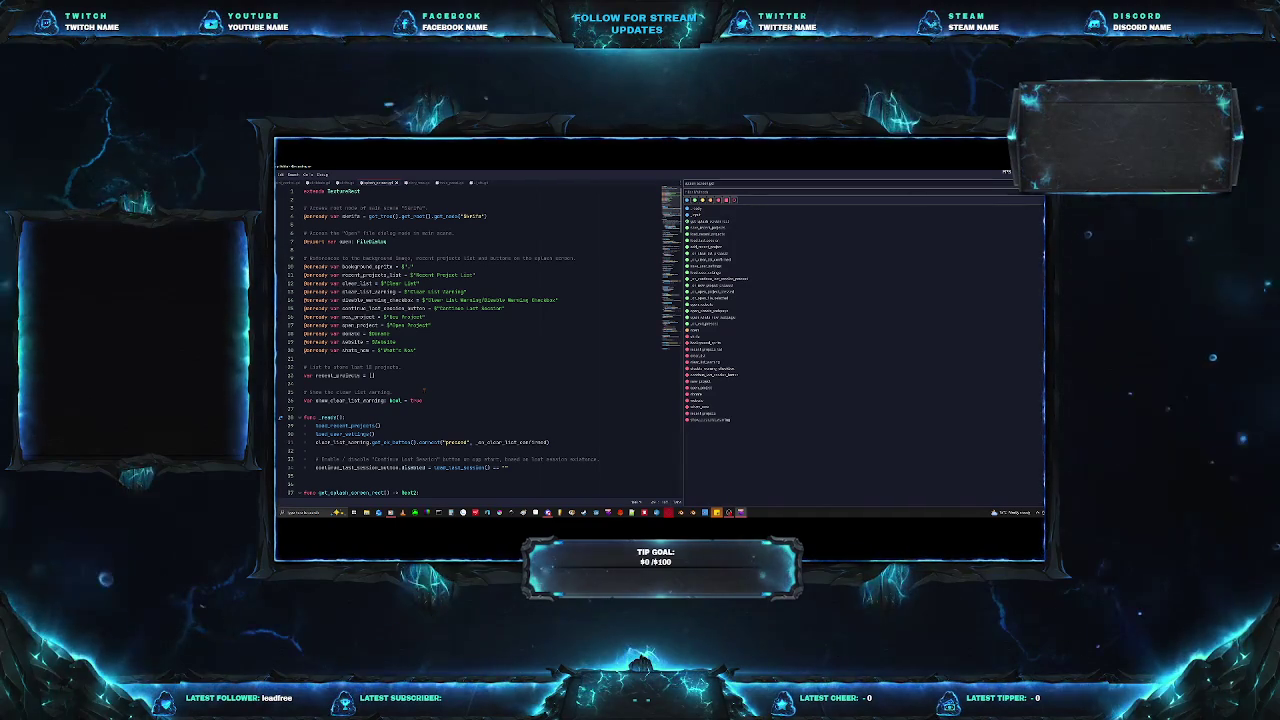
pyautogui.scroll(-5, 430, 380)
pyautogui.scroll(-5, 430, 380)
pyautogui.scroll(-5, 430, 380)
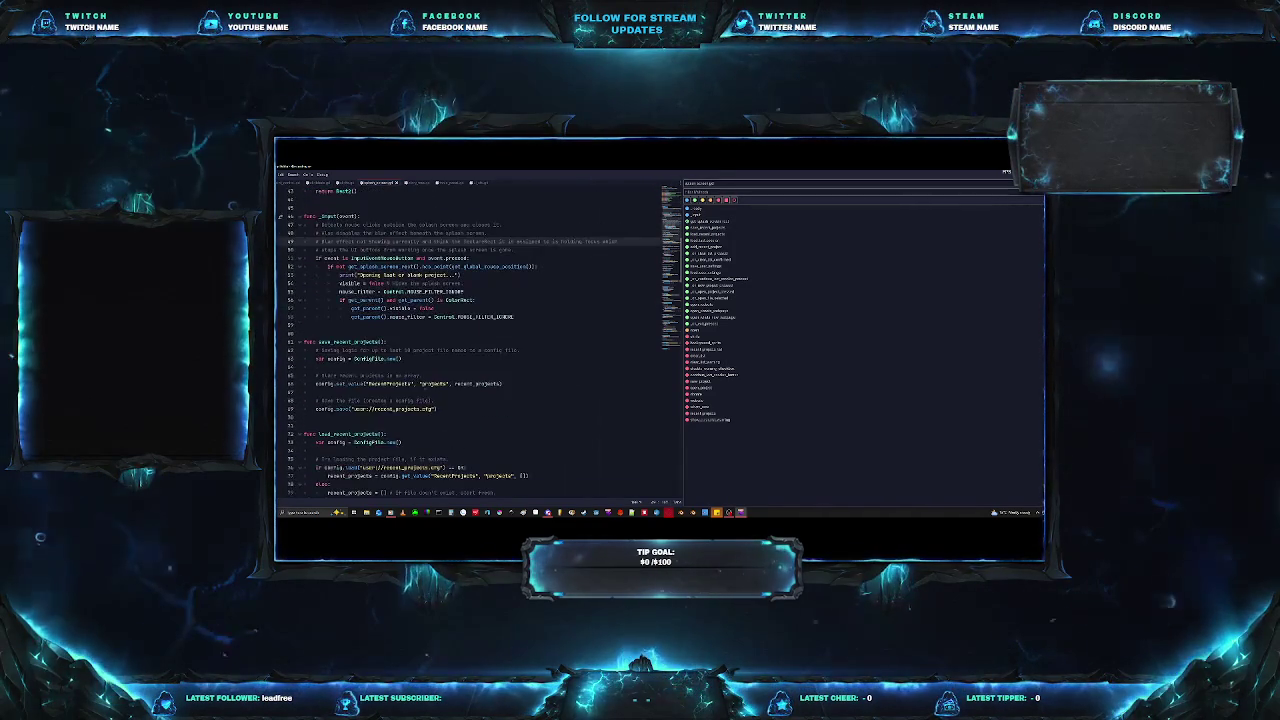
pyautogui.scroll(-5, 430, 380)
pyautogui.scroll(-5, 424, 393)
pyautogui.scroll(-5, 424, 393)
pyautogui.scroll(-5, 424, 393)
pyautogui.scroll(-5, 424, 393)
pyautogui.scroll(-5, 424, 393)
pyautogui.scroll(-5, 424, 393)
pyautogui.scroll(-5, 424, 393)
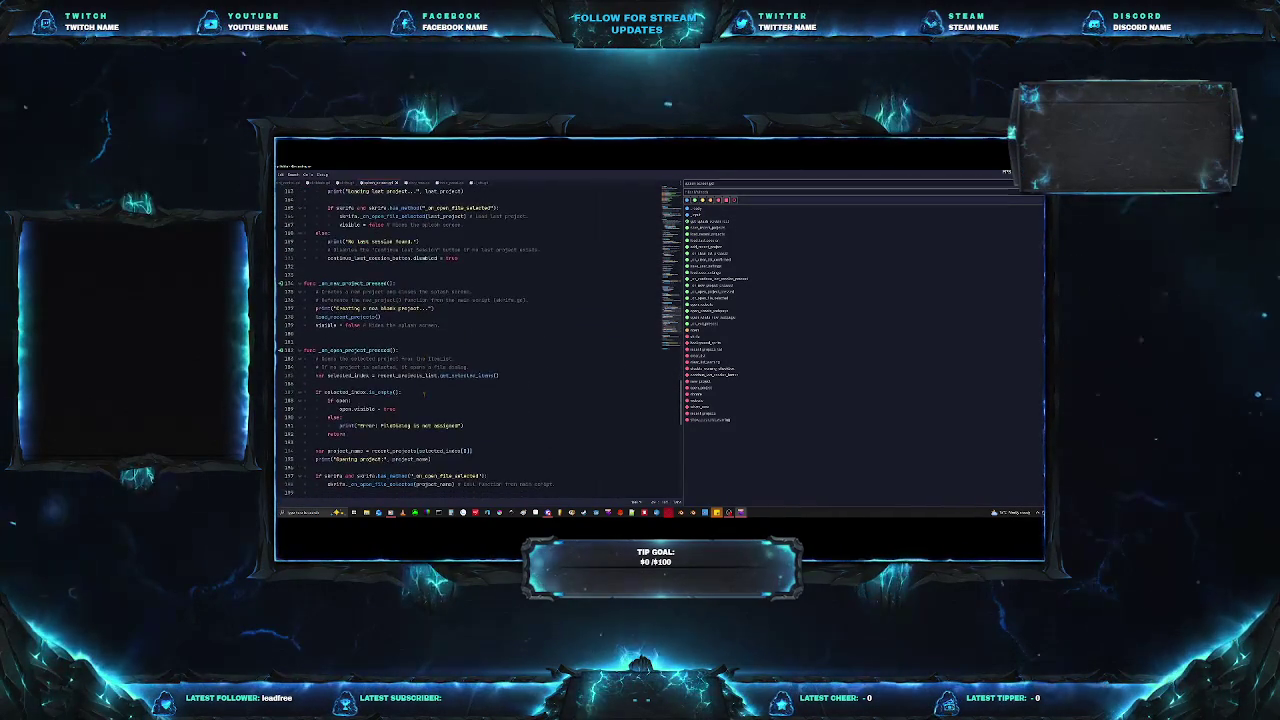
pyautogui.scroll(-5, 424, 393)
pyautogui.scroll(-3, 424, 393)
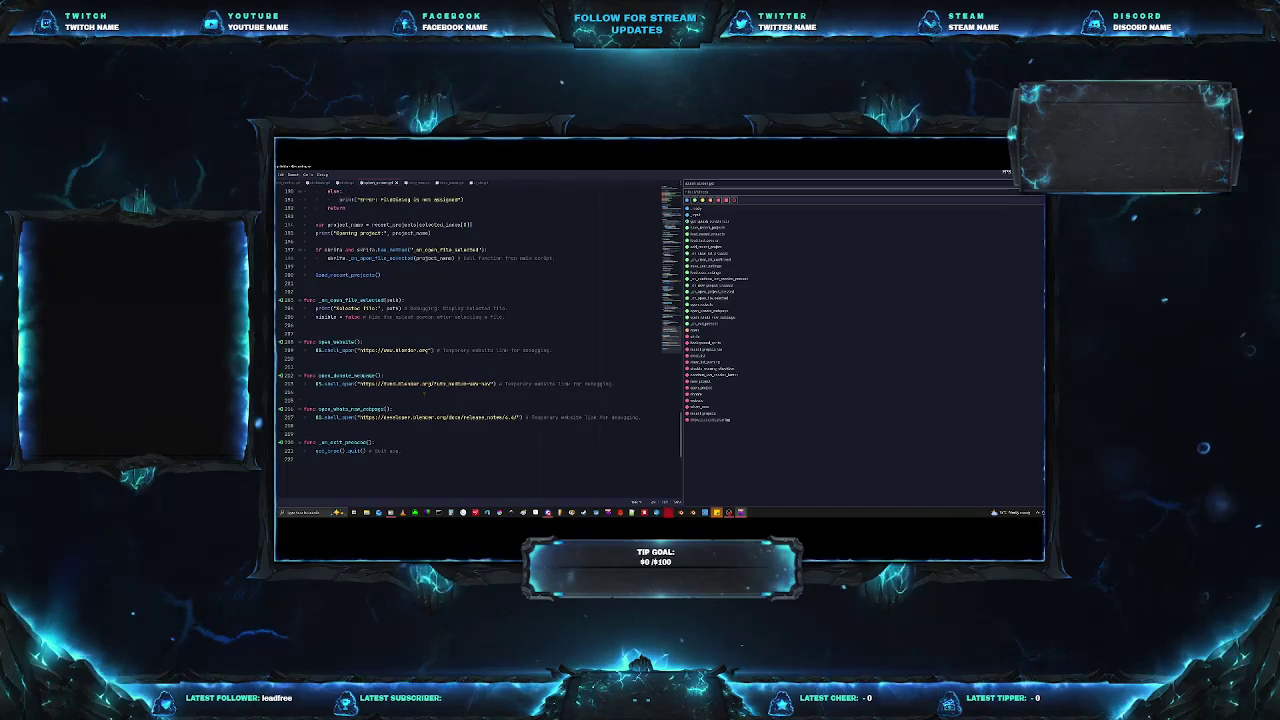
pyautogui.scroll(-2, 424, 393)
pyautogui.scroll(-1, 424, 393)
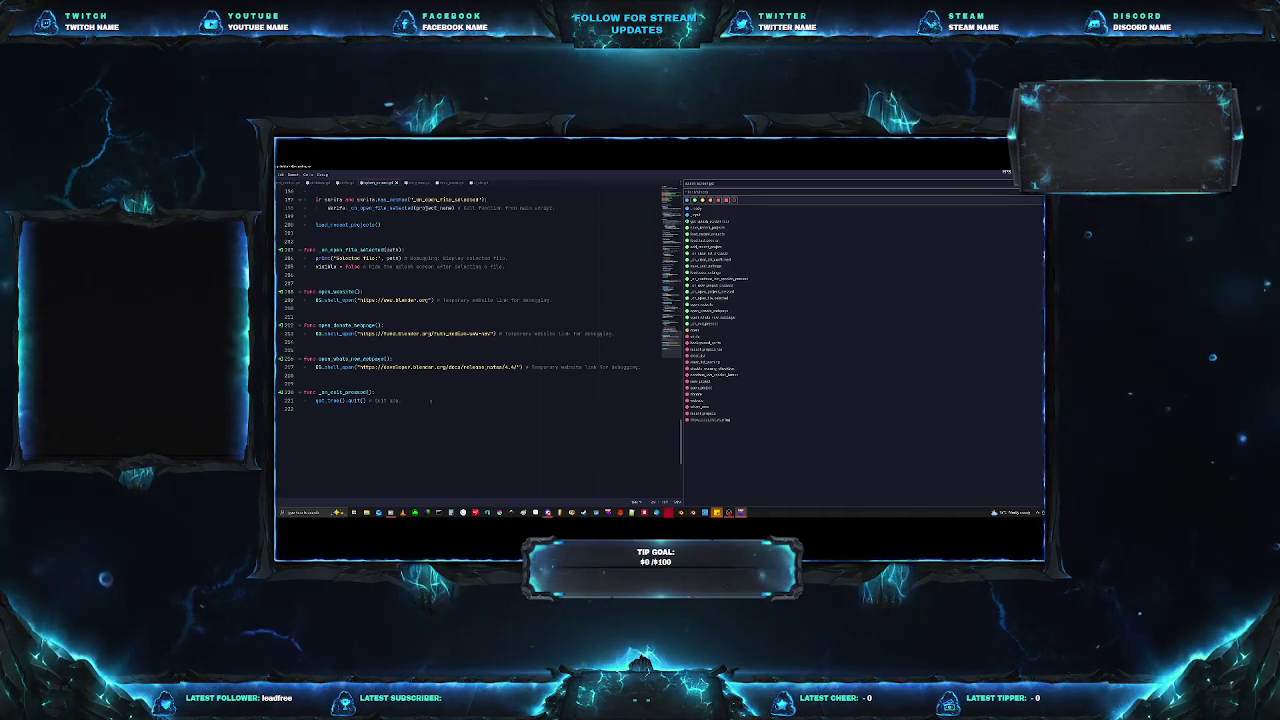
pyautogui.scroll(5, 430, 403)
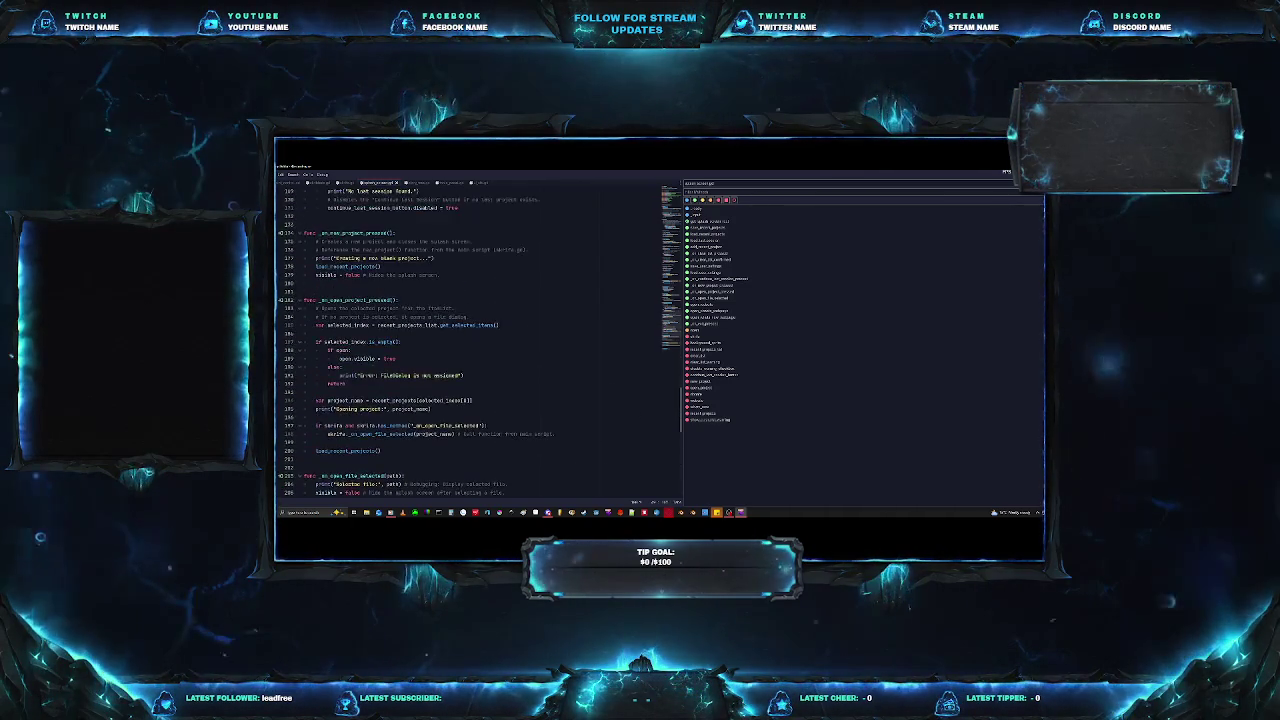
pyautogui.scroll(5, 430, 403)
pyautogui.scroll(5, 430, 403)
pyautogui.scroll(5, 430, 403)
pyautogui.scroll(5, 470, 340)
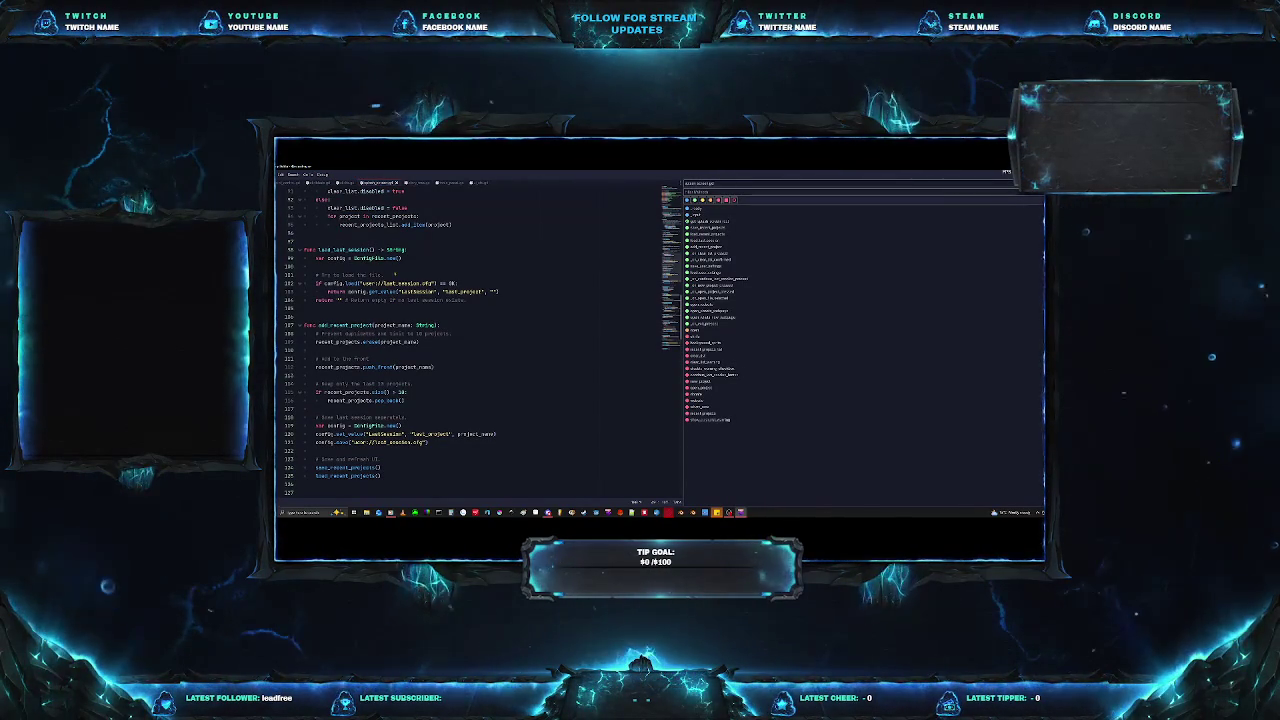
pyautogui.press('F5')
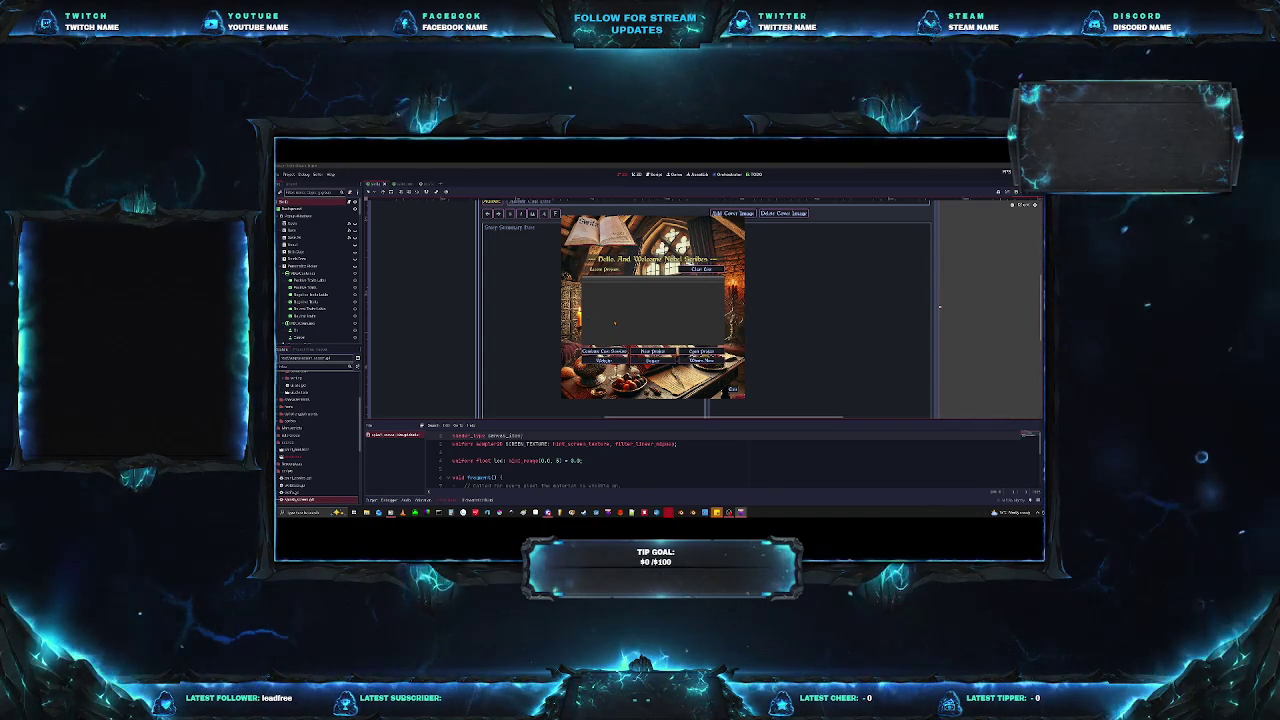
# Close the open dropdown in the embedded writing app and run it in its own window.
pyautogui.scroll(-2, 700, 460)
pyautogui.scroll(2, 700, 460)
pyautogui.scroll(1, 700, 460)
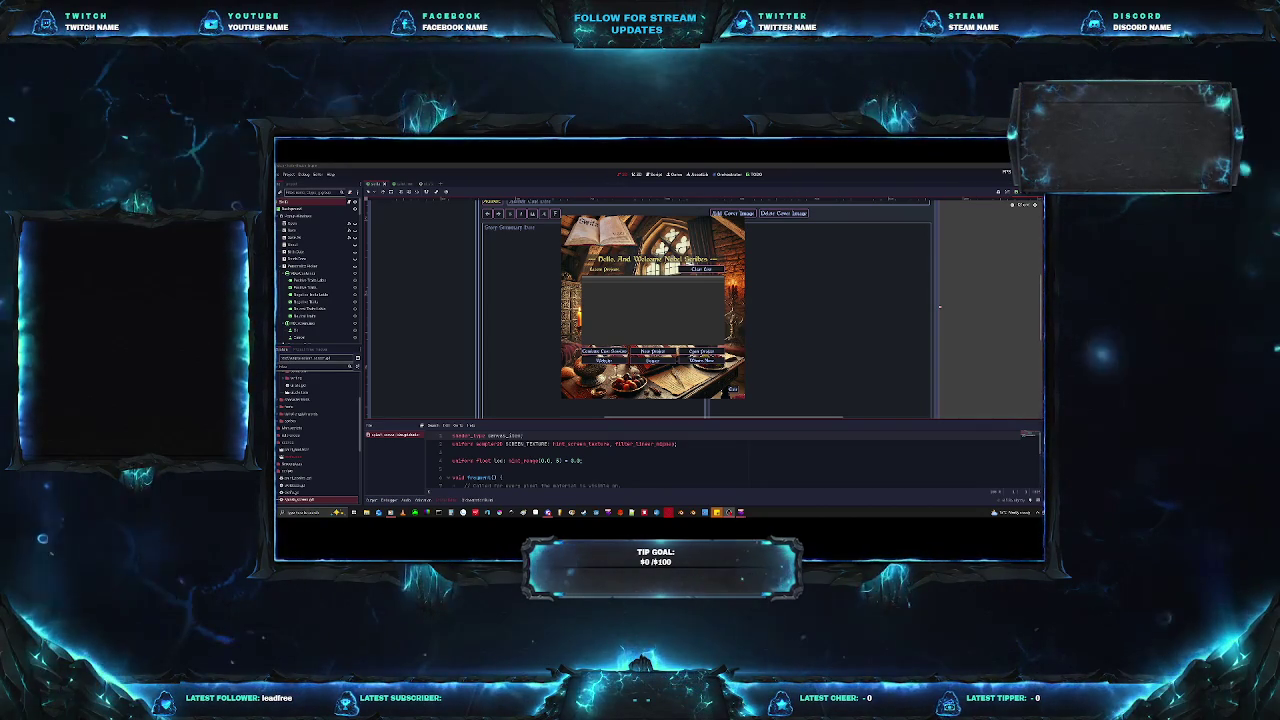
pyautogui.click(969, 285)
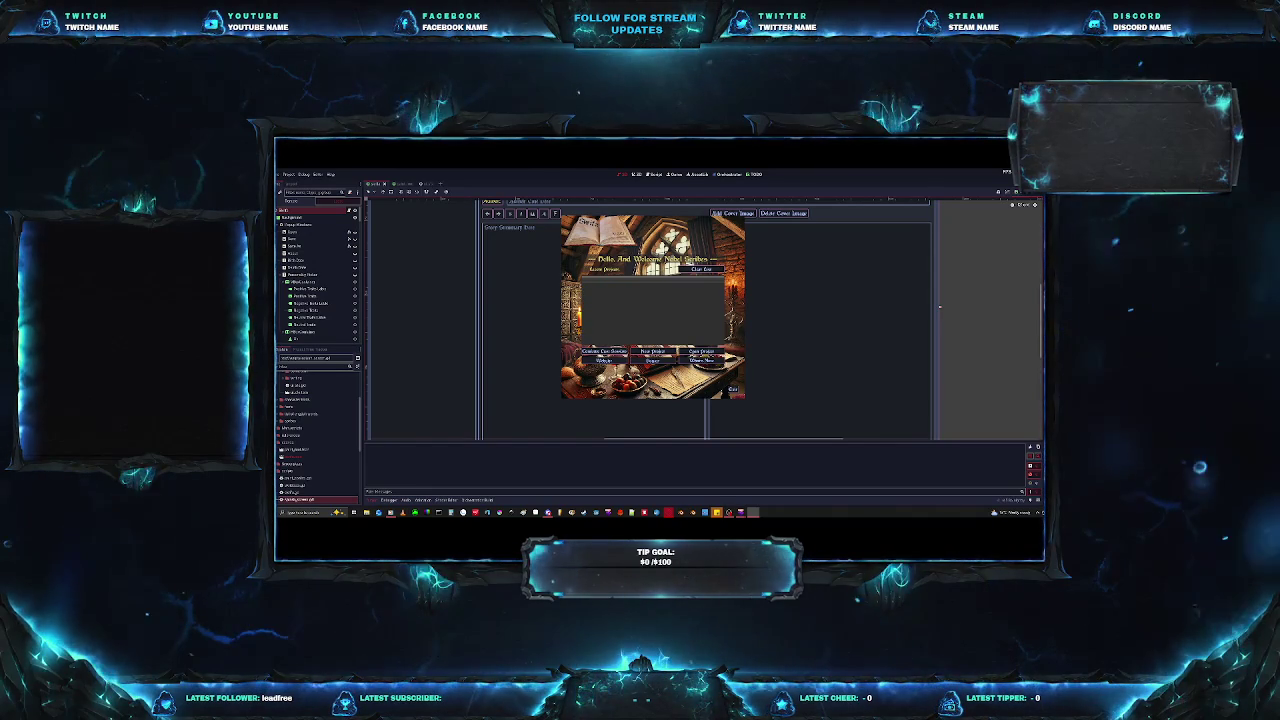
pyautogui.press('F5')
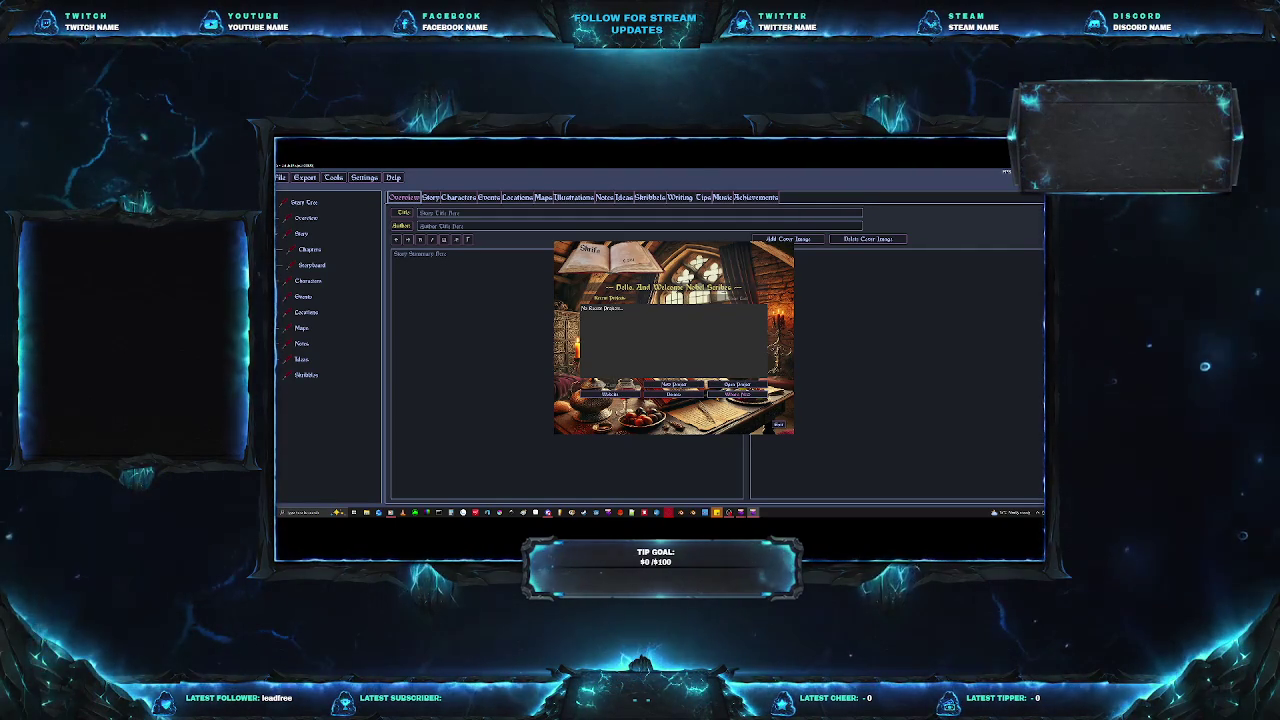
# Dismiss the writing app's welcome dialog to reach its Overview page.
pyautogui.press('Escape')
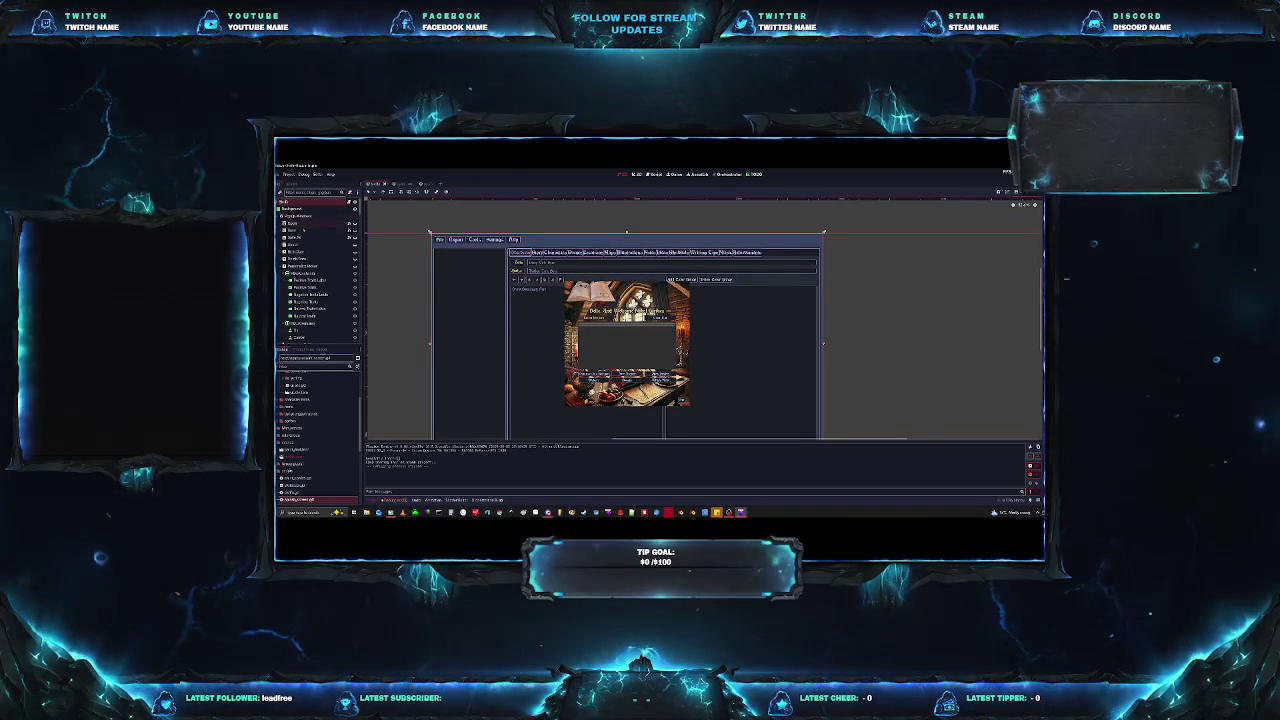
# Scroll down the Scene dock and select the Chapters & Scenes node.
pyautogui.scroll(-2, 304, 227)
pyautogui.scroll(-2, 305, 240)
pyautogui.scroll(-2, 306, 258)
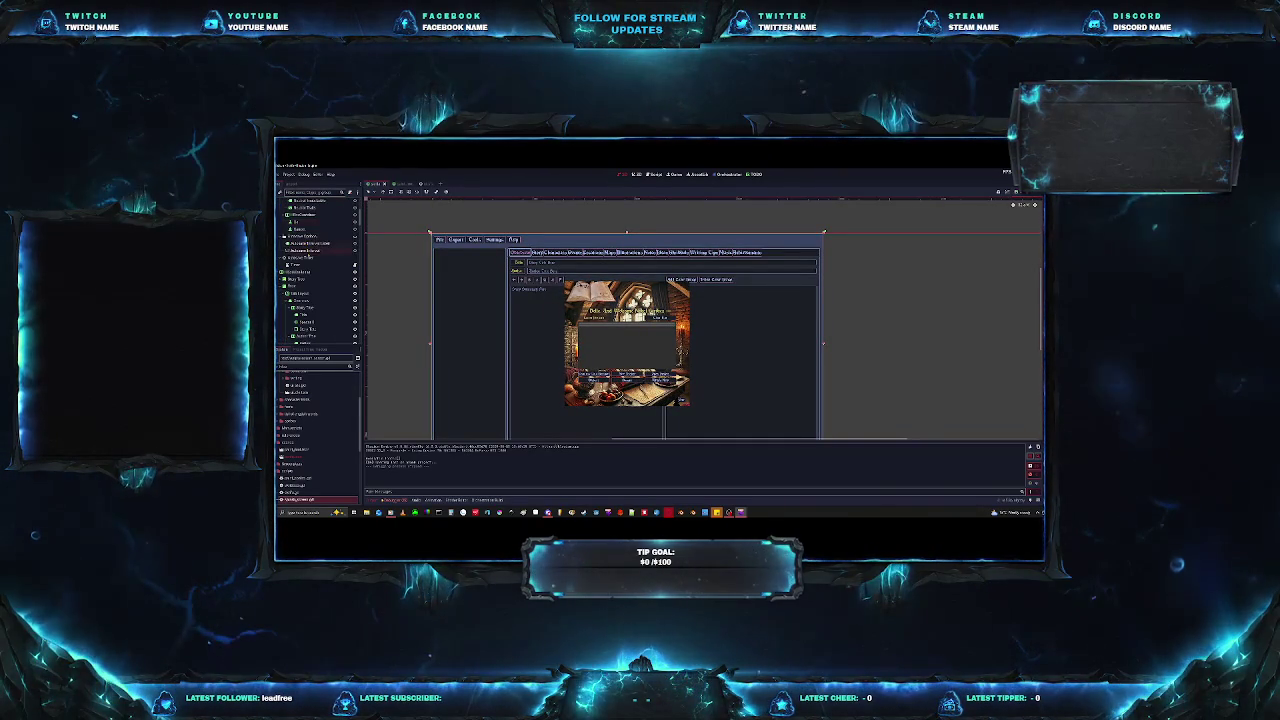
pyautogui.scroll(-2, 306, 262)
pyautogui.scroll(-2, 312, 257)
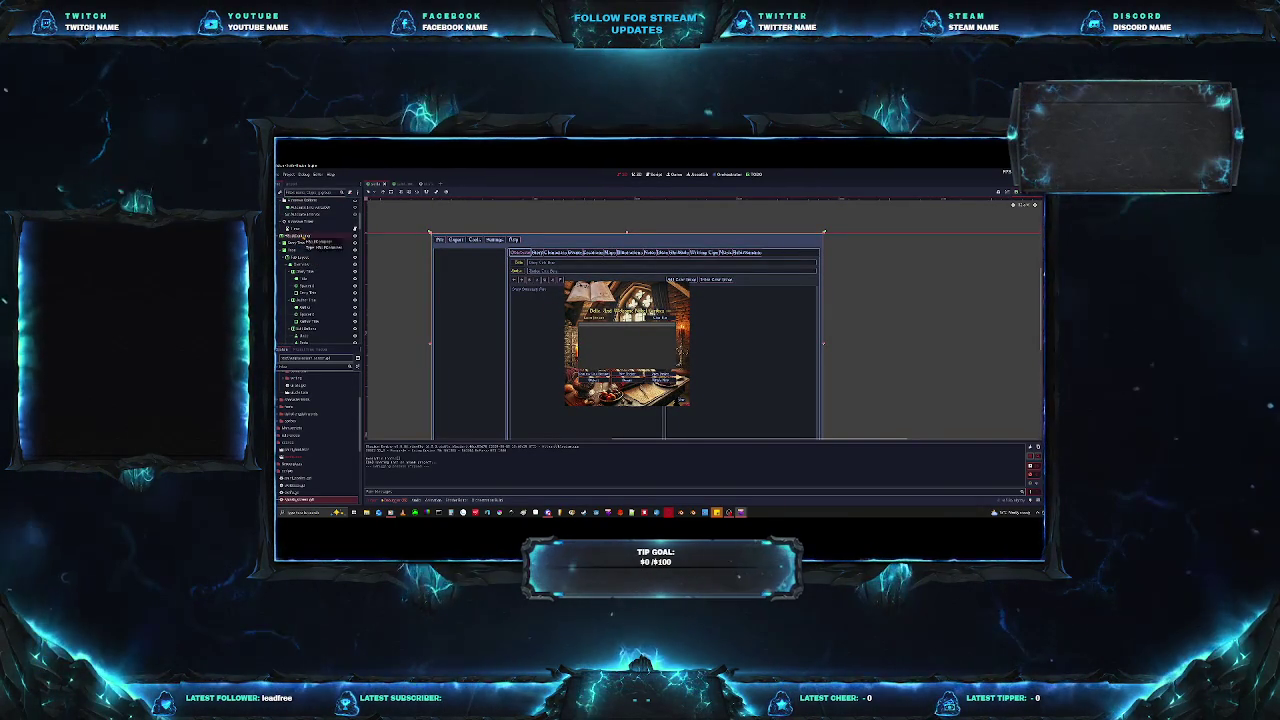
pyautogui.scroll(-2, 320, 250)
pyautogui.scroll(-2, 326, 240)
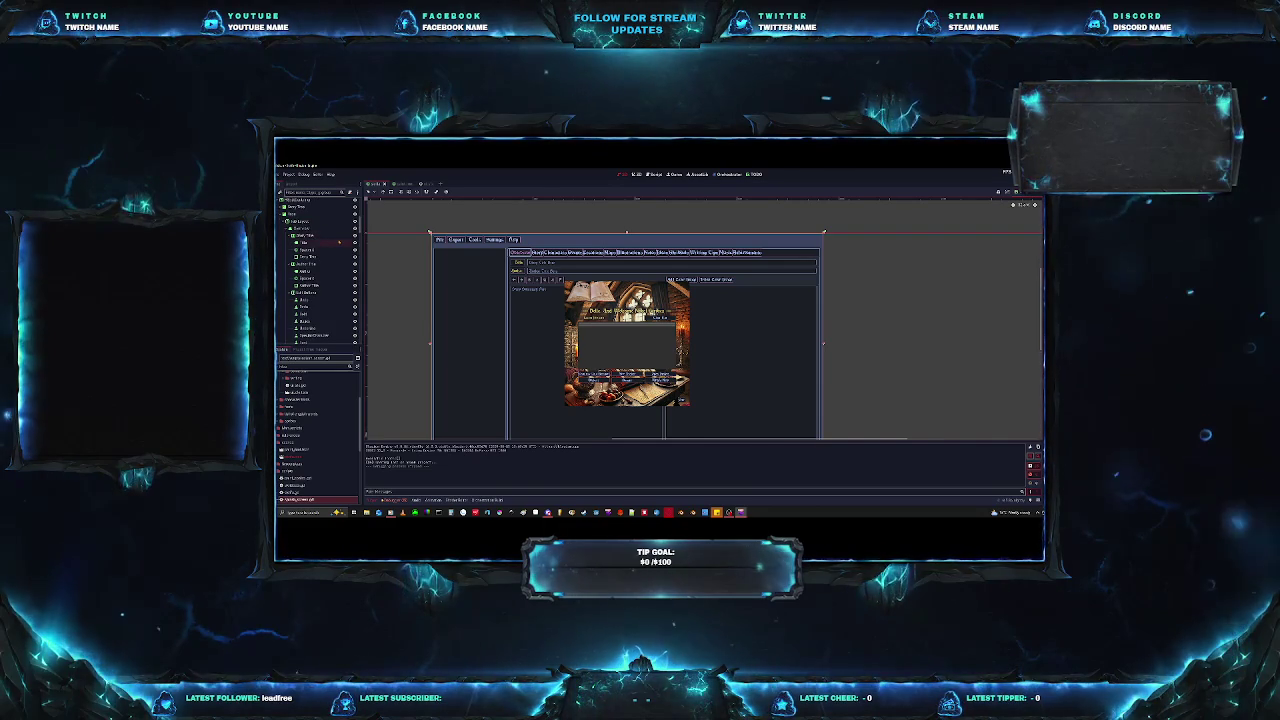
pyautogui.scroll(-2, 330, 245)
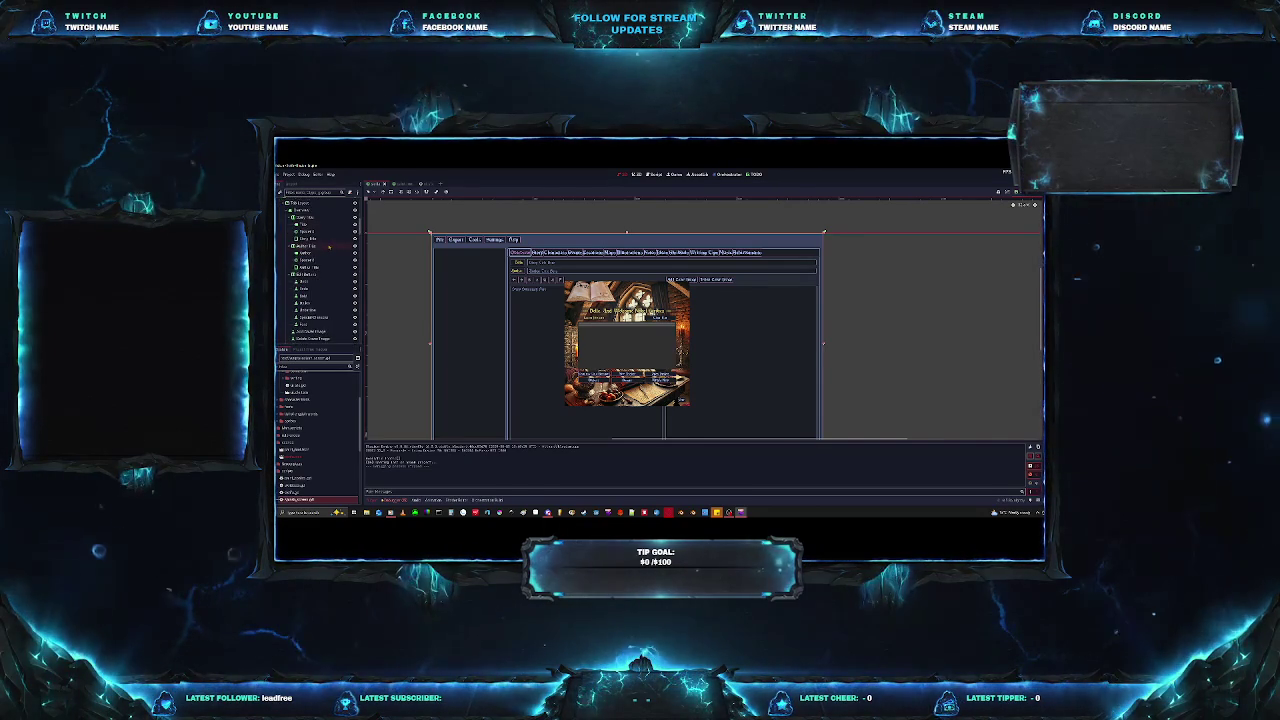
pyautogui.scroll(-2, 328, 246)
pyautogui.scroll(-2, 328, 248)
pyautogui.scroll(-2, 328, 250)
pyautogui.scroll(-3, 328, 254)
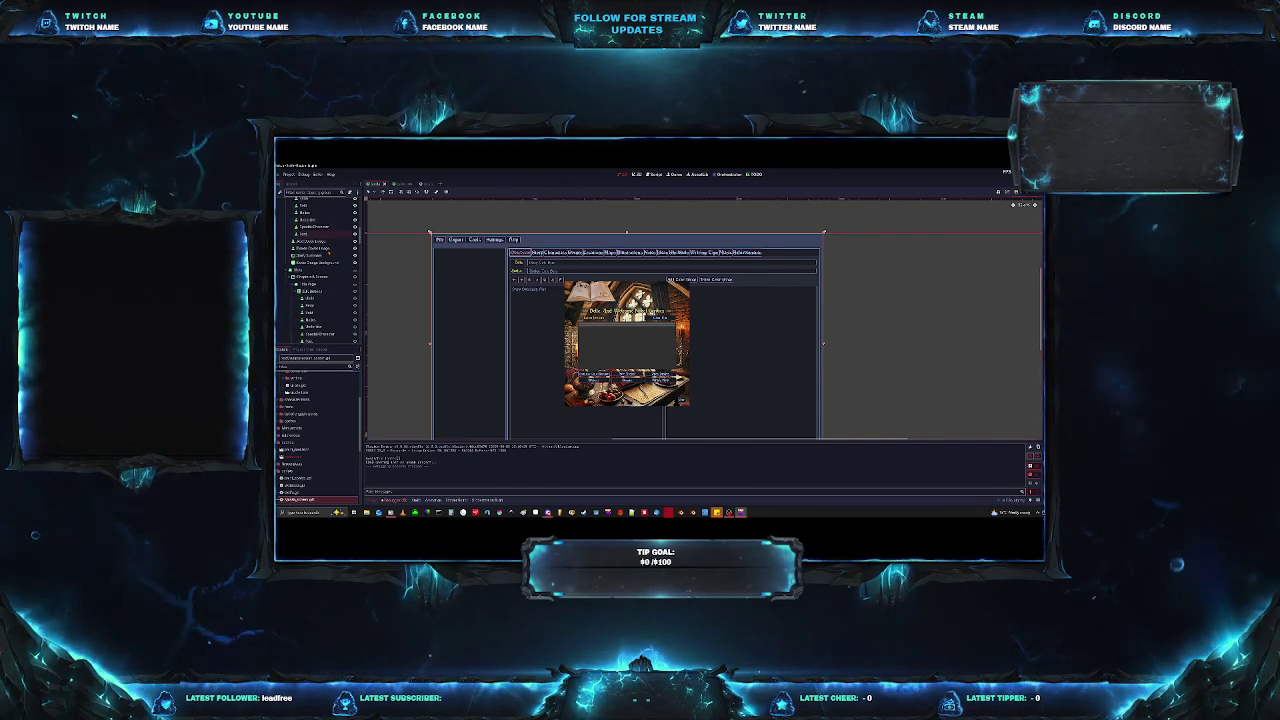
pyautogui.scroll(-2, 328, 254)
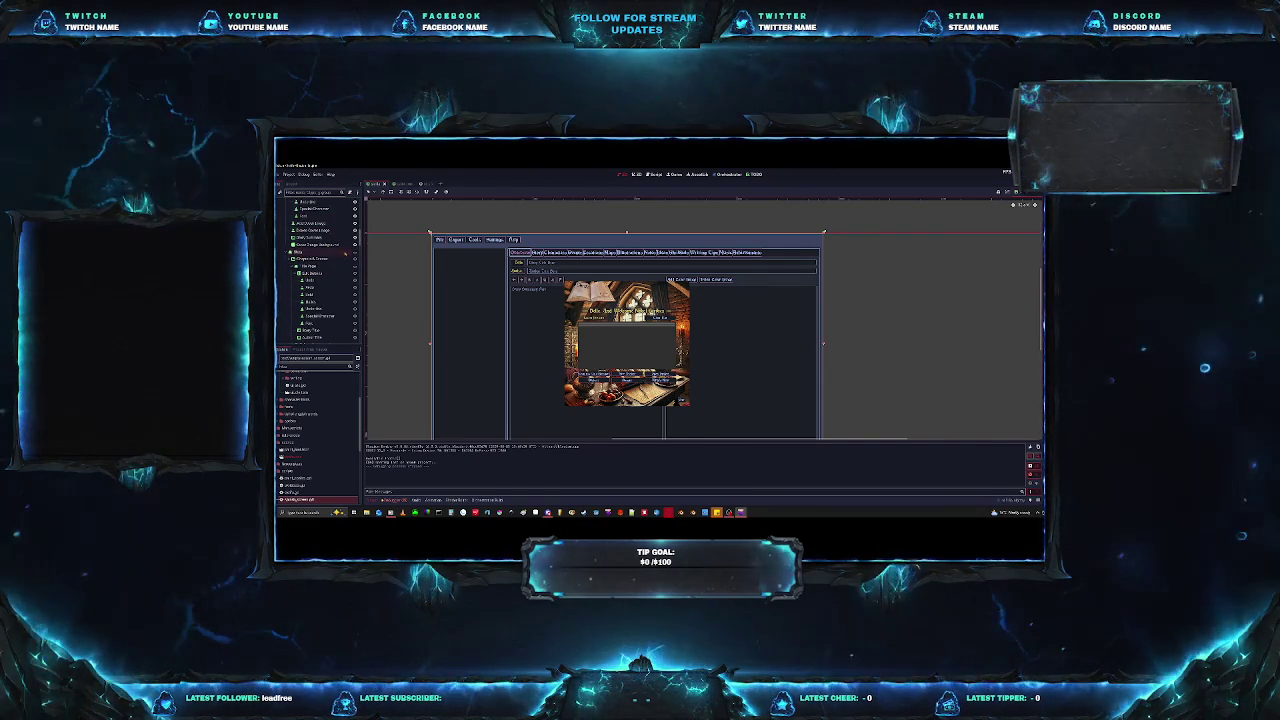
pyautogui.click(315, 258)
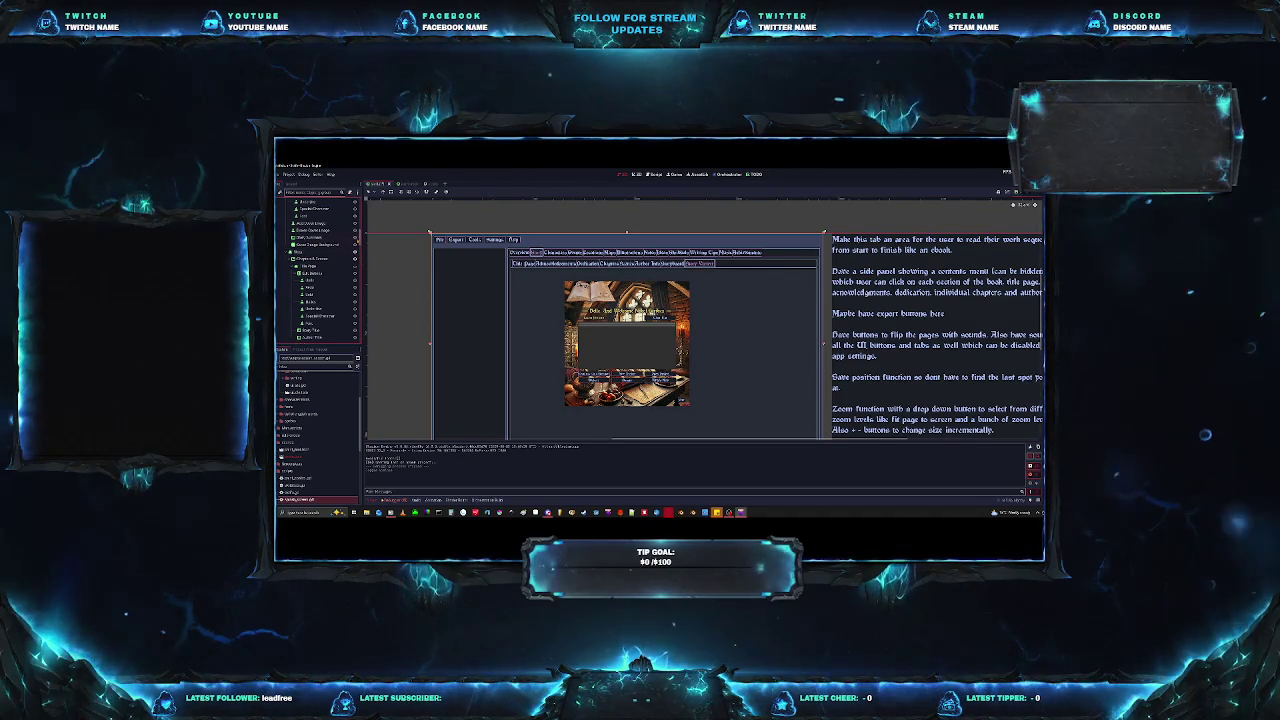
# Toggle off the splash image's visibility in the Scene dock.
pyautogui.scroll(2, 322, 325)
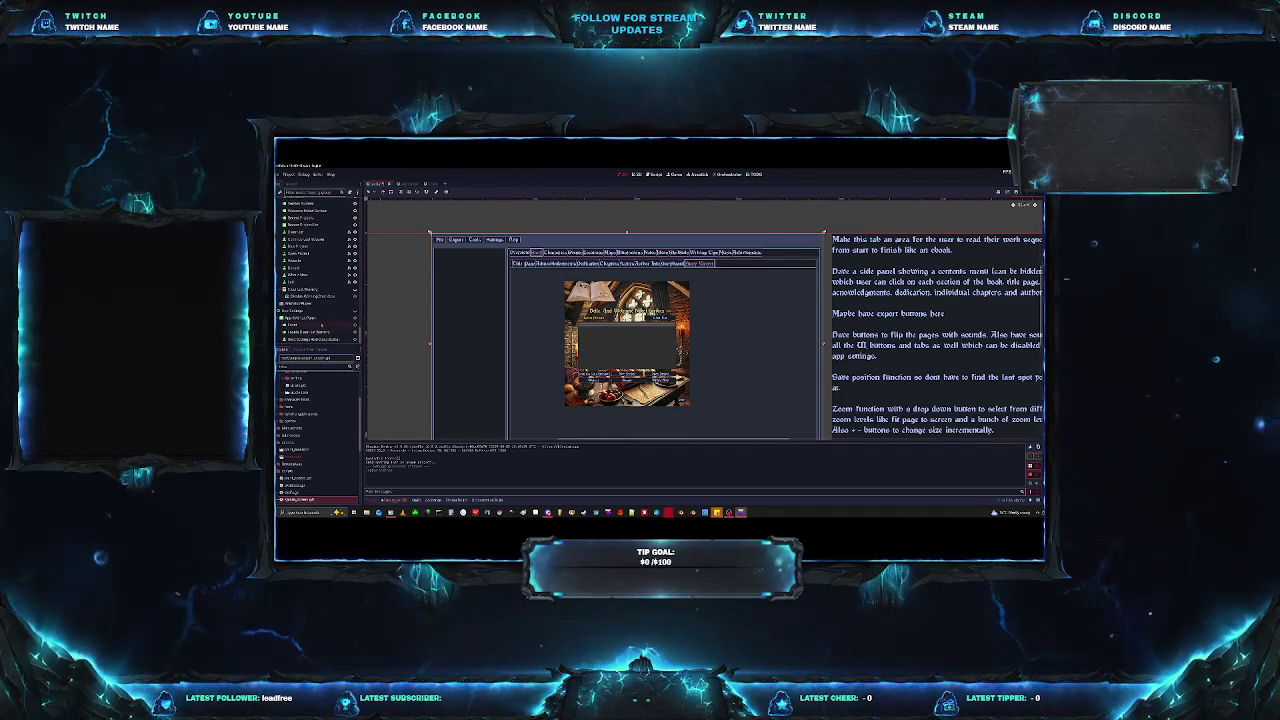
pyautogui.scroll(3, 316, 268)
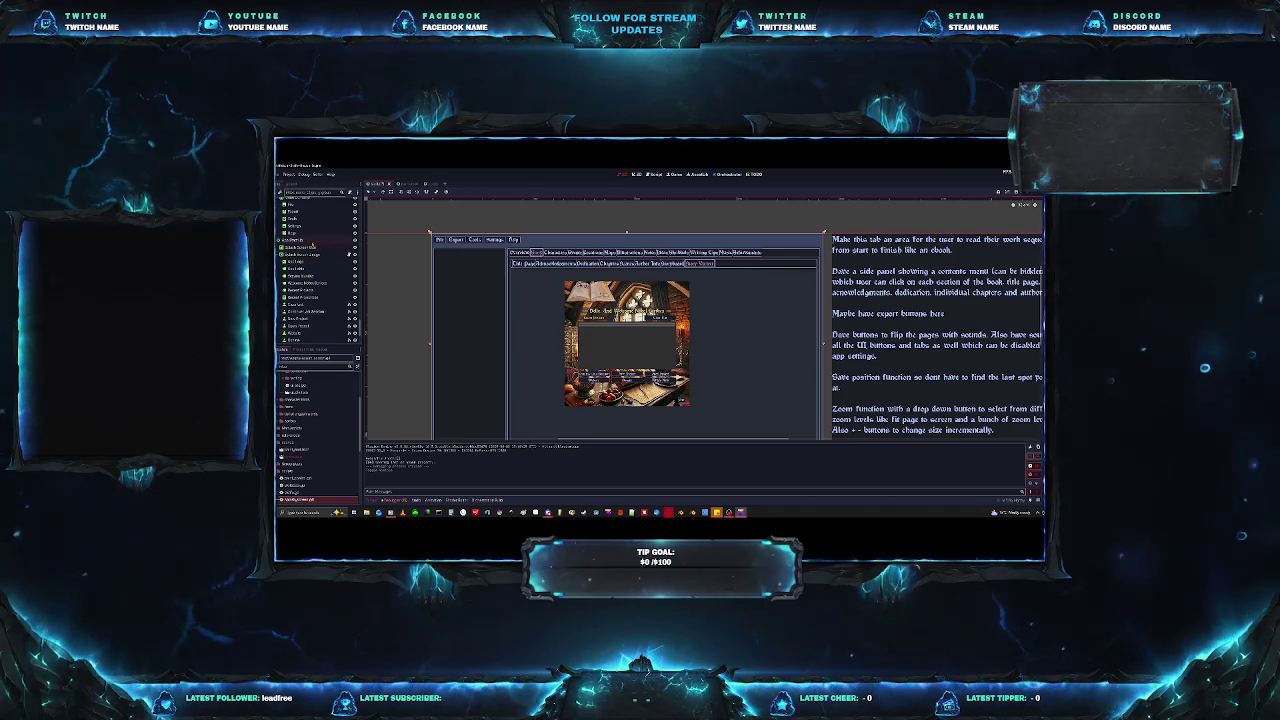
pyautogui.click(354, 254)
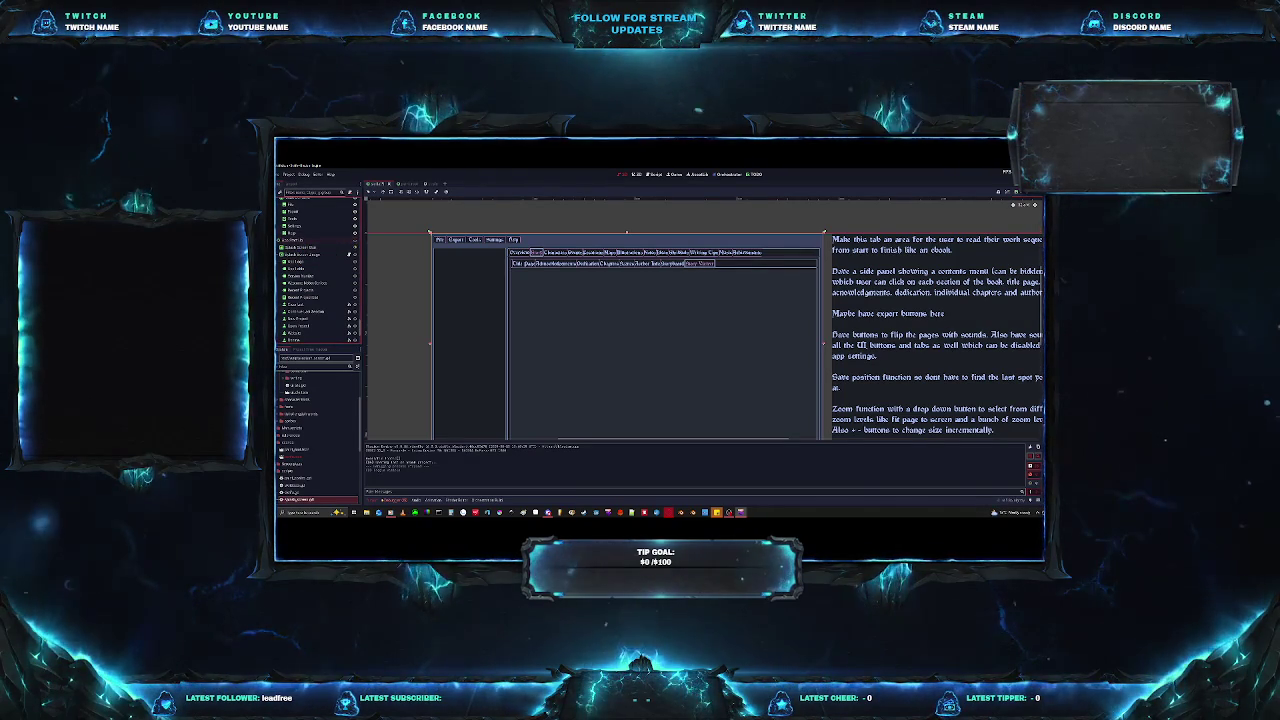
# Select the Story title page node so the Story Title and Author Title fields show.
pyautogui.scroll(-3, 350, 207)
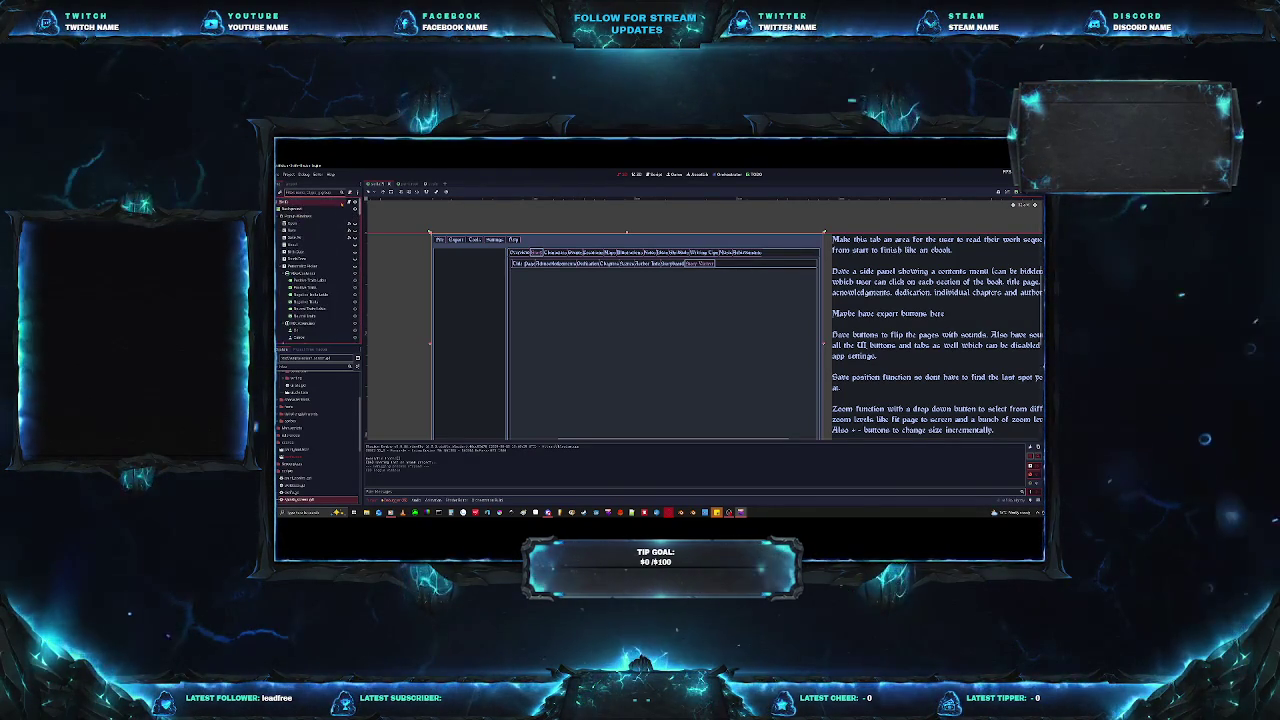
pyautogui.scroll(2, 350, 207)
pyautogui.scroll(2, 346, 218)
pyautogui.scroll(2, 343, 225)
pyautogui.scroll(2, 341, 230)
pyautogui.scroll(-2, 341, 230)
pyautogui.scroll(-2, 341, 230)
pyautogui.scroll(-2, 341, 230)
pyautogui.scroll(-2, 341, 230)
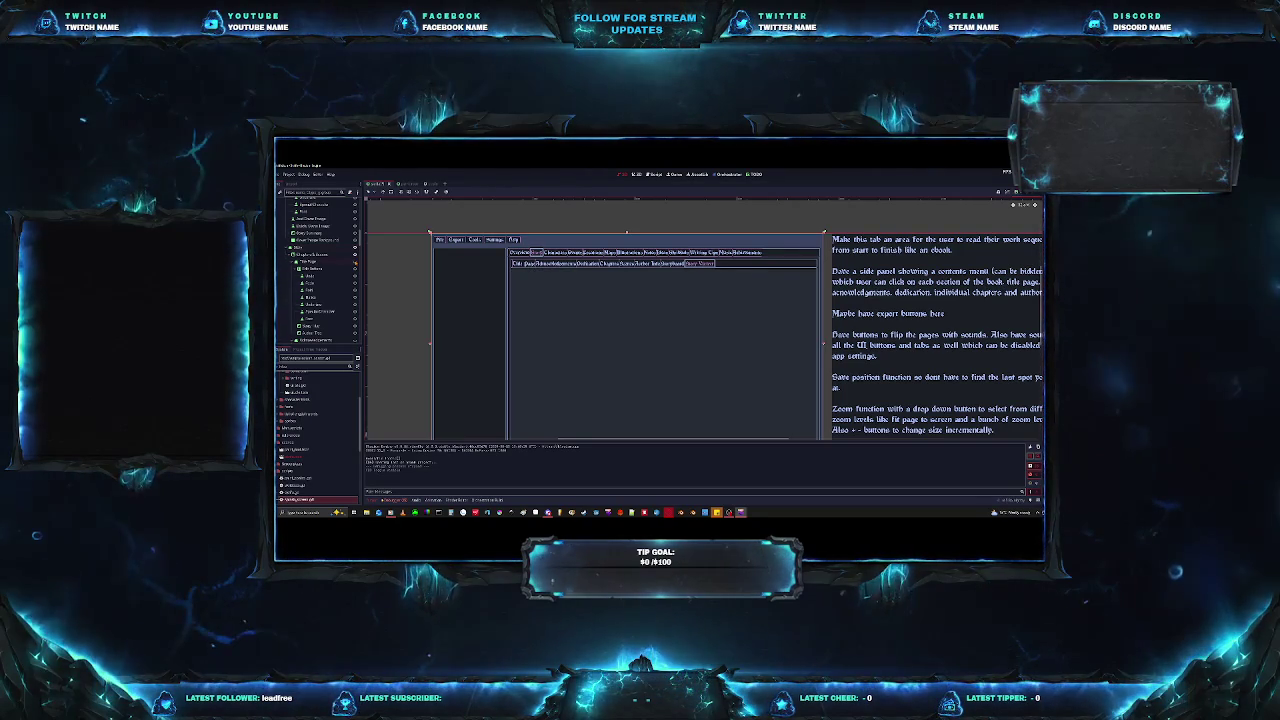
pyautogui.click(524, 263)
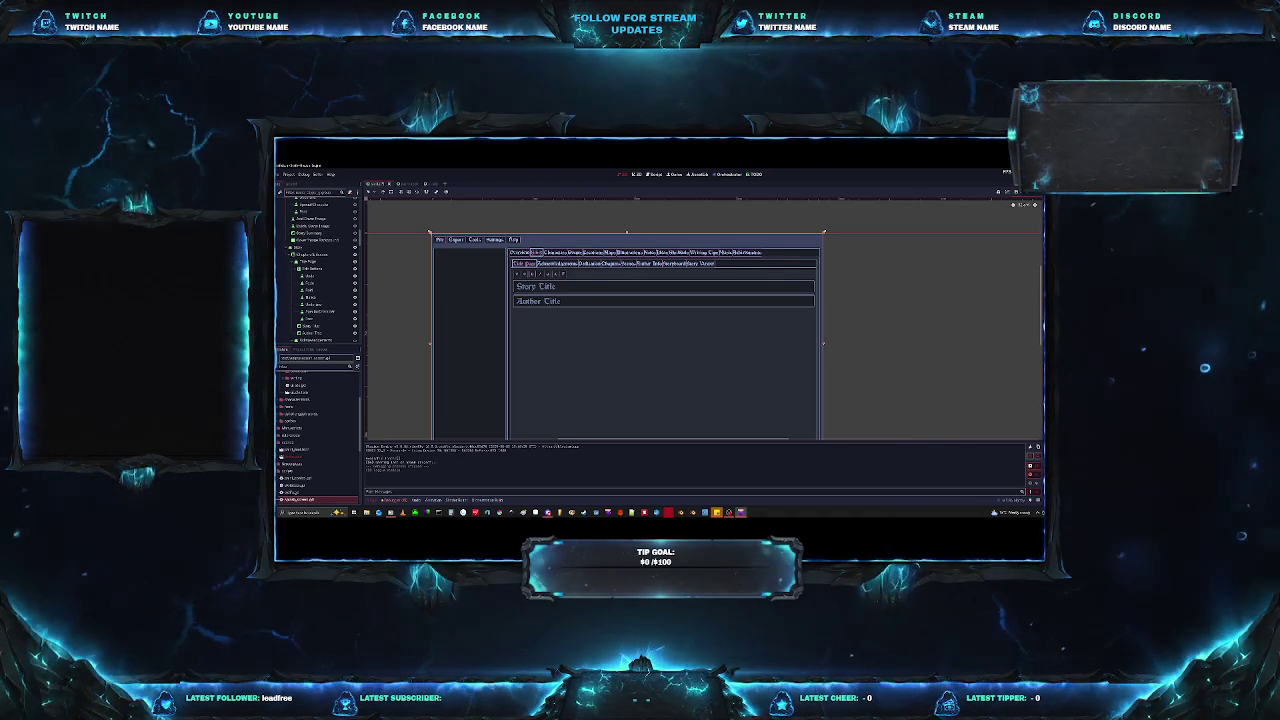
pyautogui.scroll(5, 558, 255)
# Reset the 2D viewport zoom and make the Chapters node visible instead of the Title Page.
pyautogui.scroll(4, 556, 261)
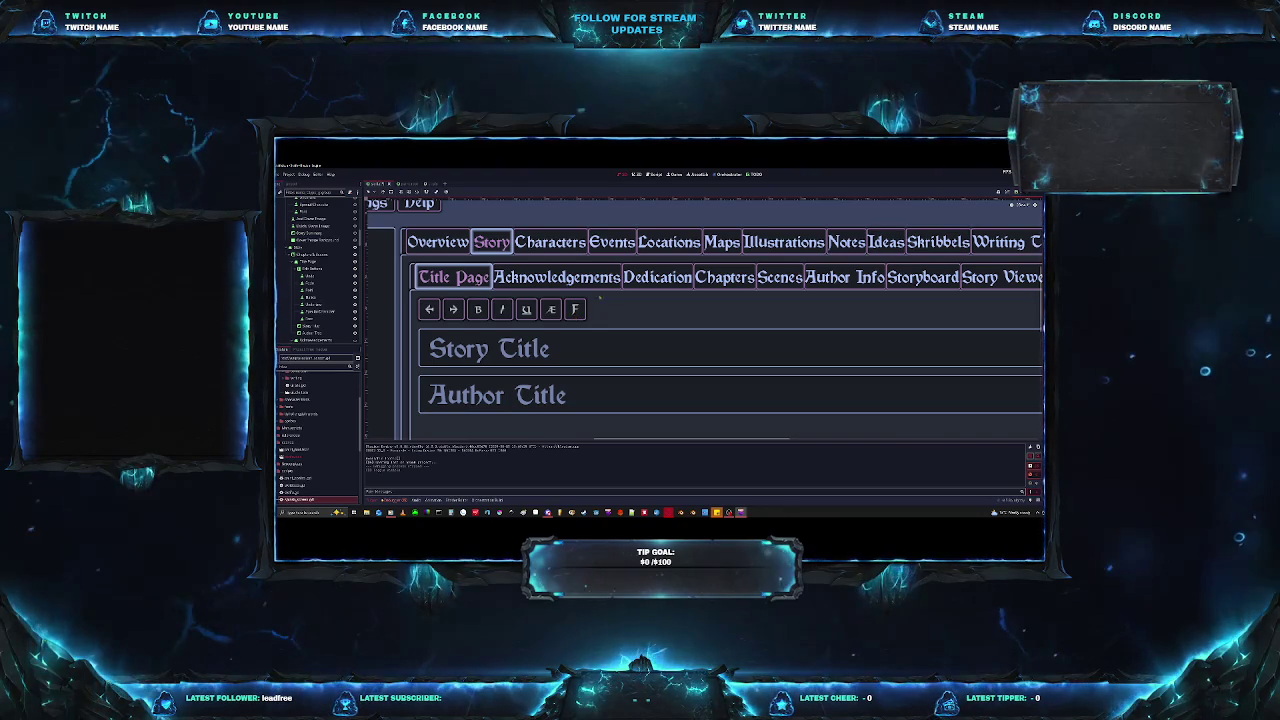
pyautogui.hotkey('ctrl', '-')
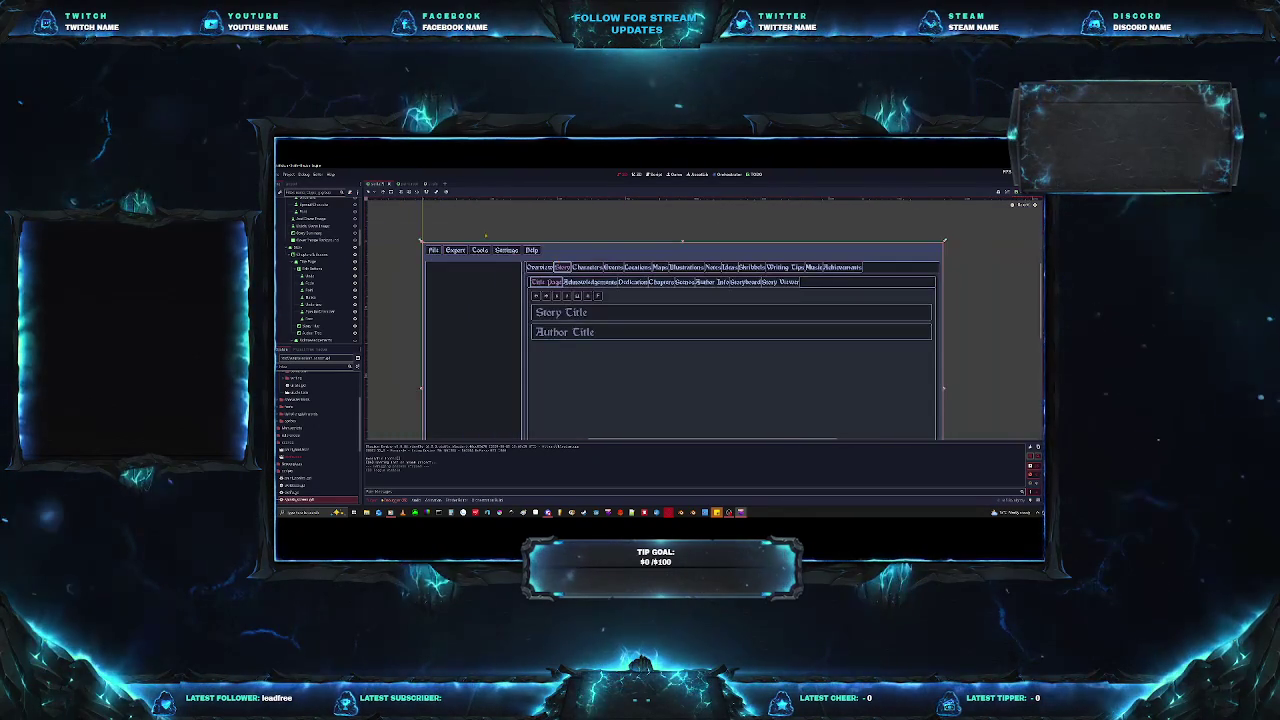
pyautogui.scroll(-3, 315, 270)
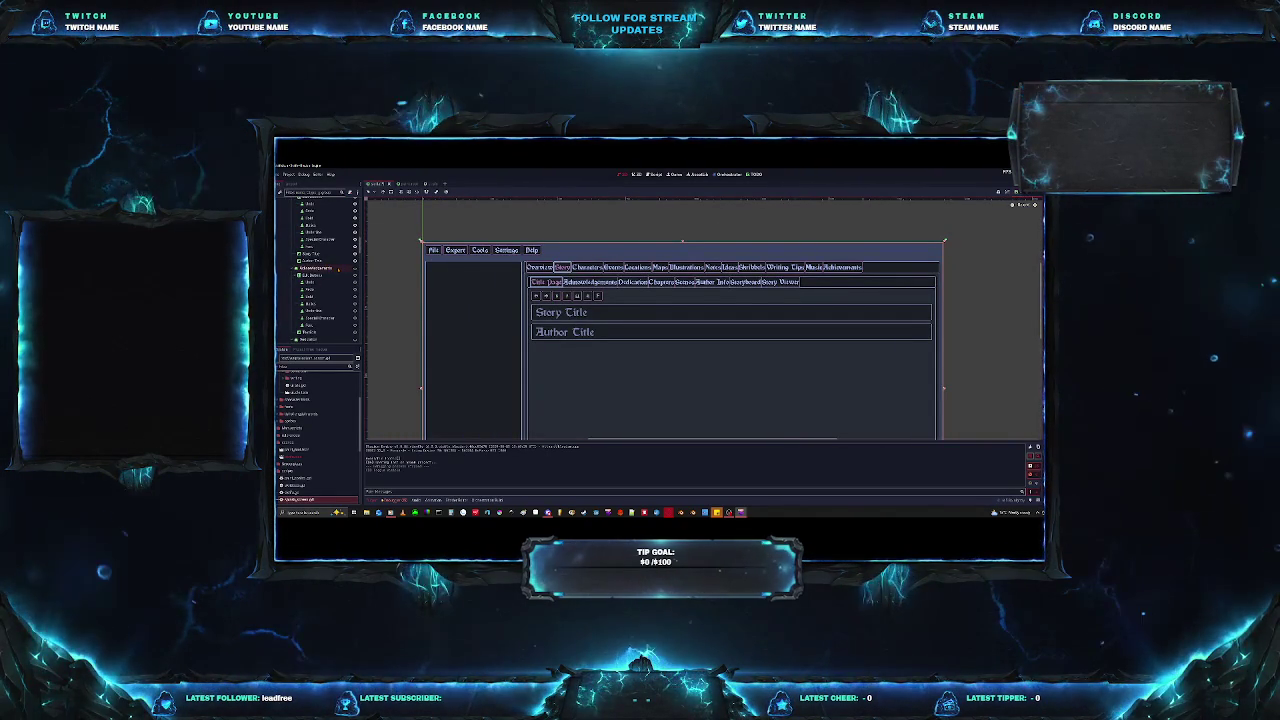
pyautogui.scroll(-2, 338, 268)
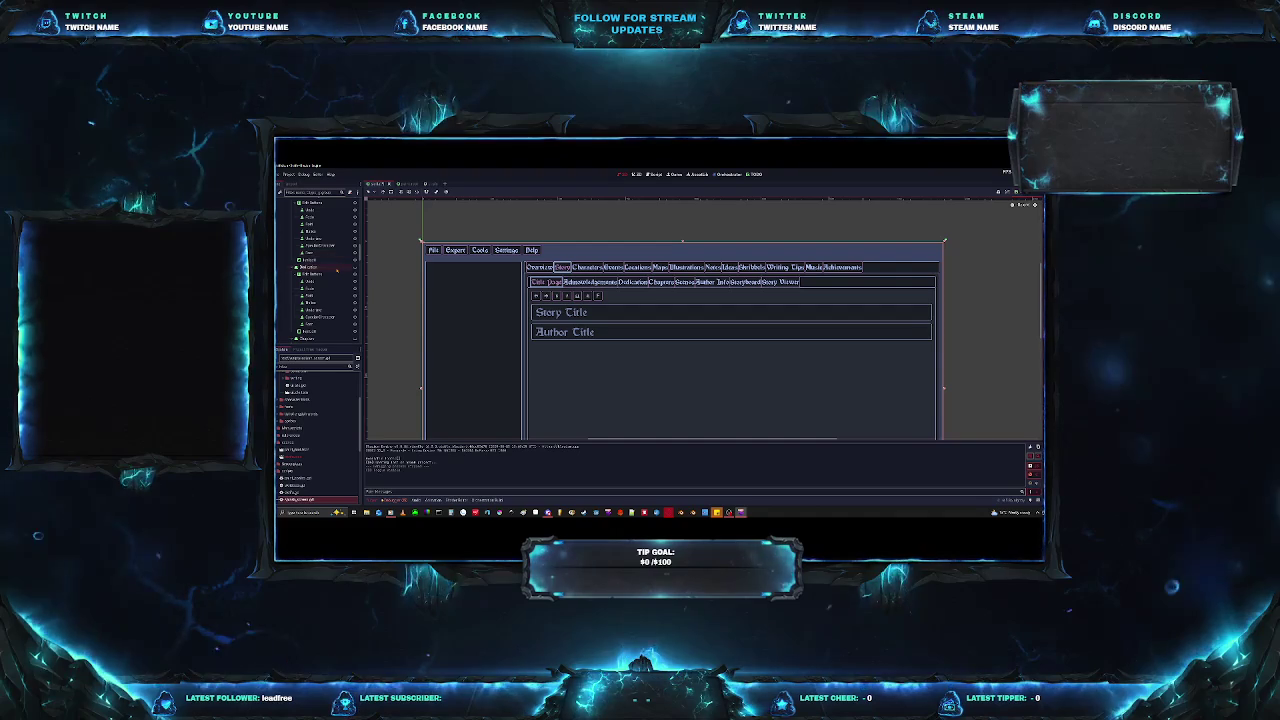
pyautogui.scroll(-2, 338, 270)
pyautogui.scroll(-1, 338, 270)
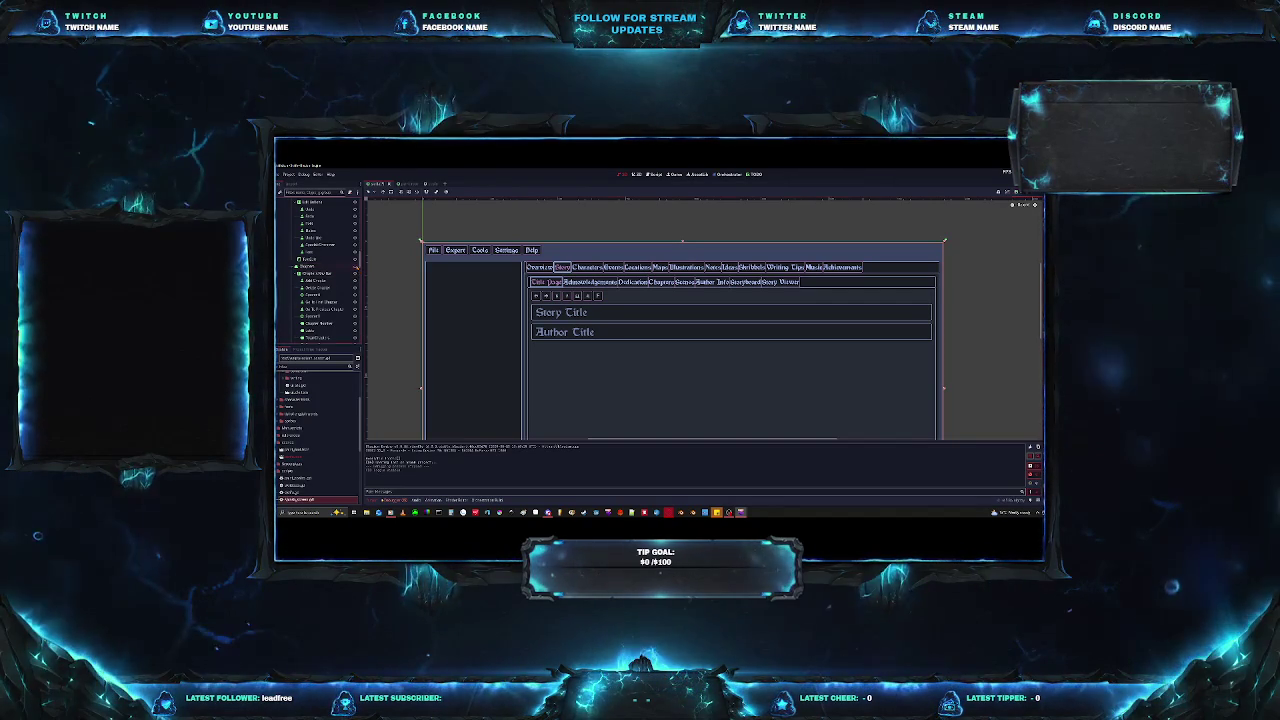
pyautogui.click(355, 265)
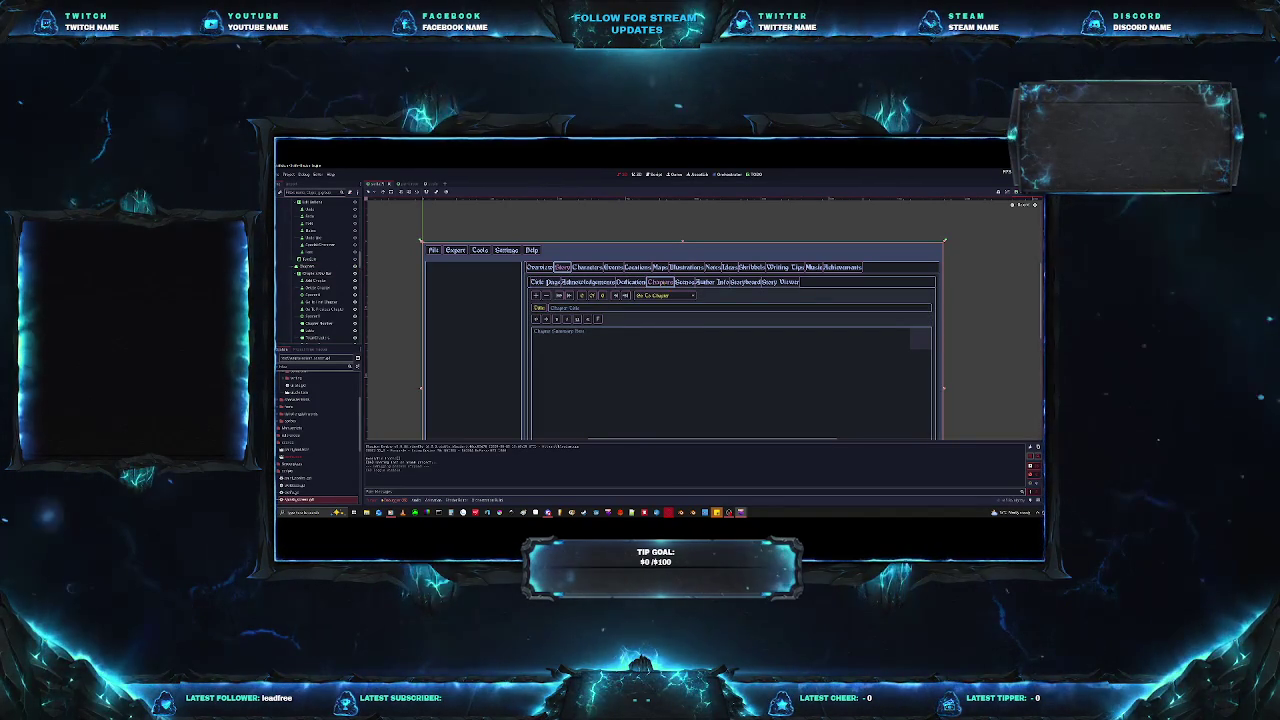
# Scroll down through the Scene dock while the story tool shows its Scenes page.
pyautogui.scroll(-5, 317, 270)
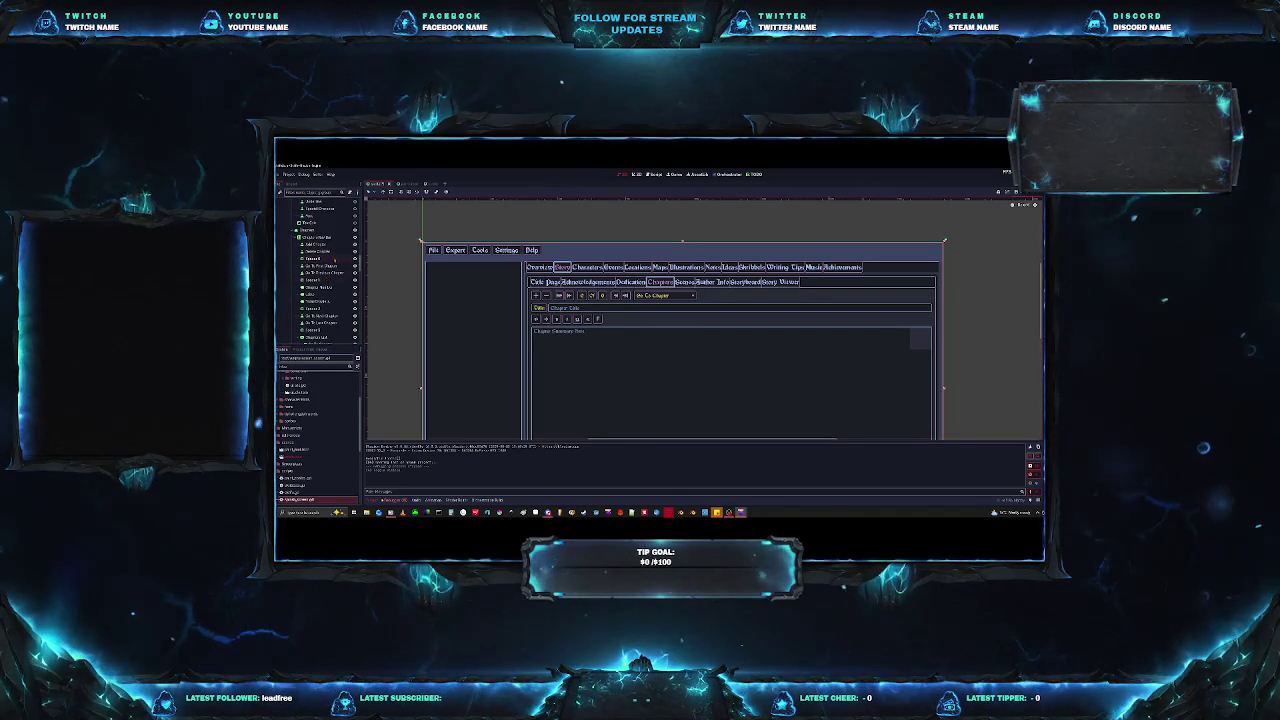
pyautogui.scroll(-3, 335, 258)
pyautogui.scroll(-3, 332, 275)
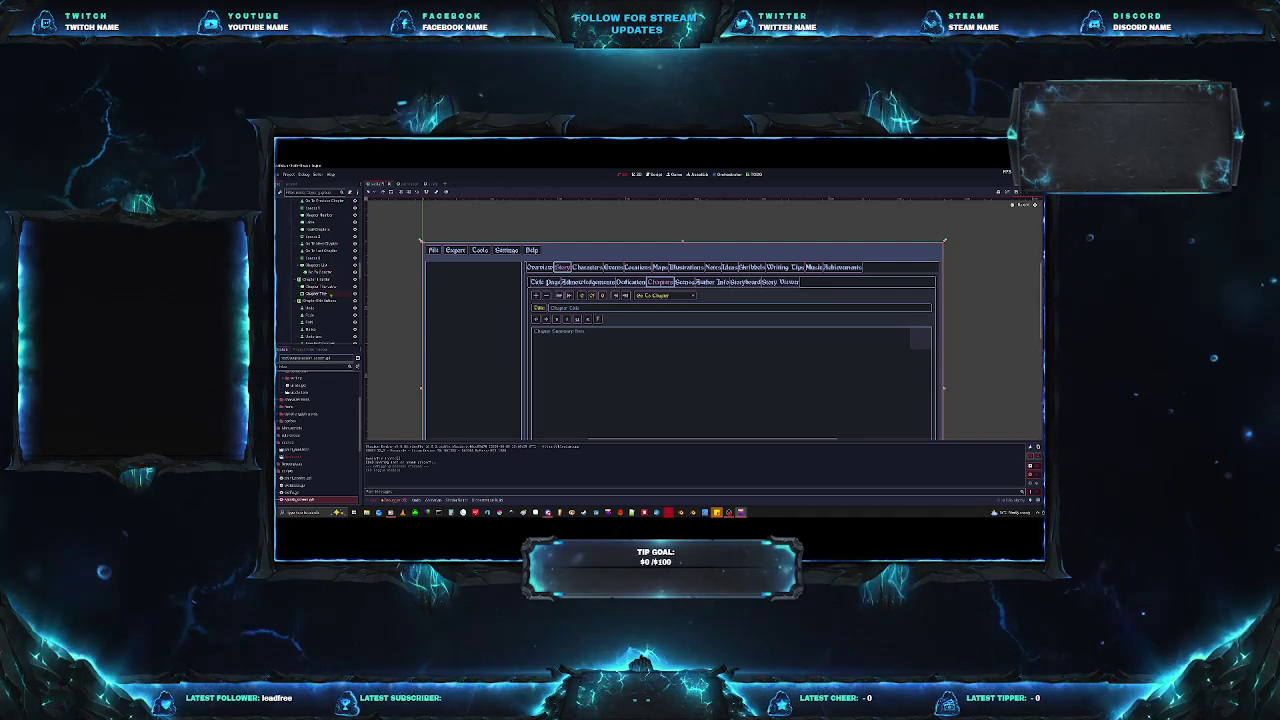
pyautogui.scroll(-3, 333, 301)
pyautogui.scroll(-3, 333, 300)
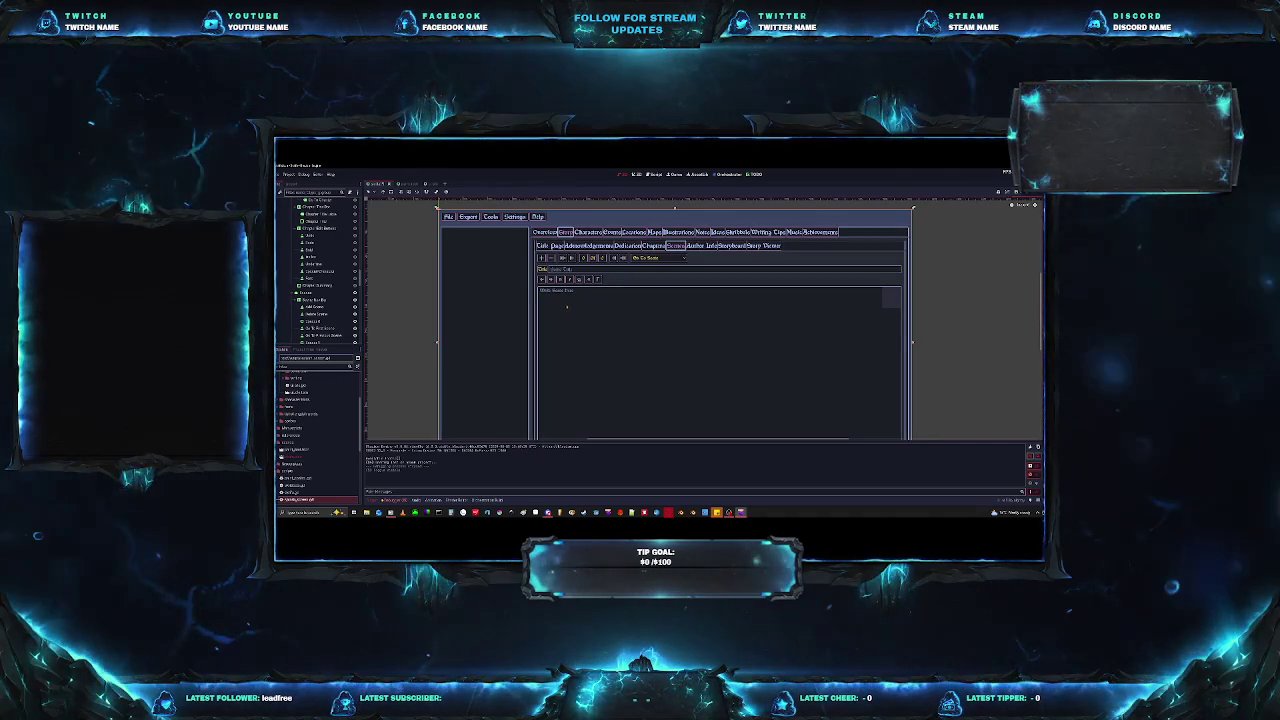
# Scroll the Scene dock and switch the story tool to its Characters details page.
pyautogui.scroll(-3, 320, 270)
pyautogui.scroll(-2, 320, 270)
pyautogui.scroll(-2, 314, 286)
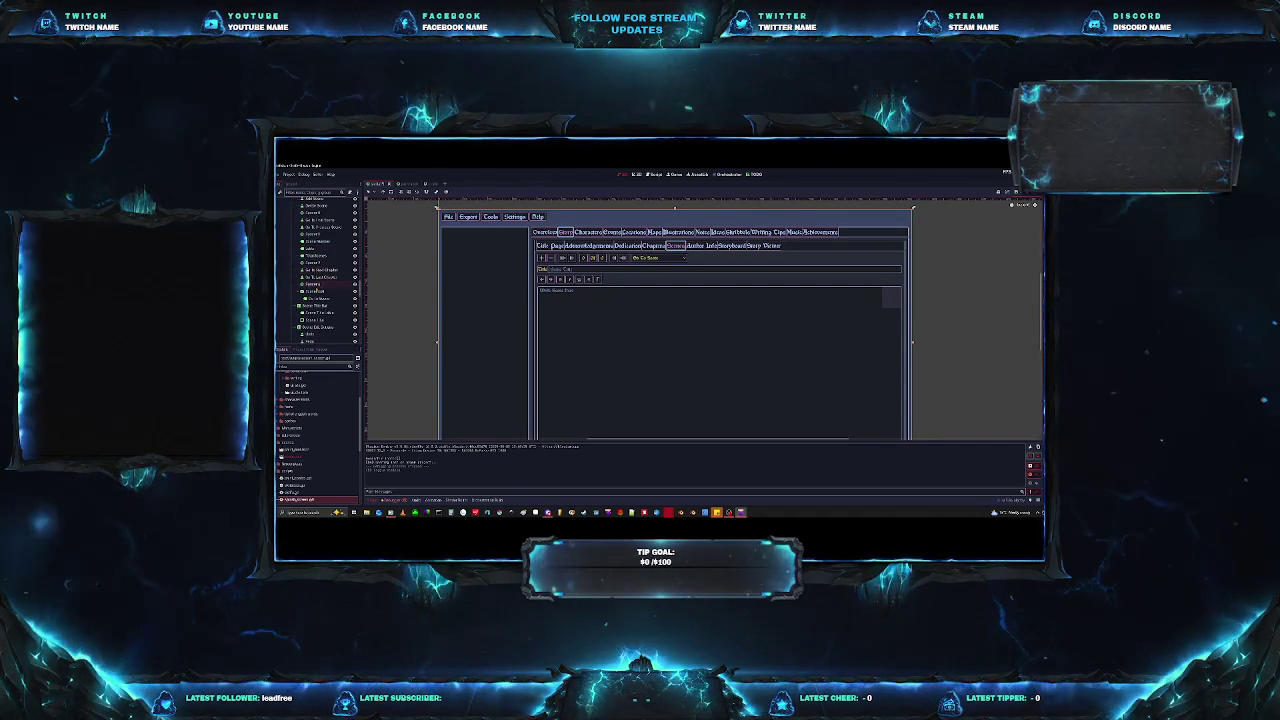
pyautogui.scroll(-2, 314, 286)
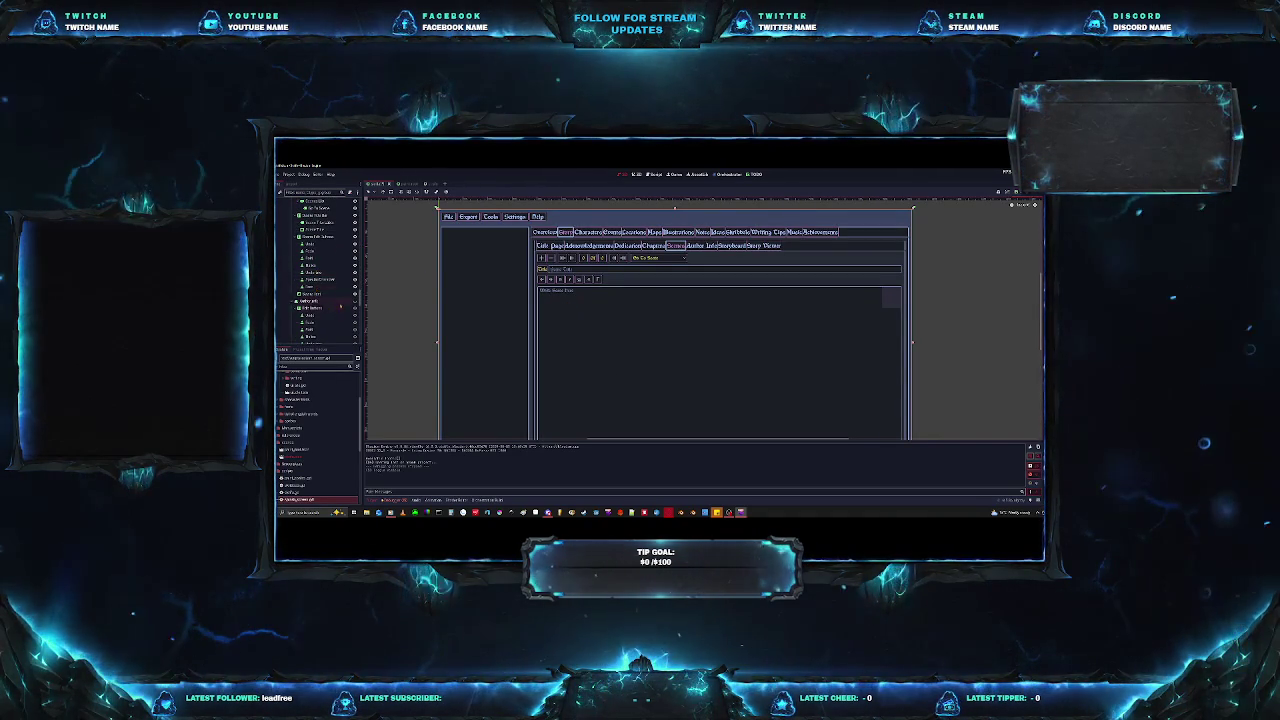
pyautogui.scroll(-2, 316, 288)
pyautogui.scroll(-2, 316, 288)
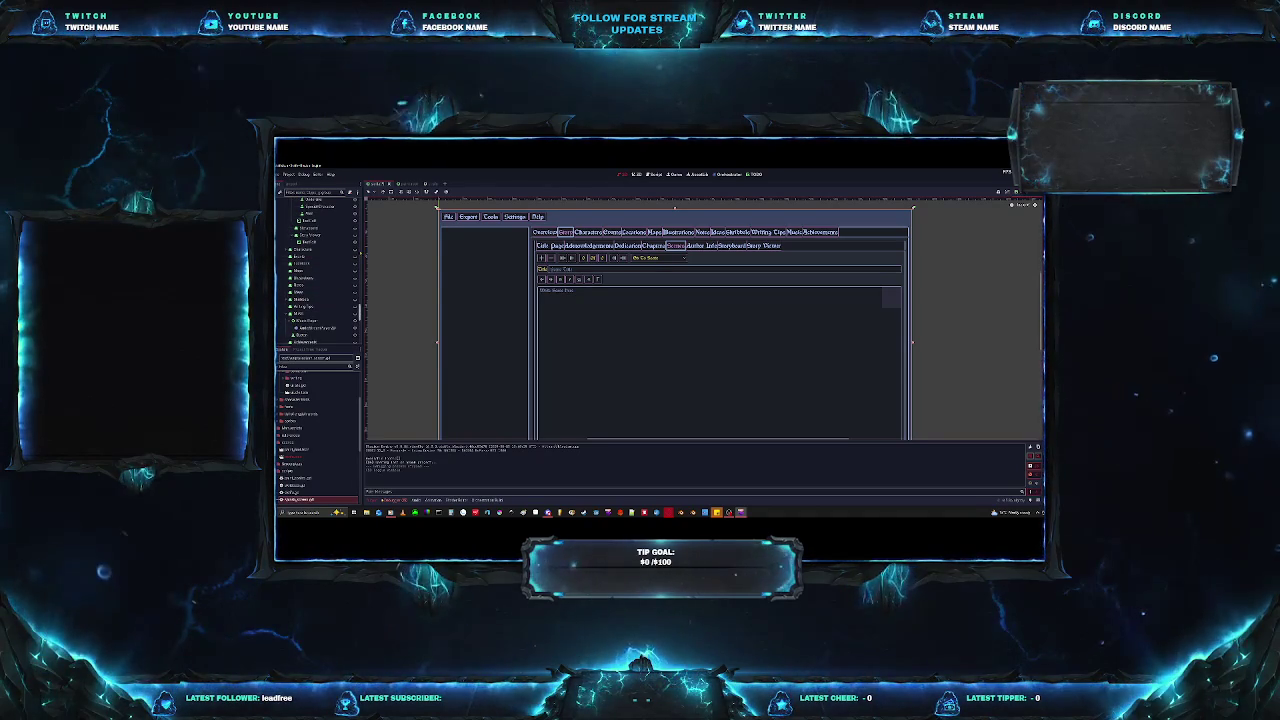
pyautogui.click(587, 231)
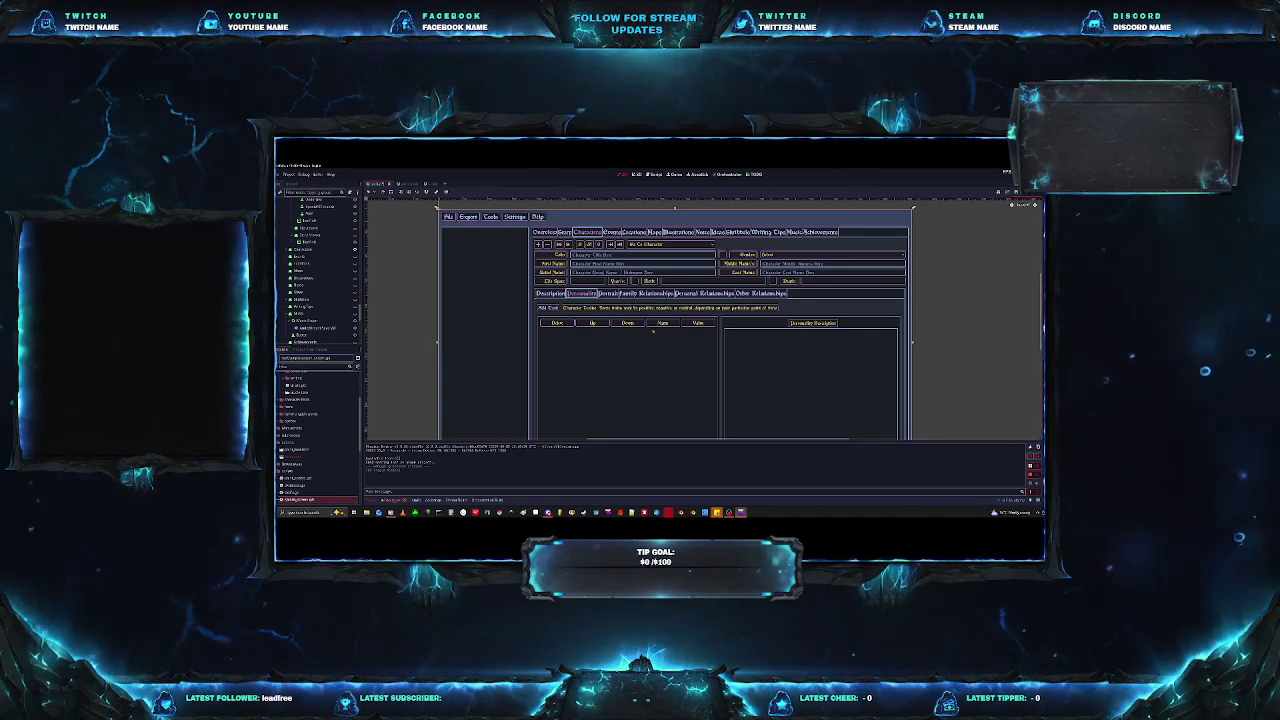
# Scroll through the Scene dock, mostly downward, before closing the story tool.
pyautogui.scroll(-1, 653, 331)
pyautogui.scroll(-1, 653, 331)
pyautogui.scroll(1, 656, 355)
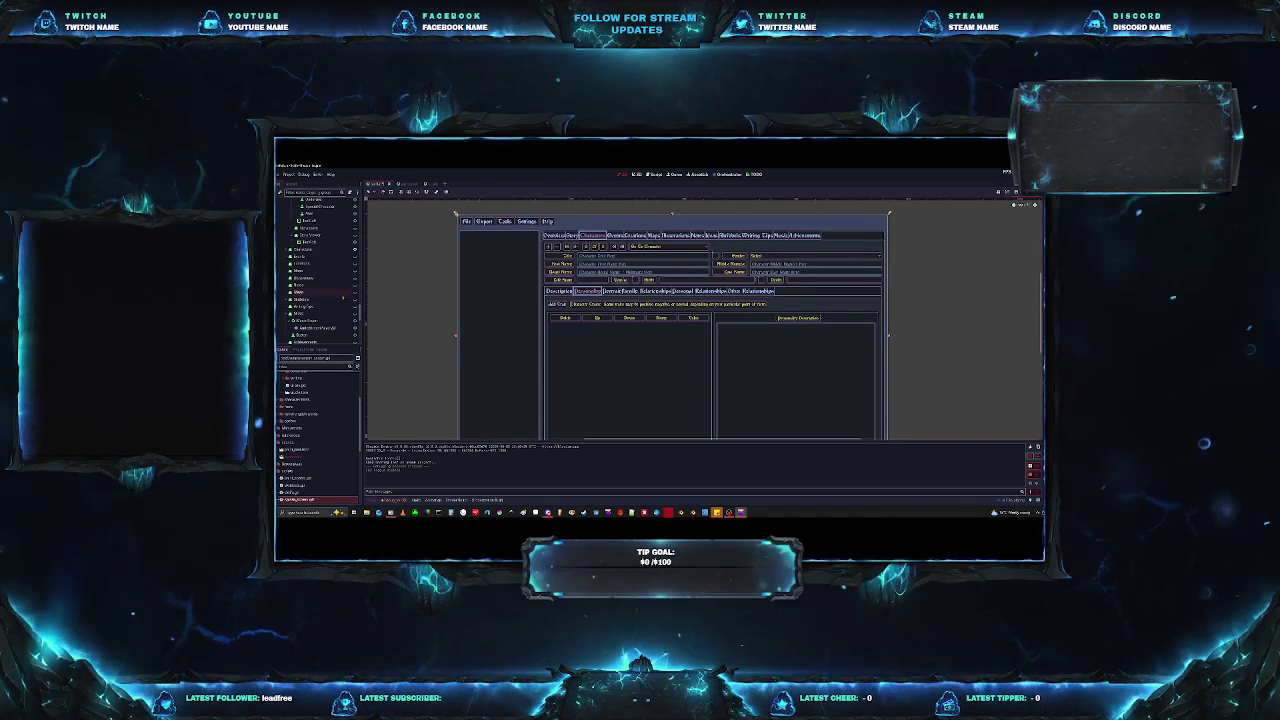
pyautogui.scroll(-3, 343, 296)
pyautogui.scroll(-2, 344, 296)
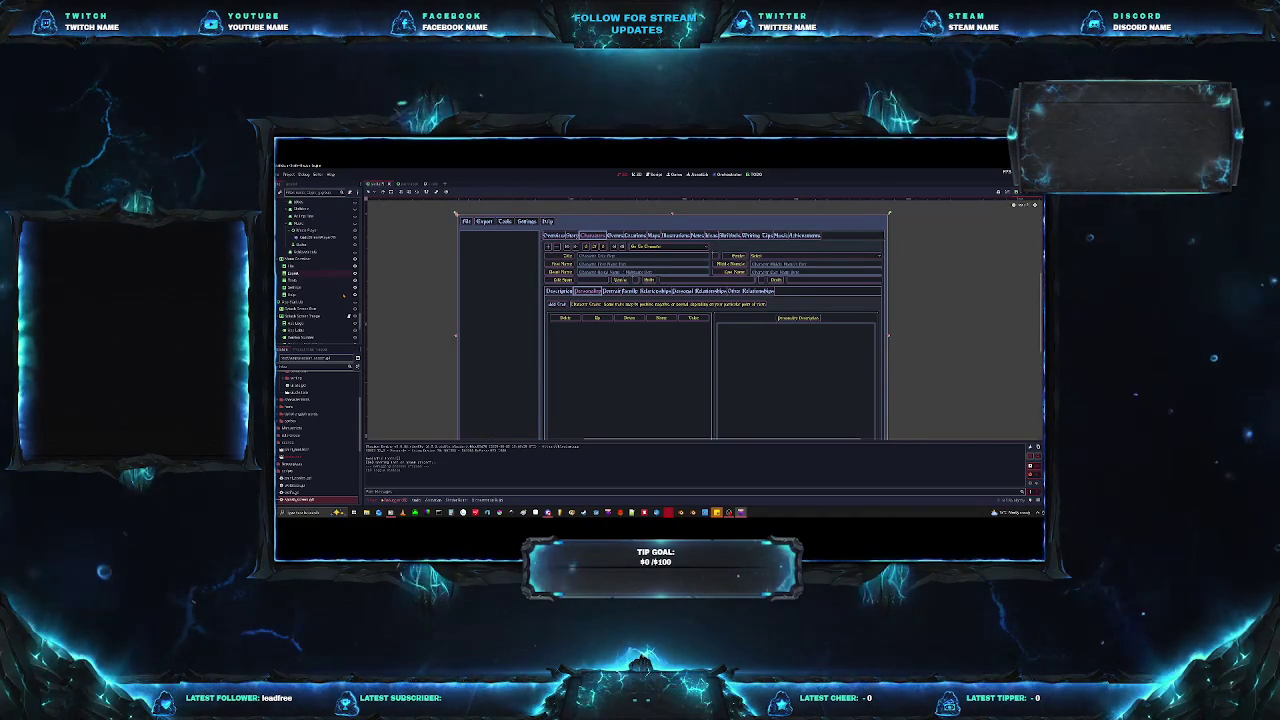
pyautogui.scroll(-3, 344, 296)
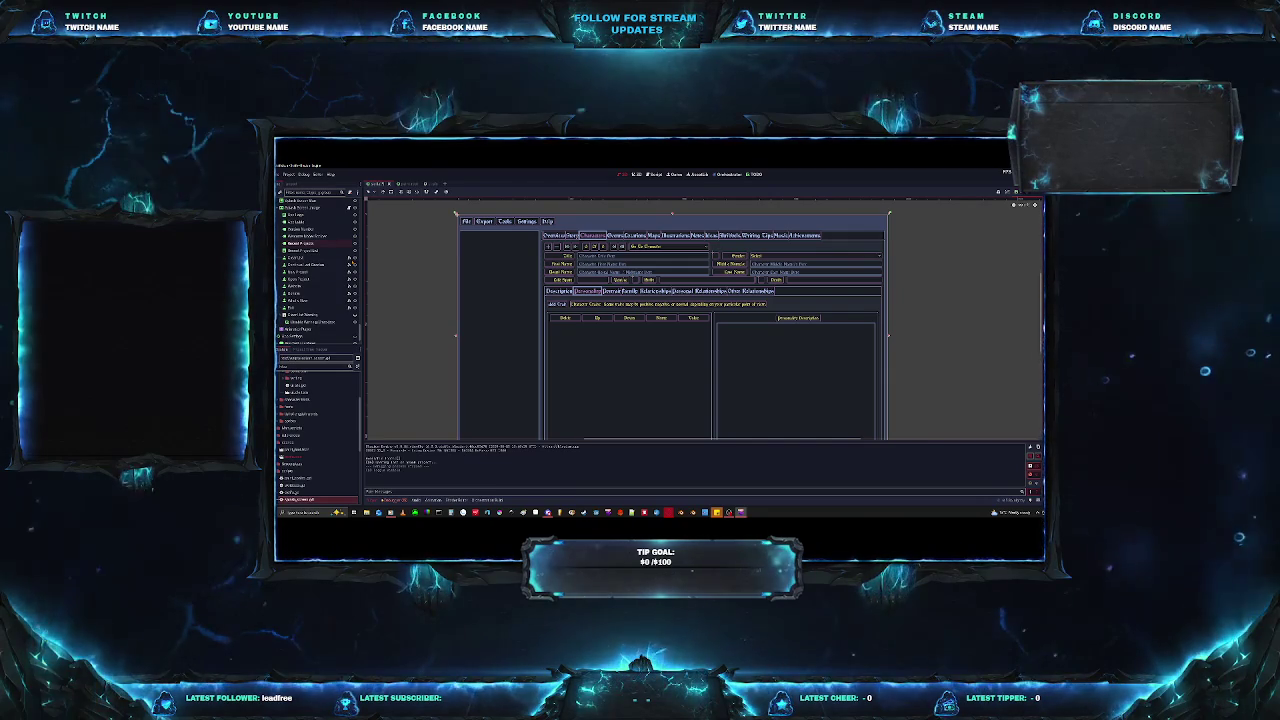
pyautogui.scroll(-3, 344, 296)
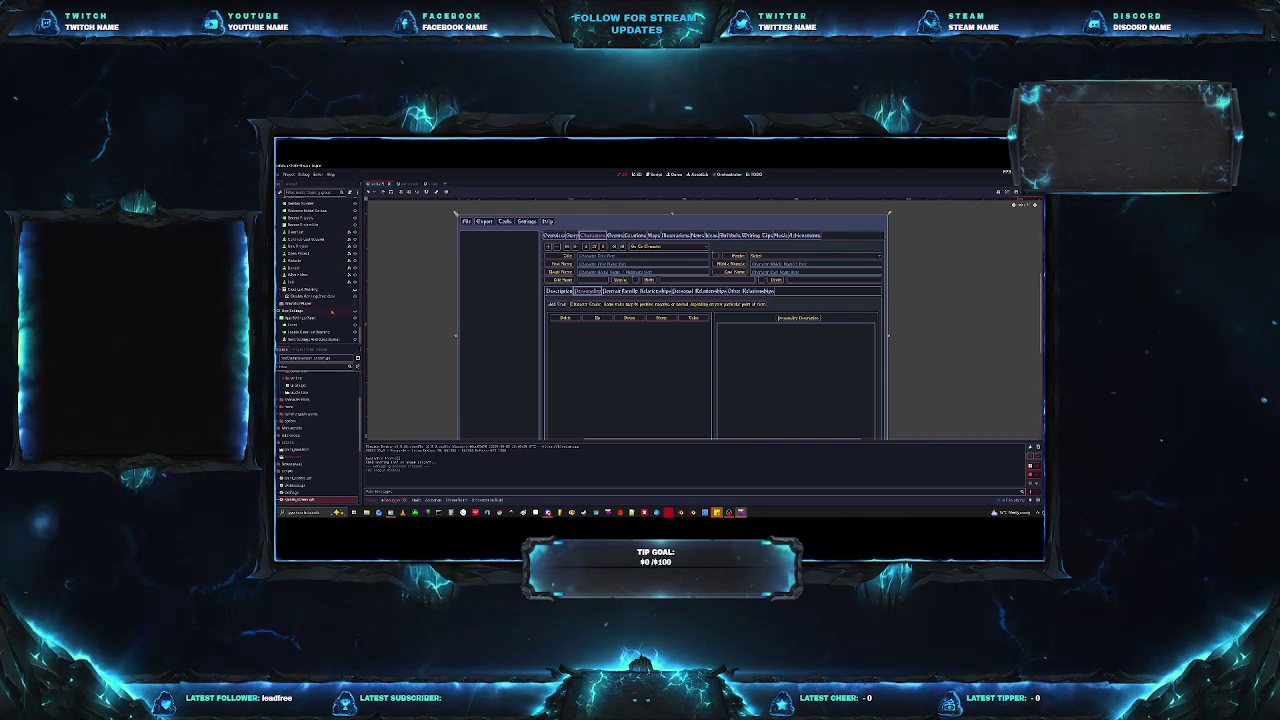
pyautogui.scroll(-2, 330, 310)
pyautogui.scroll(-2, 333, 311)
pyautogui.scroll(-2, 336, 312)
pyautogui.scroll(-2, 339, 313)
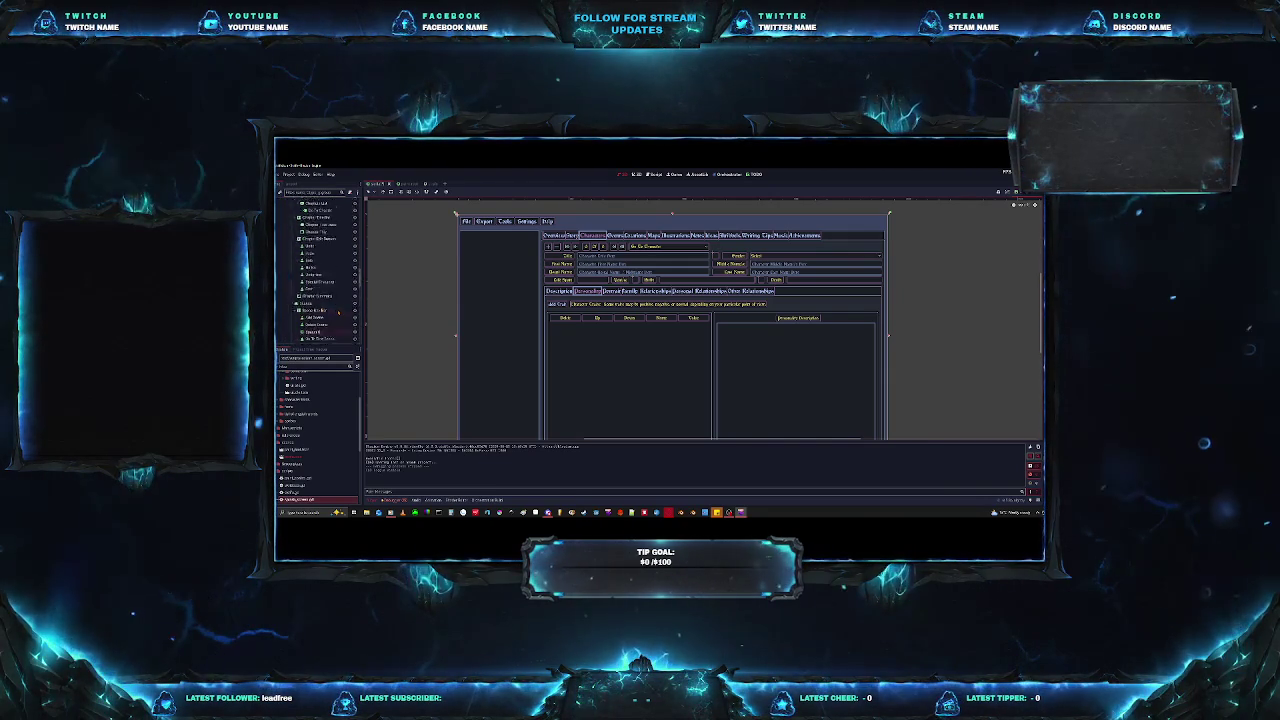
pyautogui.scroll(-2, 338, 312)
pyautogui.scroll(-2, 338, 313)
pyautogui.scroll(-2, 337, 313)
pyautogui.scroll(-2, 337, 314)
pyautogui.scroll(-2, 337, 313)
pyautogui.scroll(-2, 336, 312)
pyautogui.scroll(-2, 335, 310)
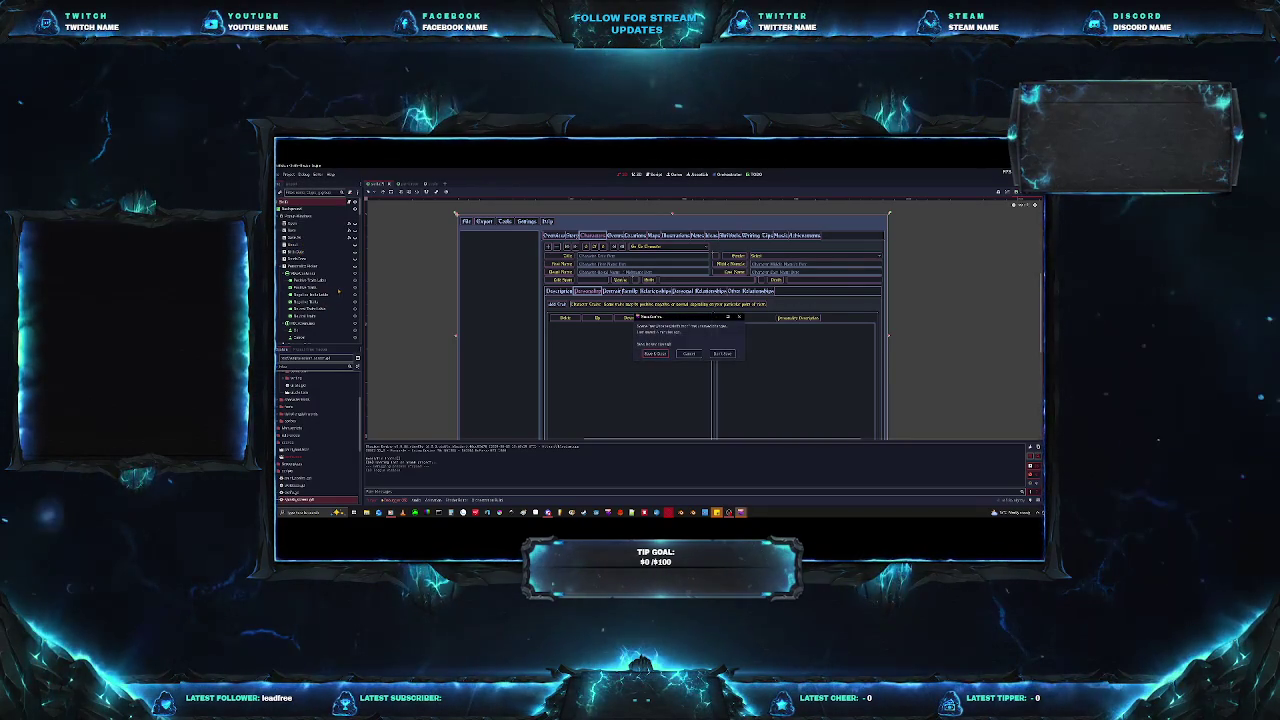
# Save and close the story tool with Save & Quit, then quit the editor to the Project List.
pyautogui.click(722, 353)
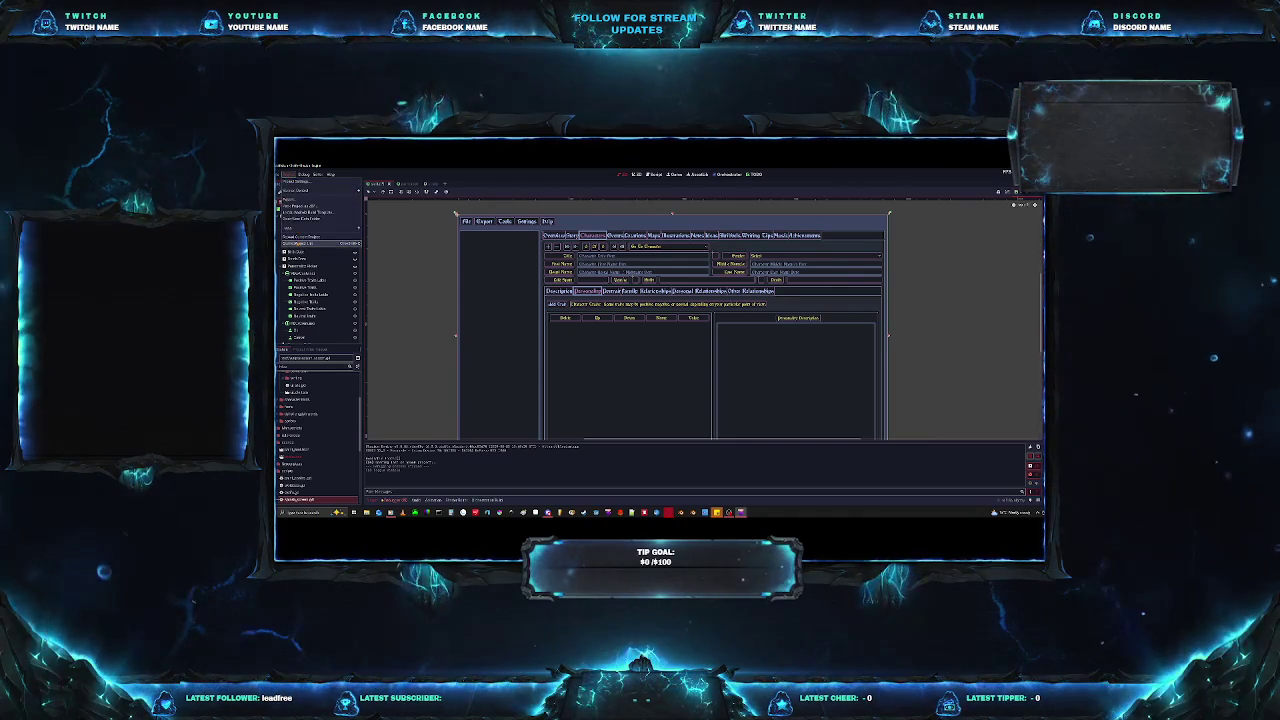
pyautogui.hotkey('alt', 'F4')
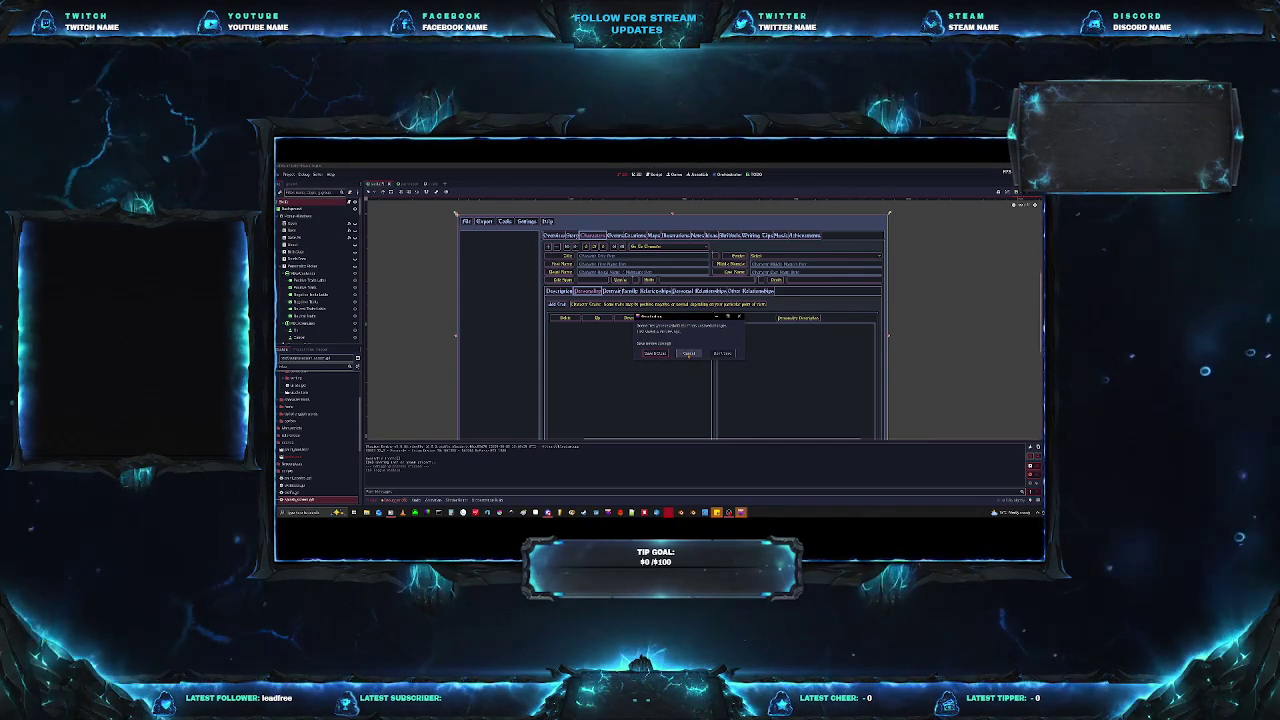
pyautogui.click(660, 354)
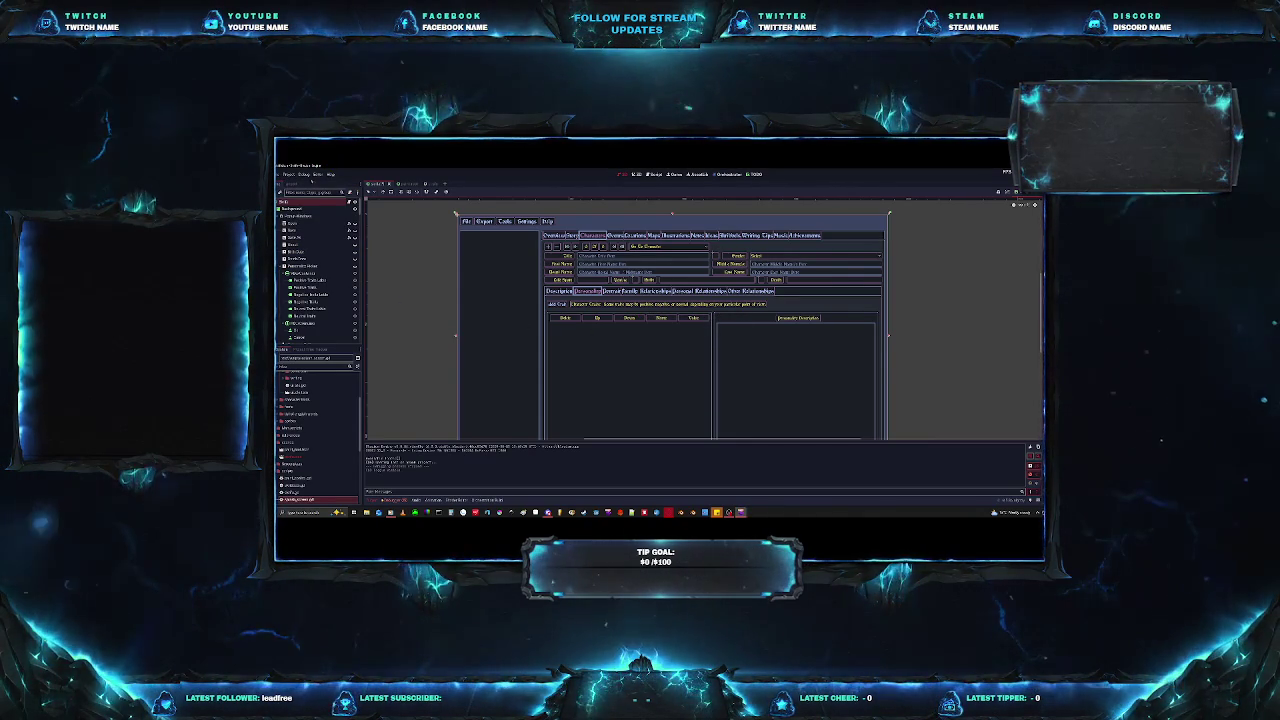
pyautogui.click(285, 174)
pyautogui.click(298, 205)
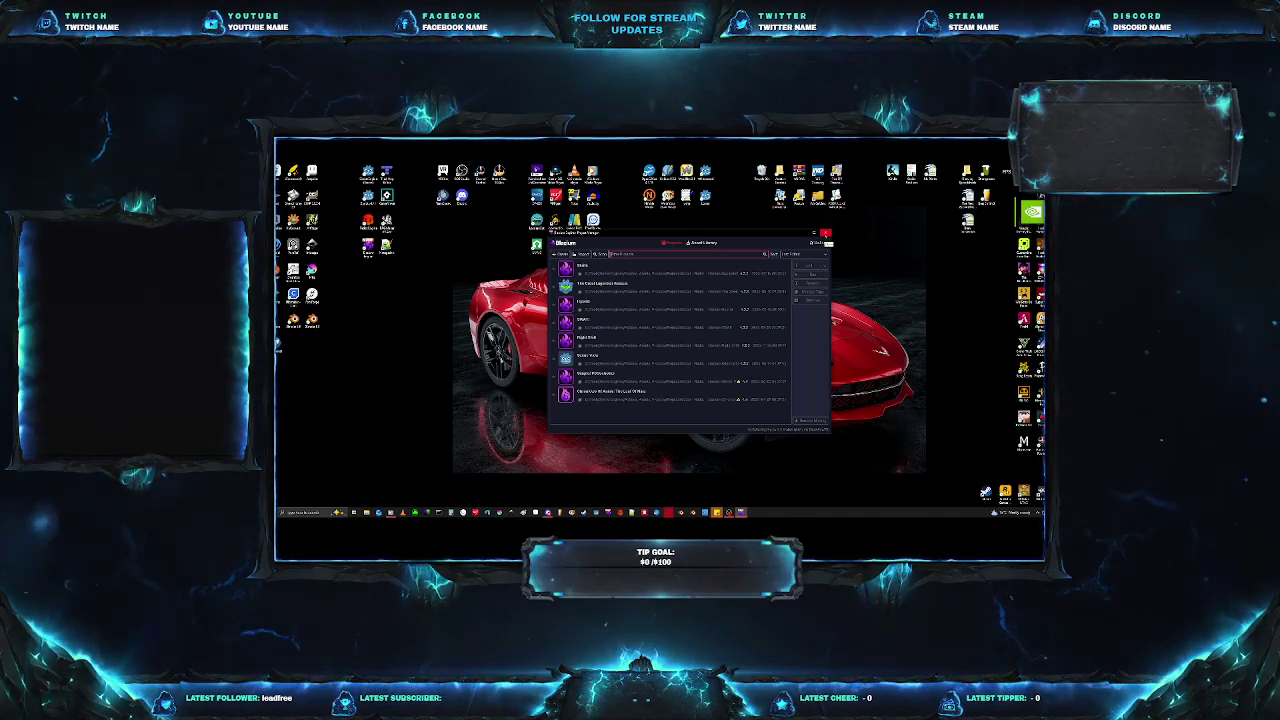
# Close the Blazium Project Manager window.
pyautogui.click(825, 233)
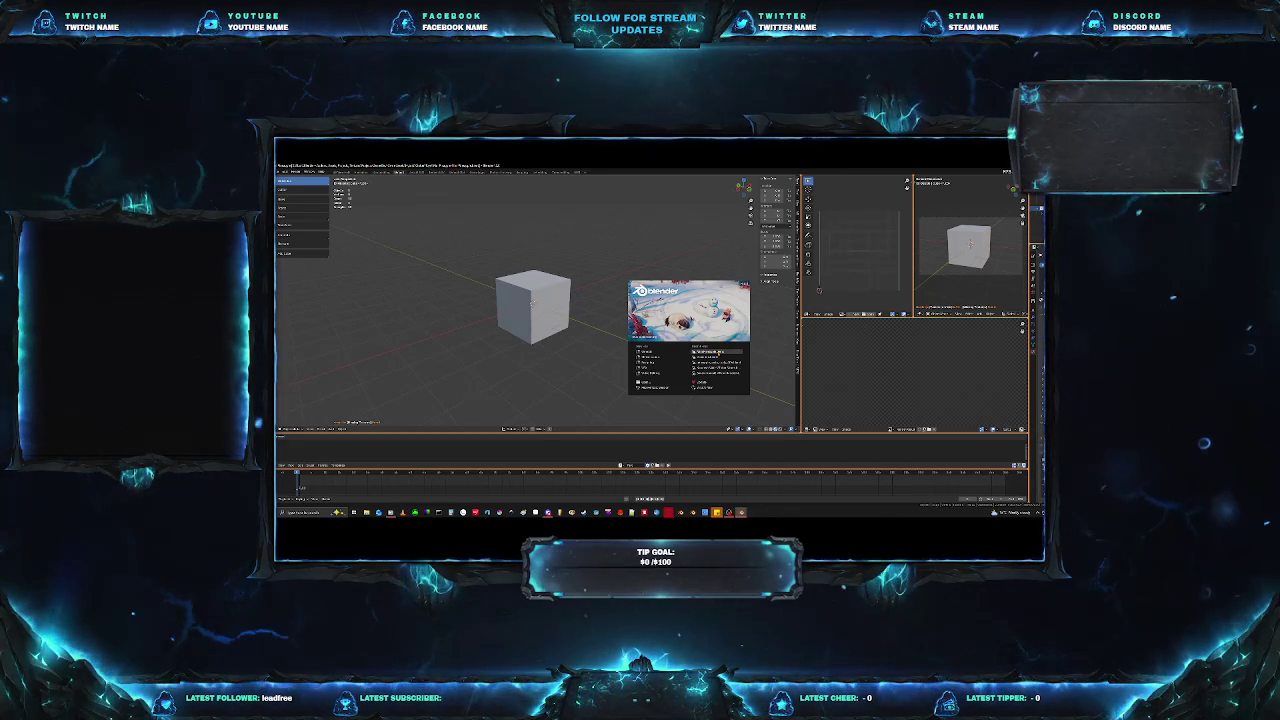
# Open the recent pineapple .blend file, dismiss the warning, and orbit to a front view.
pyautogui.click(707, 352)
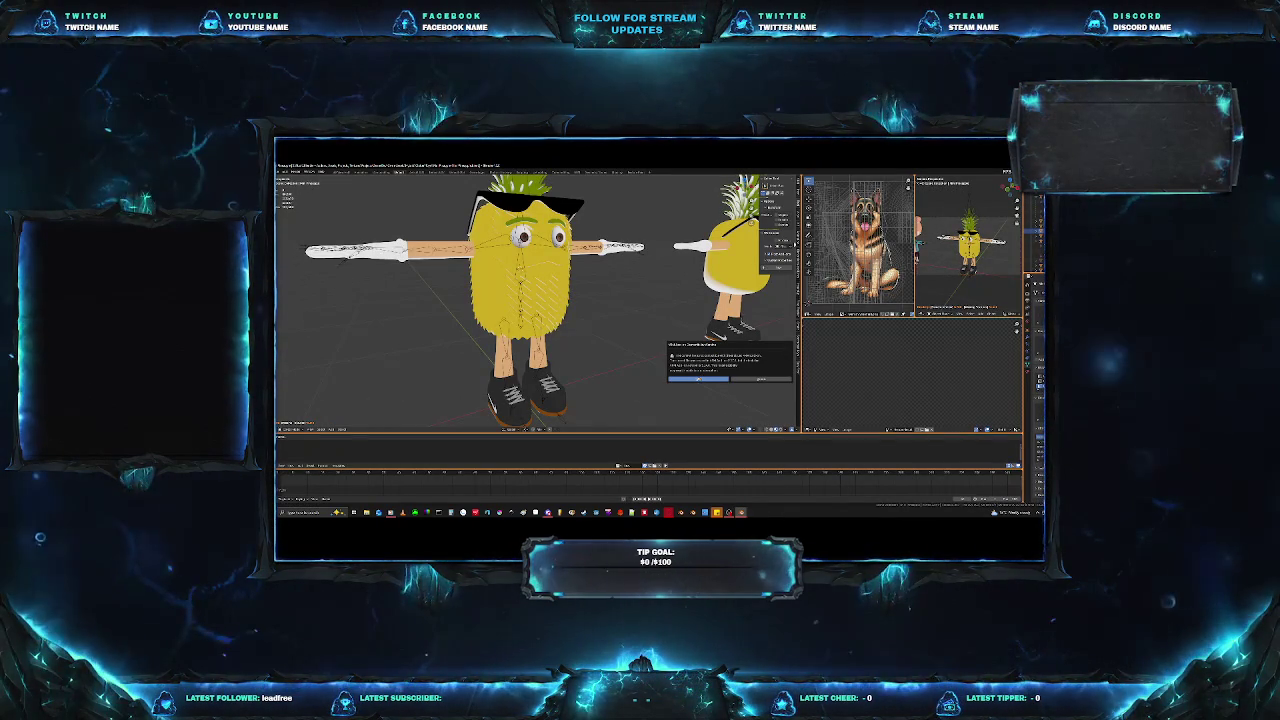
pyautogui.click(699, 379)
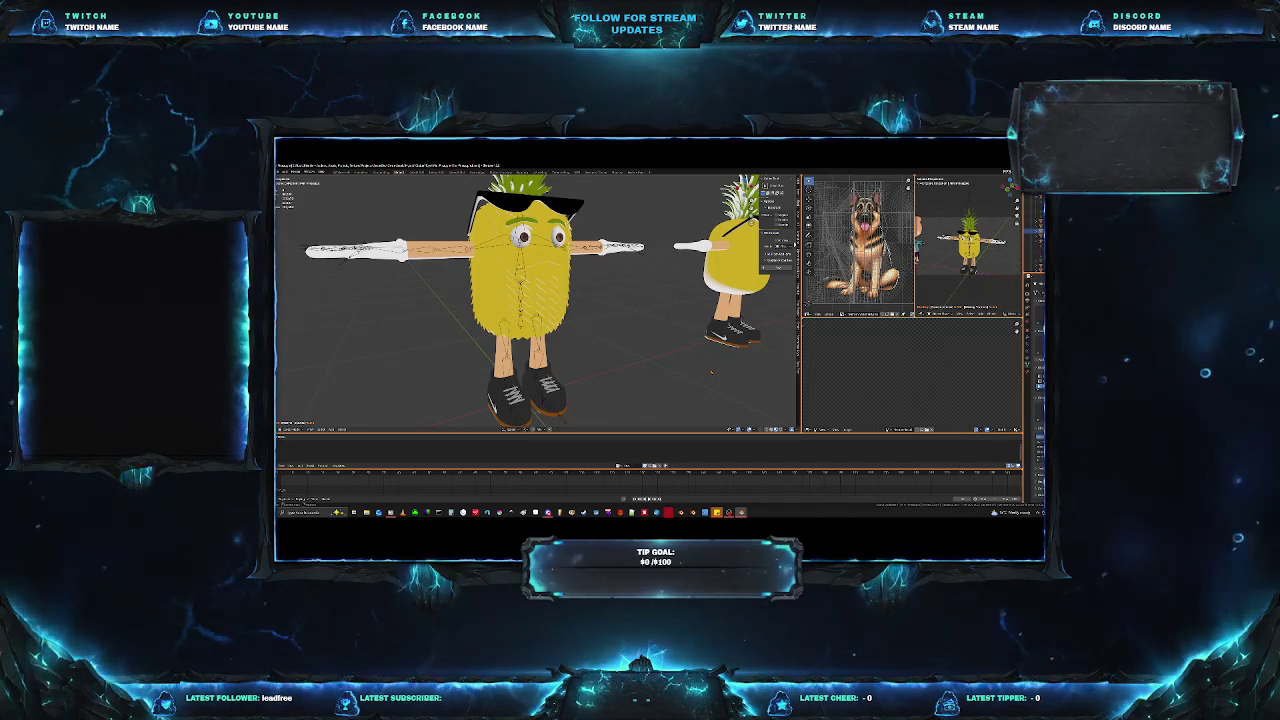
pyautogui.scroll(-3, 713, 372)
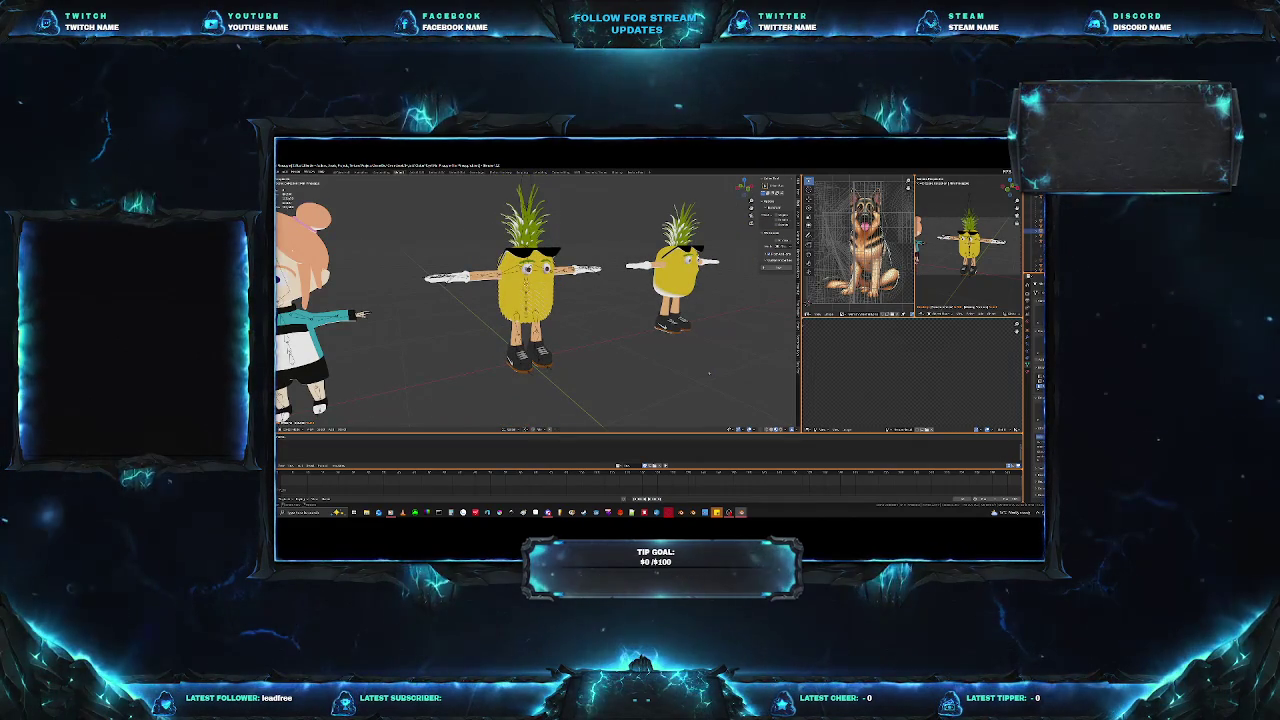
pyautogui.moveTo(712, 372); pyautogui.dragTo(690, 360, button='middle')
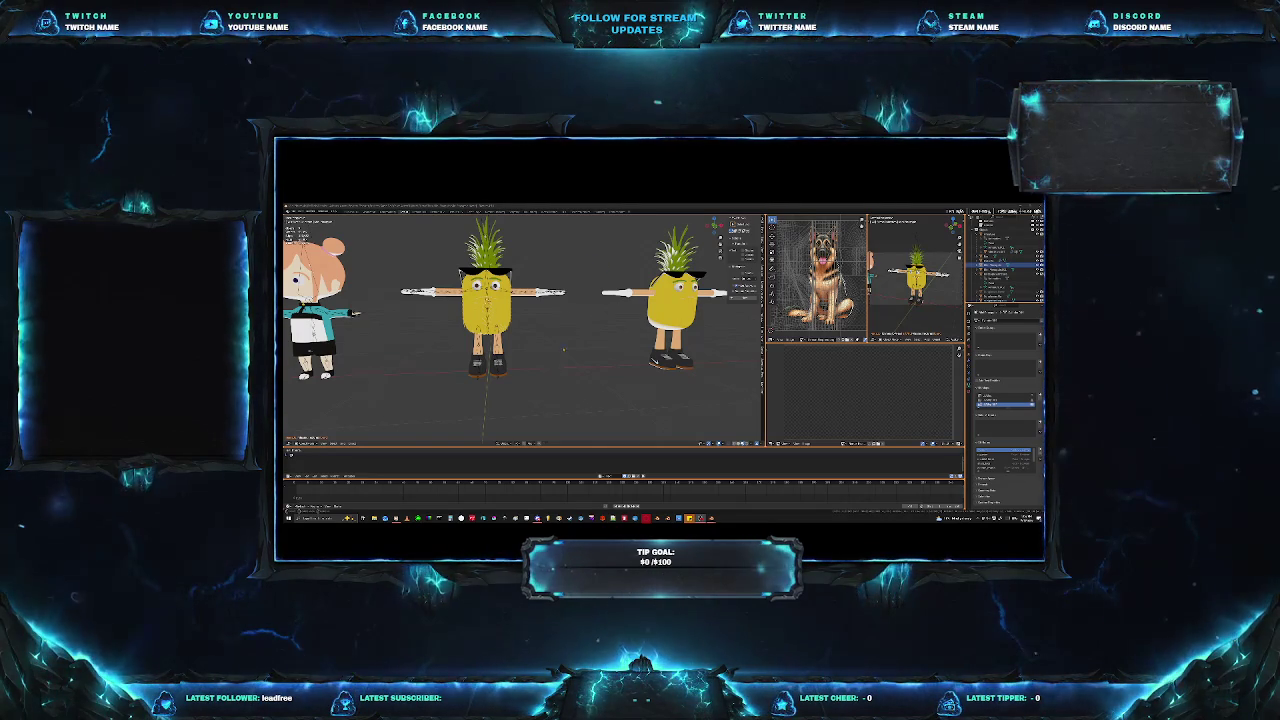
pyautogui.scroll(-3, 563, 350)
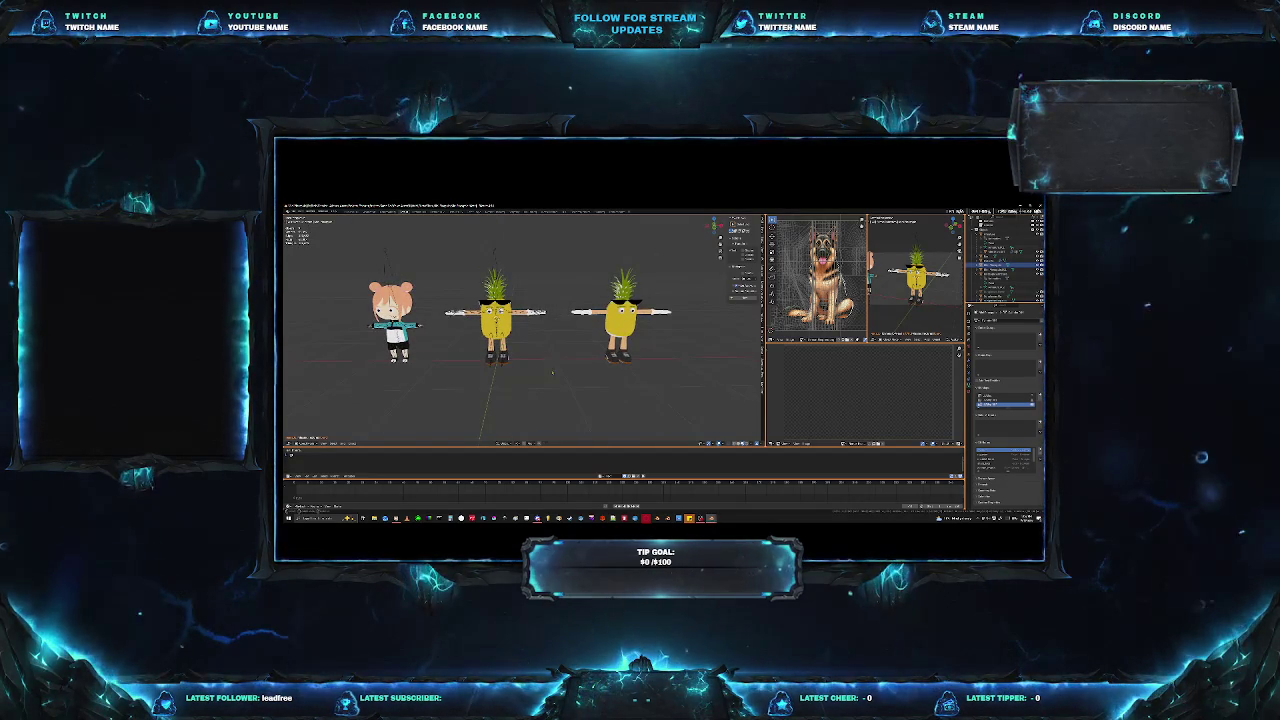
pyautogui.scroll(5, 528, 330)
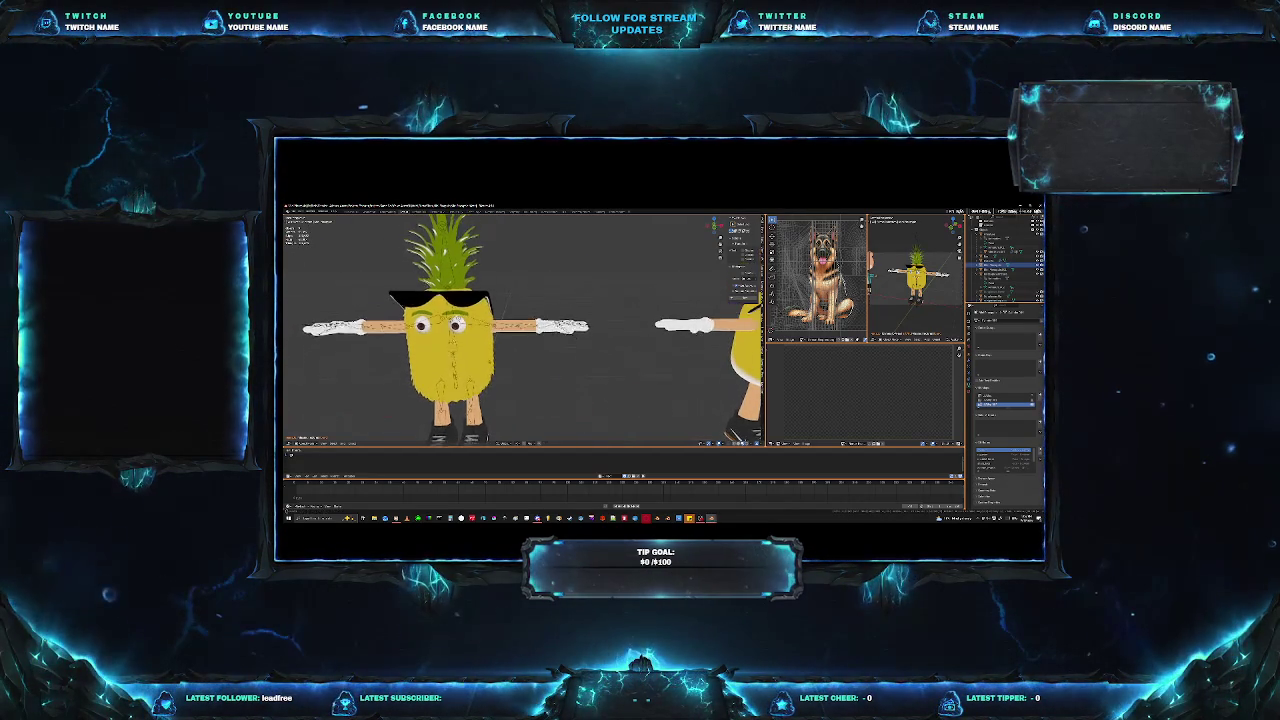
pyautogui.moveTo(640, 360)
pyautogui.mouseDown(button='middle')
pyautogui.moveTo(548, 364)
pyautogui.moveTo(620, 360)
pyautogui.mouseUp(button='middle')
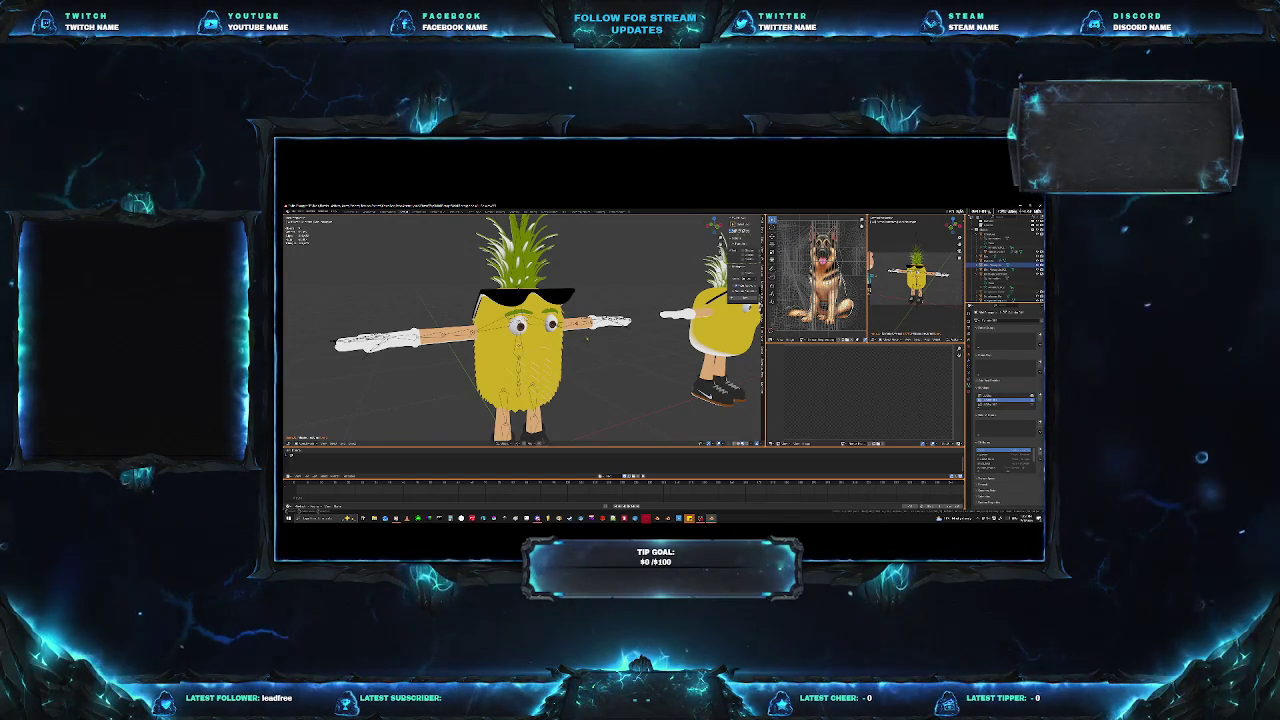
pyautogui.moveTo(520, 330); pyautogui.dragTo(600, 320, button='middle')
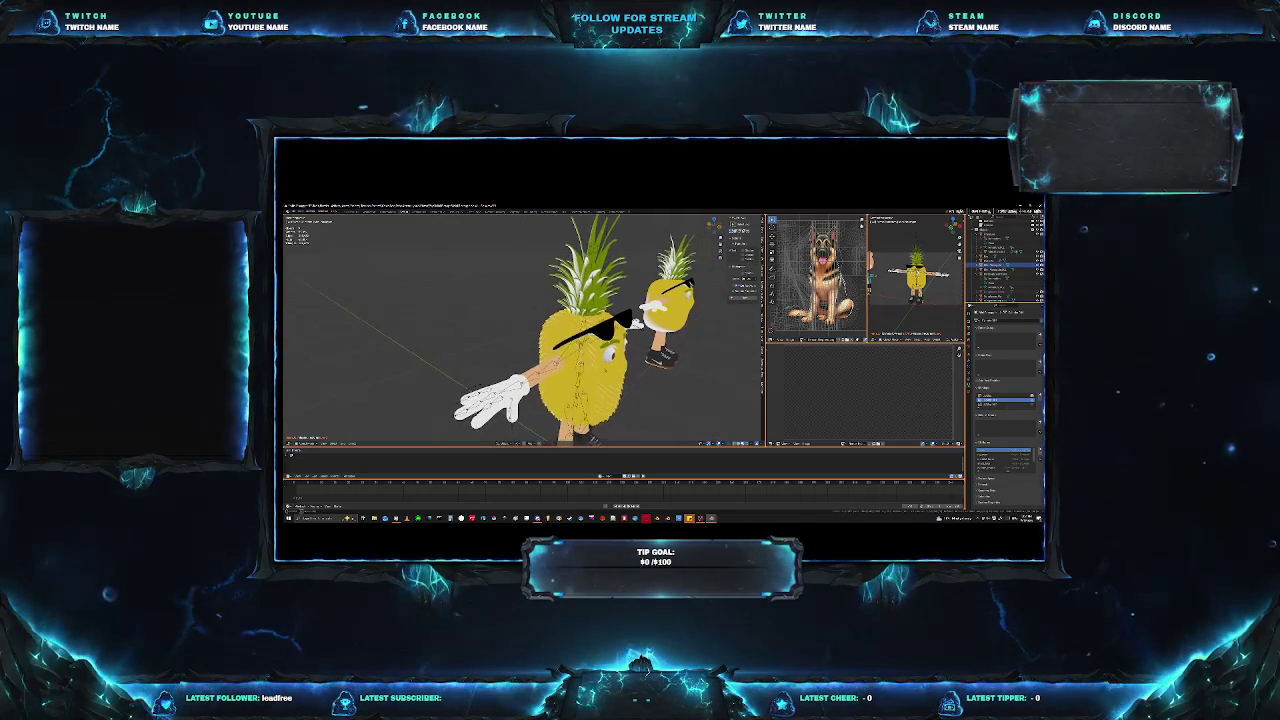
pyautogui.moveTo(520, 330)
pyautogui.mouseDown(button='middle')
pyautogui.moveTo(470, 330)
pyautogui.moveTo(560, 330)
pyautogui.mouseUp(button='middle')
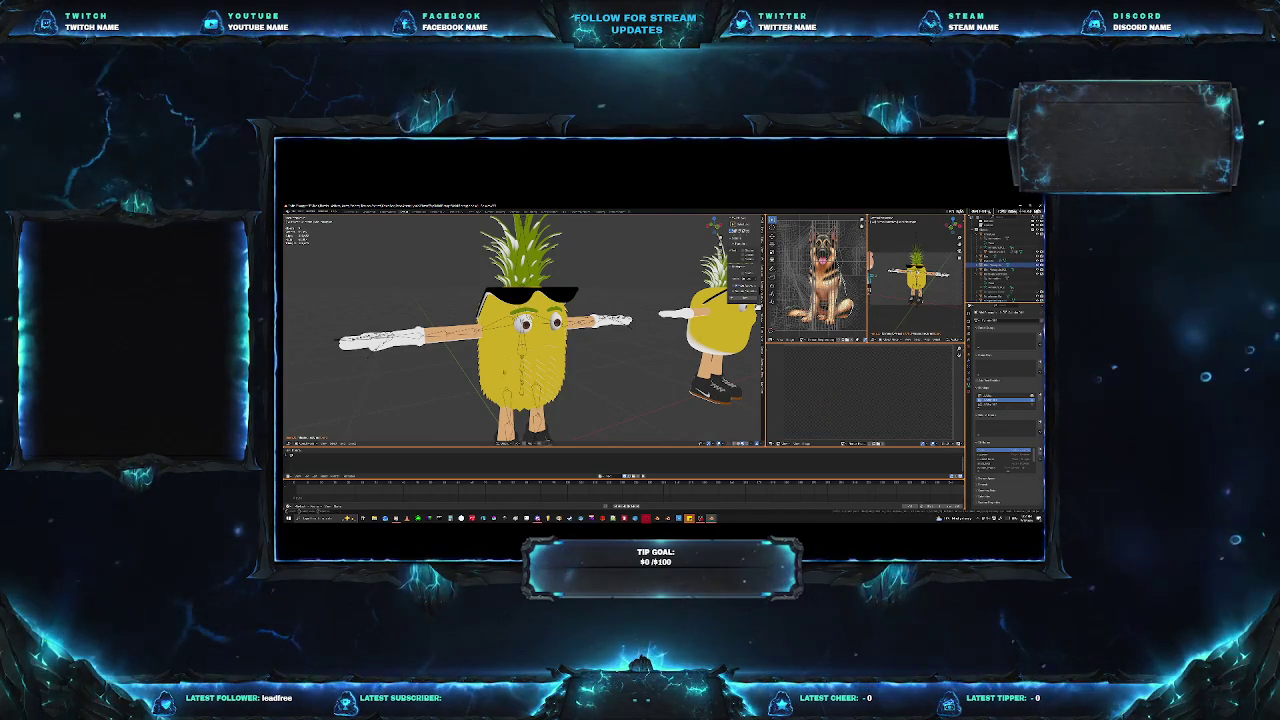
pyautogui.moveTo(680, 334); pyautogui.dragTo(640, 330, button='middle')
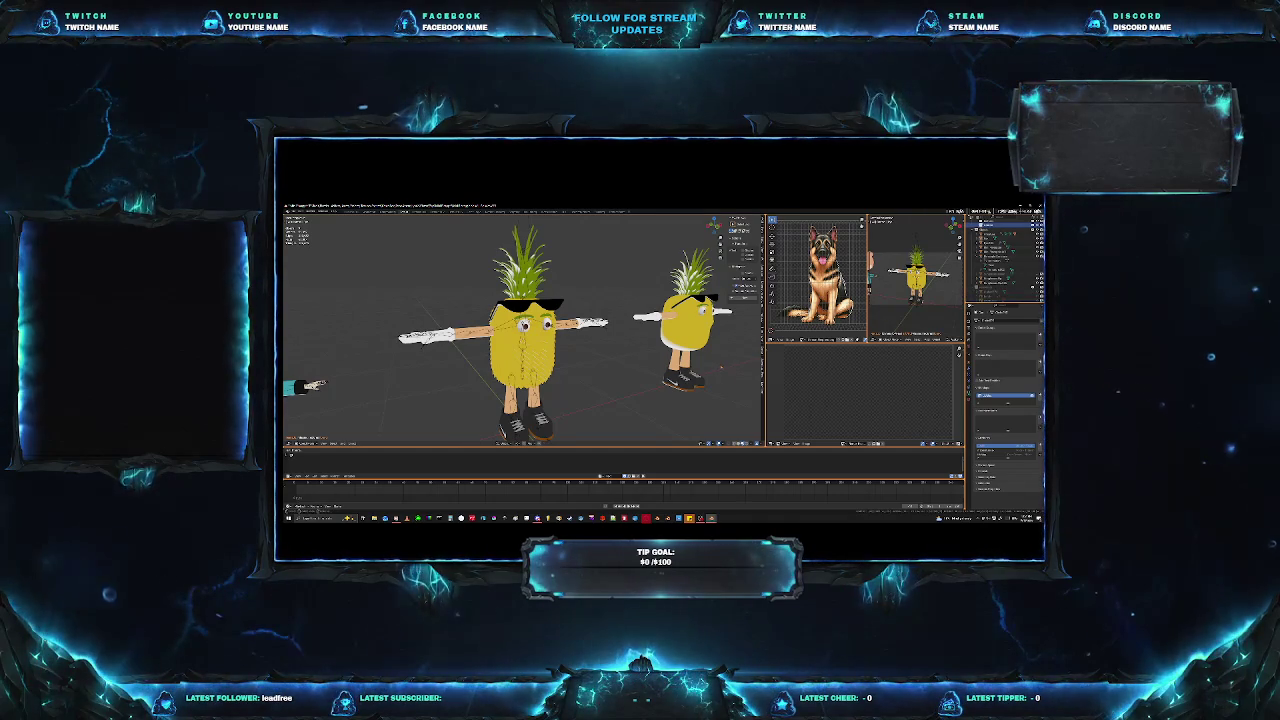
pyautogui.moveTo(520, 330); pyautogui.dragTo(600, 330, button='middle')
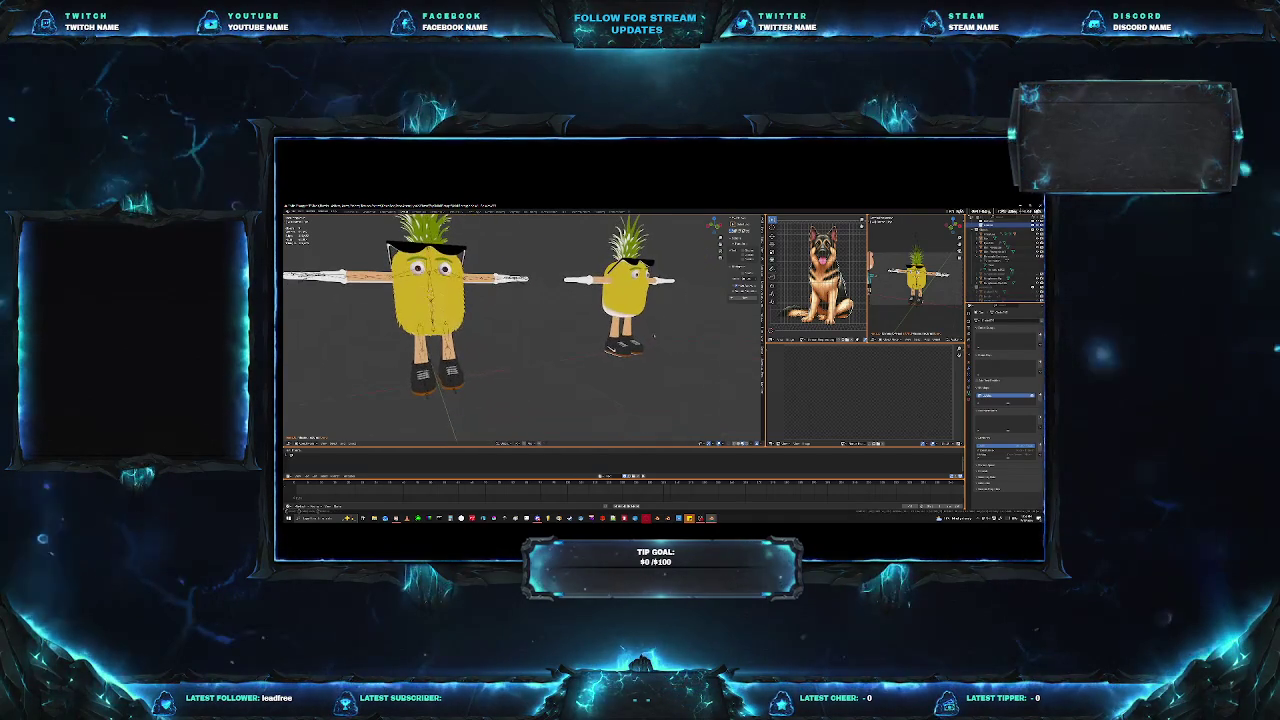
pyautogui.moveTo(293, 301); pyautogui.dragTo(342, 383, button='middle')
pyautogui.moveTo(594, 327); pyautogui.dragTo(639, 322, button='middle')
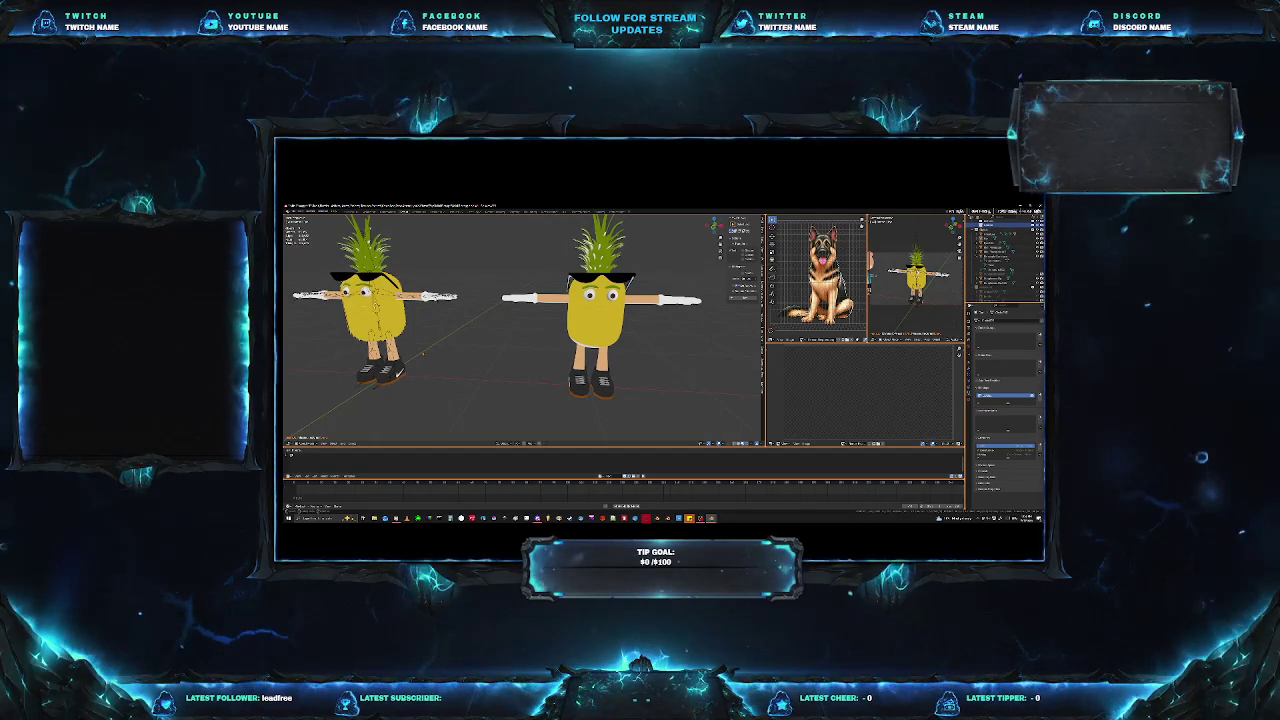
pyautogui.moveTo(390, 335); pyautogui.dragTo(454, 341, button='middle')
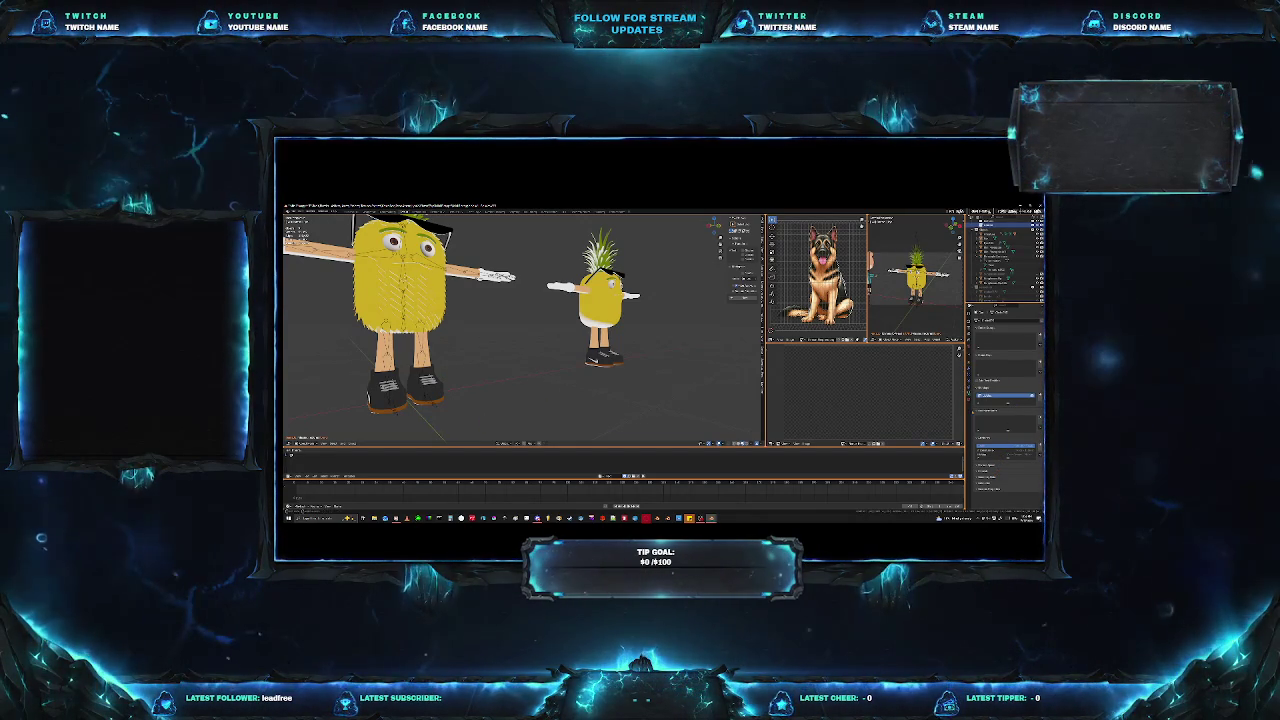
# Show the Object Data properties and enter Edit Mode to reveal the mesh wireframe.
pyautogui.click(974, 400)
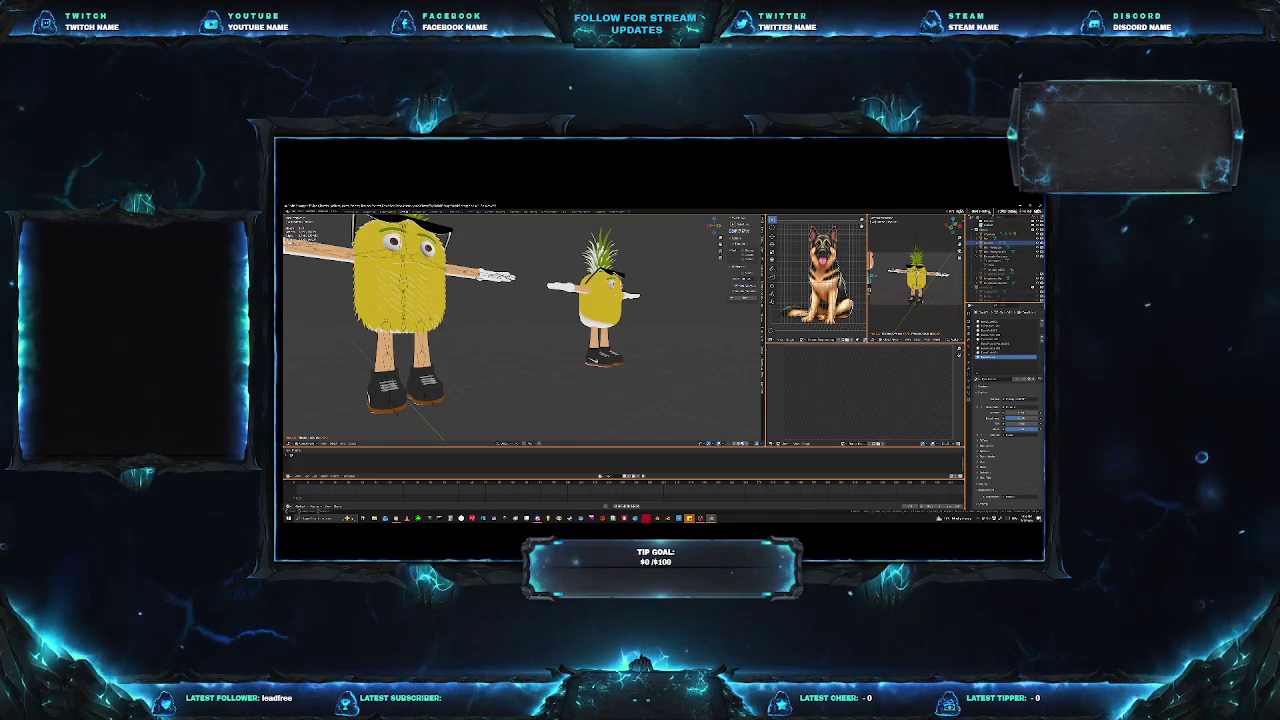
pyautogui.press('Tab')
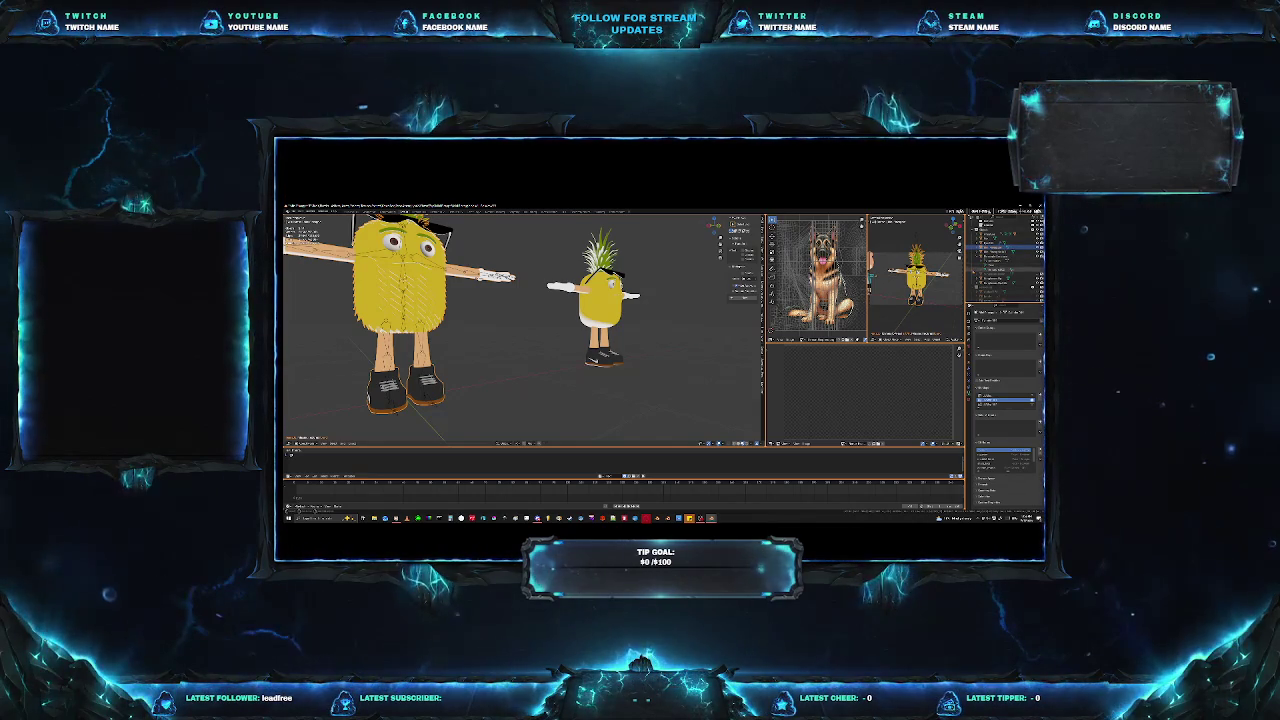
pyautogui.scroll(-2, 1000, 255)
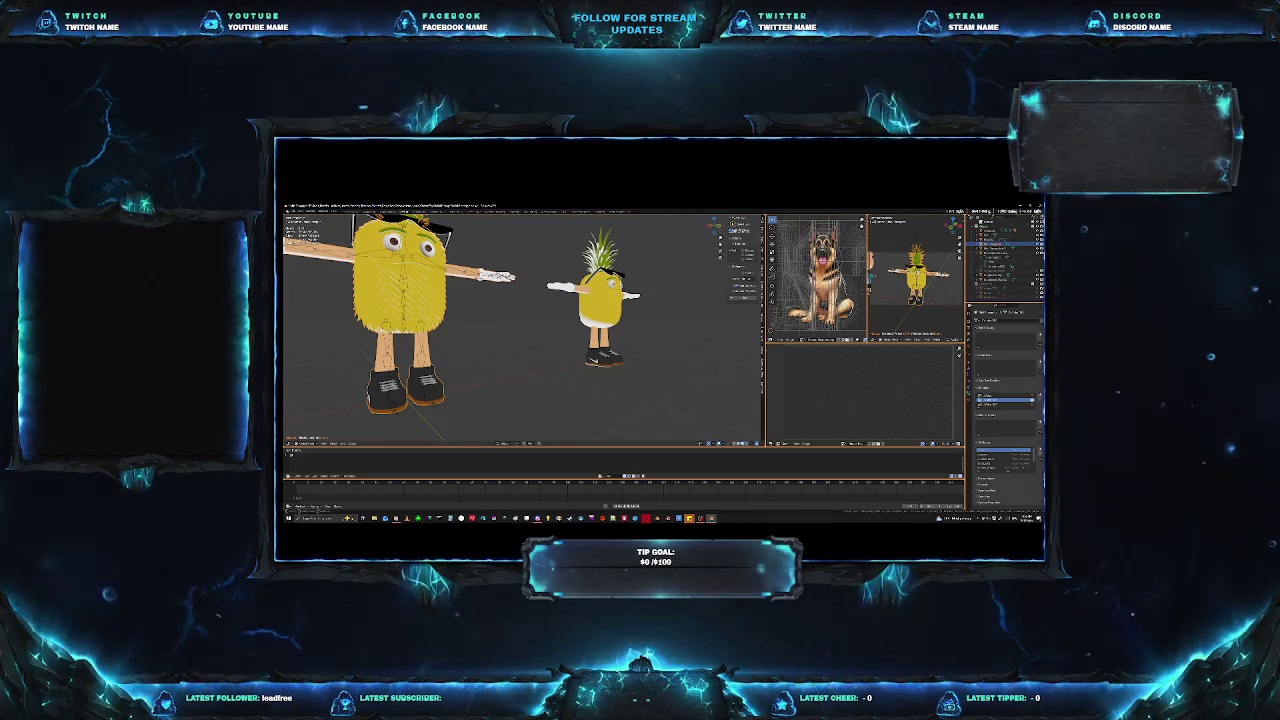
pyautogui.moveTo(520, 330); pyautogui.dragTo(625, 333, button='middle')
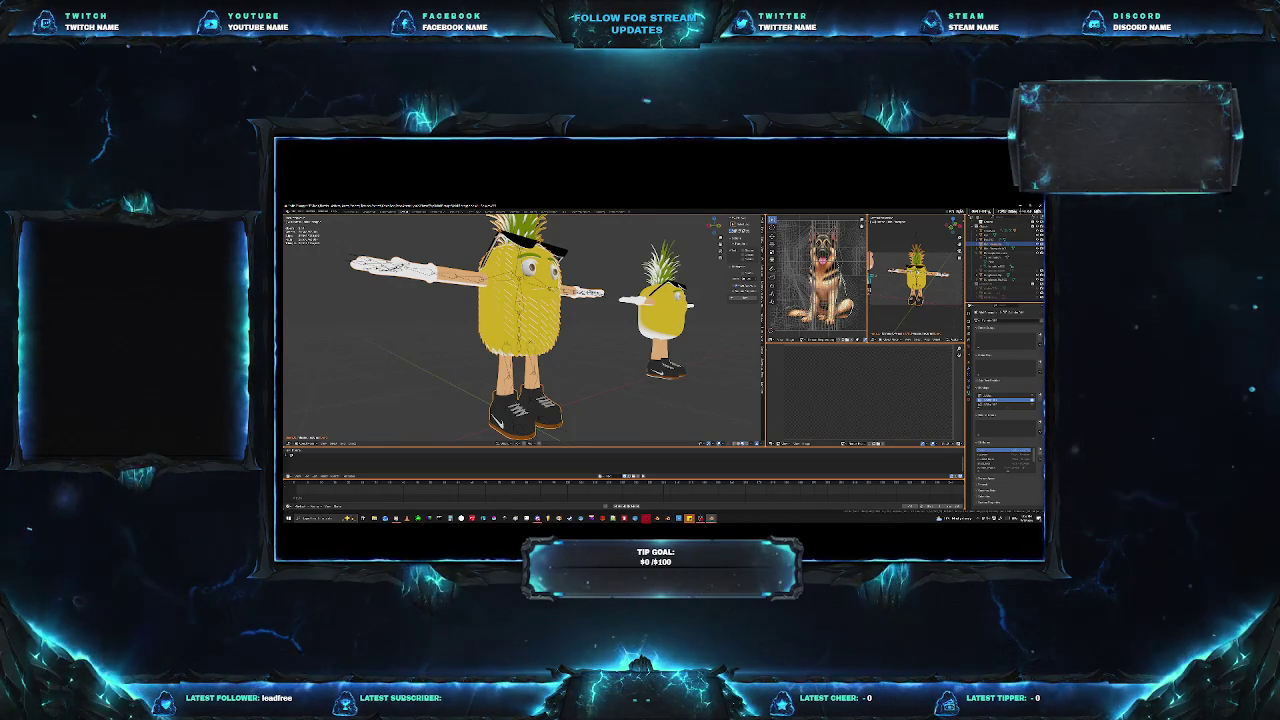
pyautogui.moveTo(599, 331); pyautogui.dragTo(590, 340, button='middle')
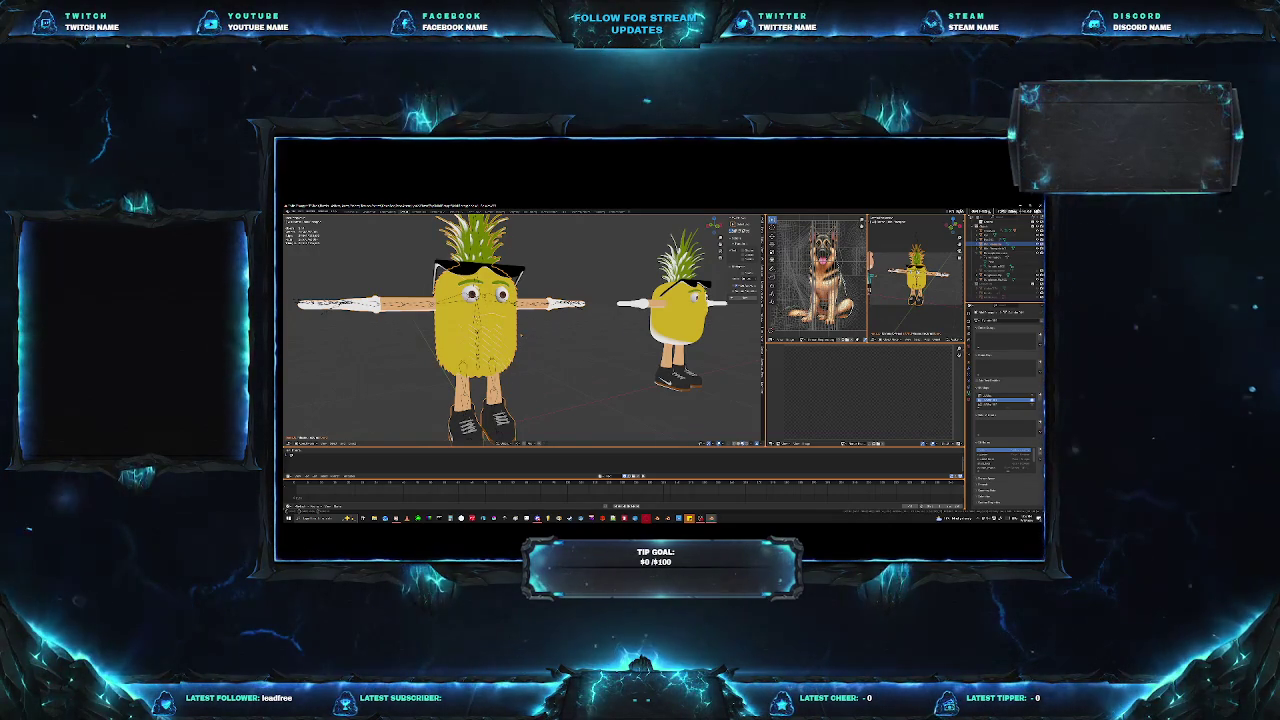
pyautogui.scroll(-2, 295, 349)
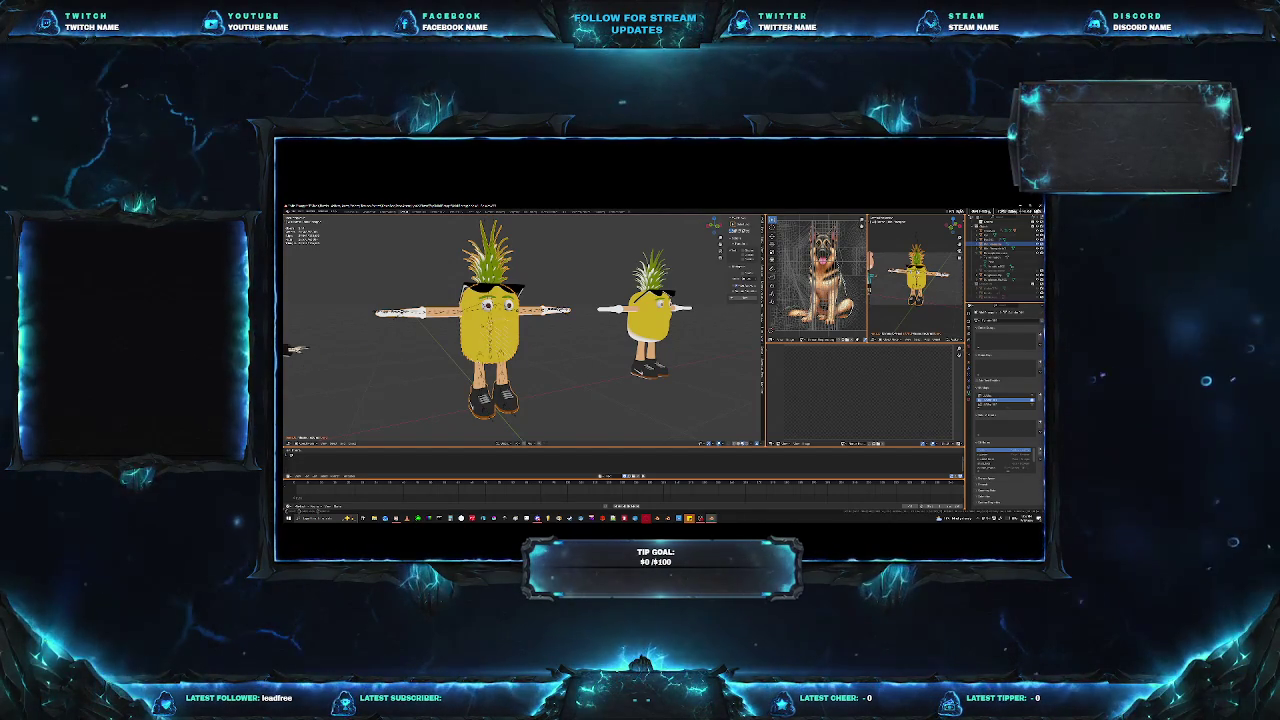
pyautogui.moveTo(293, 349)
pyautogui.mouseDown(button='middle')
pyautogui.moveTo(313, 326)
pyautogui.moveTo(420, 338)
pyautogui.mouseUp(button='middle')
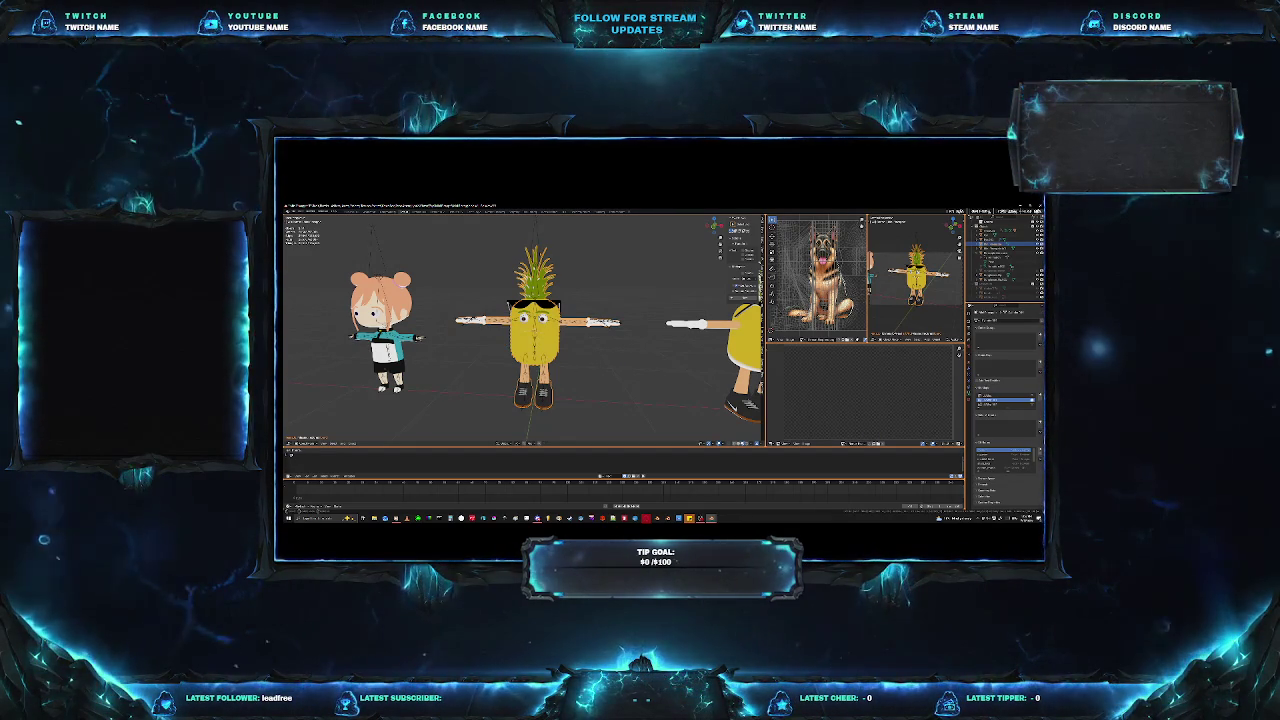
# Make the next Outliner object active and orbit the view toward the pineapple's glove.
pyautogui.click(1005, 252)
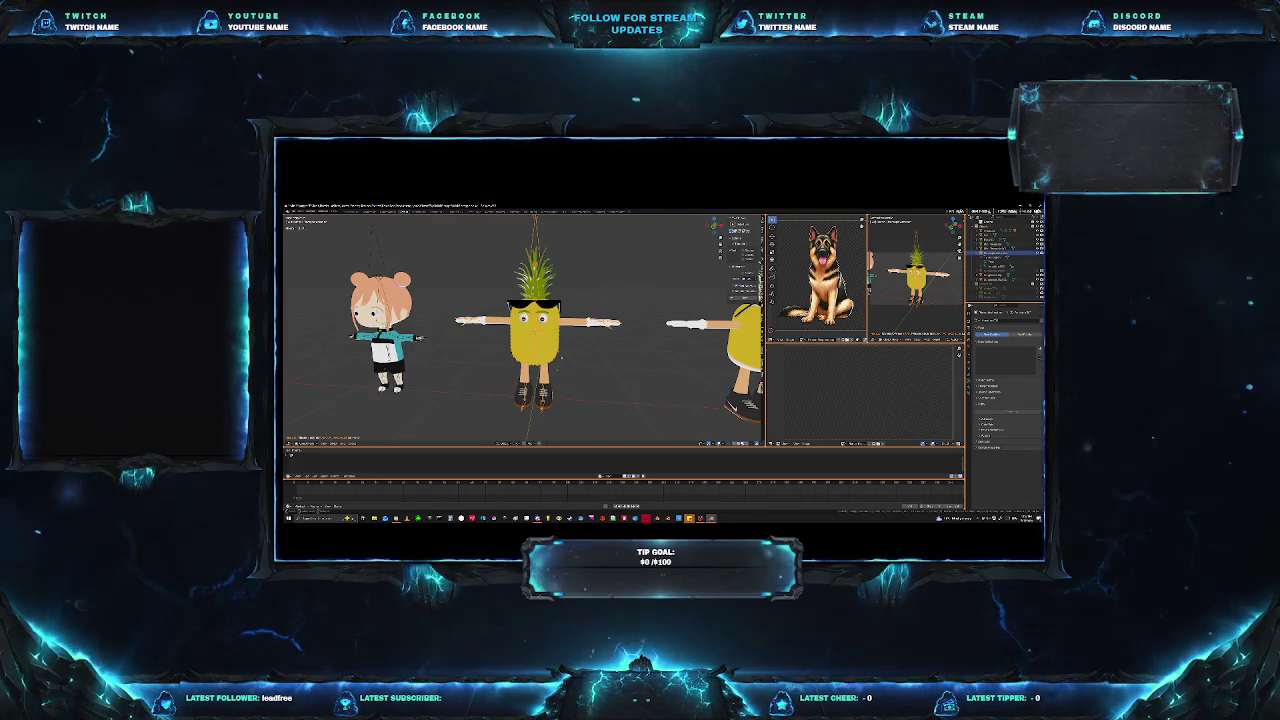
pyautogui.scroll(6, 491, 376)
pyautogui.scroll(-2, 491, 376)
pyautogui.scroll(-1, 491, 376)
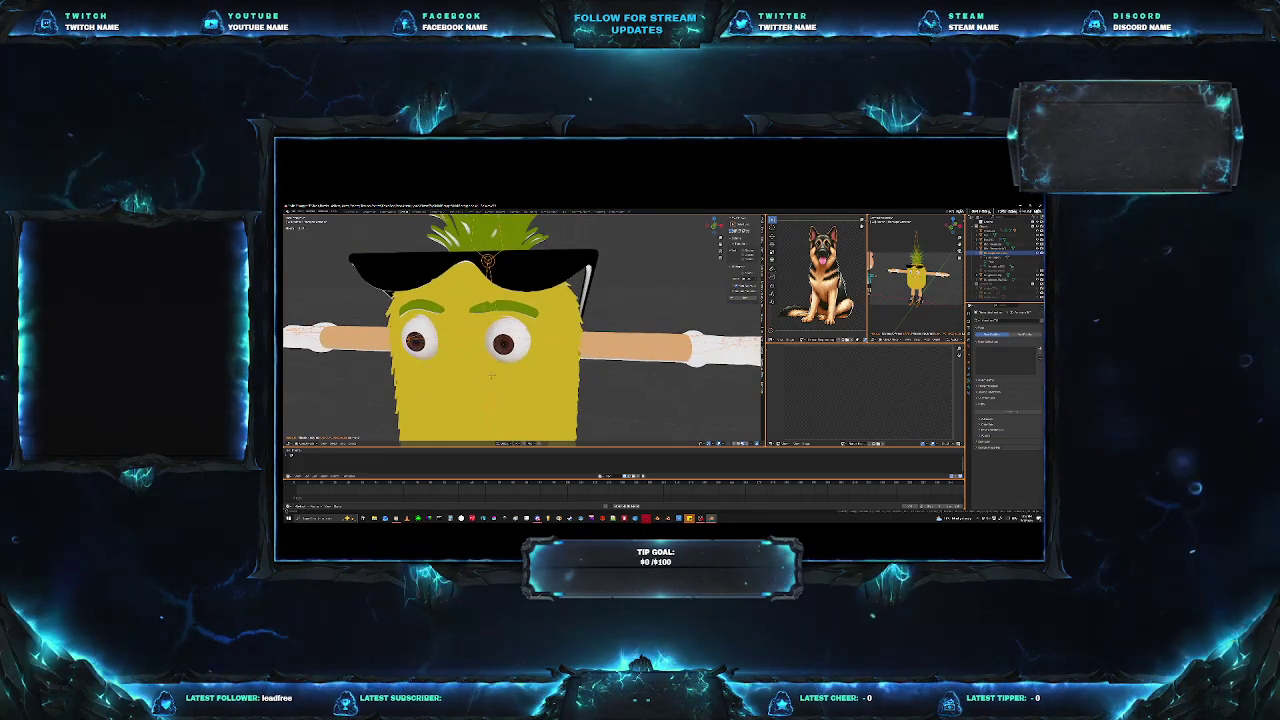
pyautogui.scroll(-2, 491, 376)
pyautogui.moveTo(491, 376)
pyautogui.mouseDown(button='middle')
pyautogui.moveTo(540, 360)
pyautogui.moveTo(491, 350)
pyautogui.moveTo(587, 371)
pyautogui.mouseUp(button='middle')
pyautogui.scroll(-1, 491, 376)
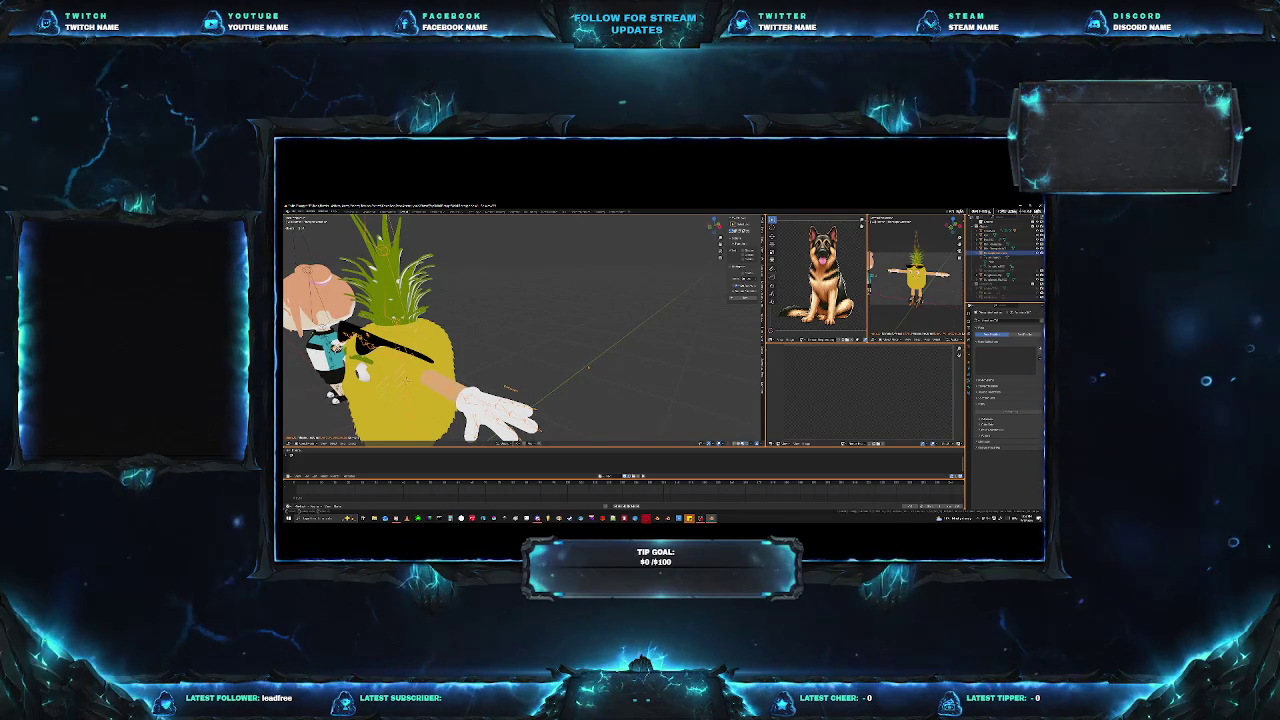
pyautogui.moveTo(540, 360); pyautogui.dragTo(575, 368, button='middle')
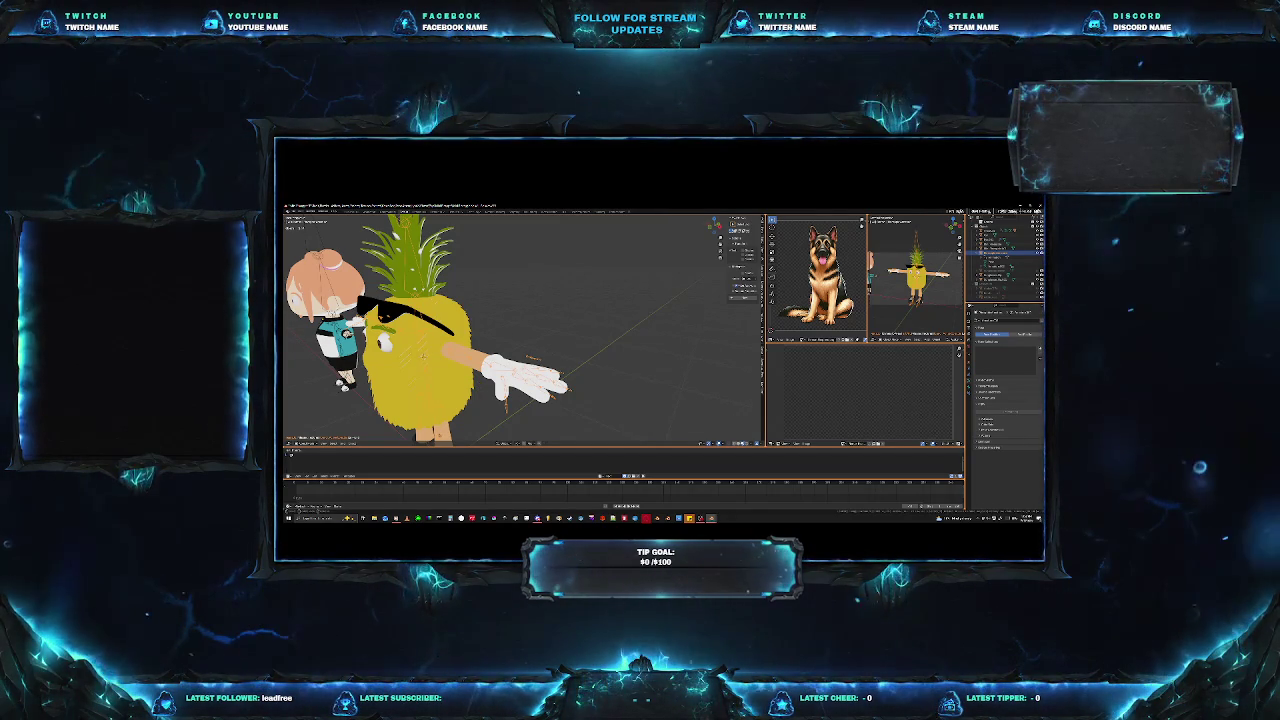
# Put the glove object in Edit Mode and frame its hand in Numpad 7 top view.
pyautogui.click(1000, 241)
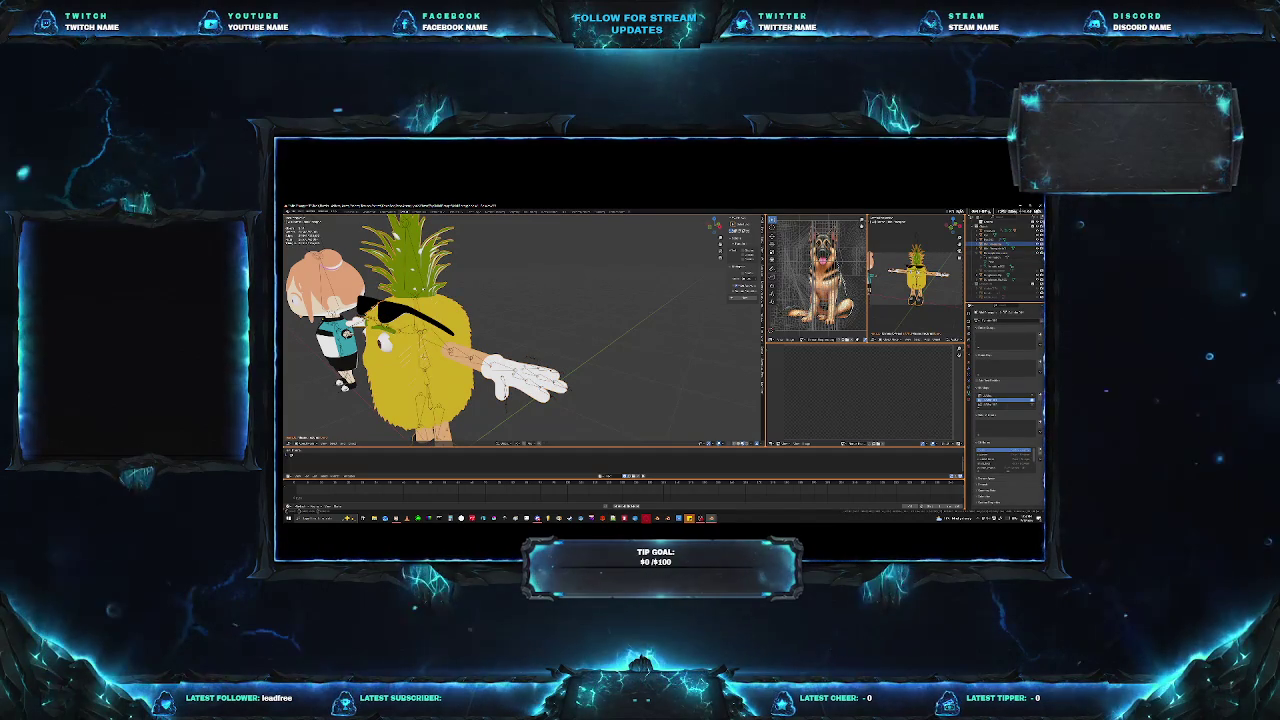
pyautogui.press('Tab')
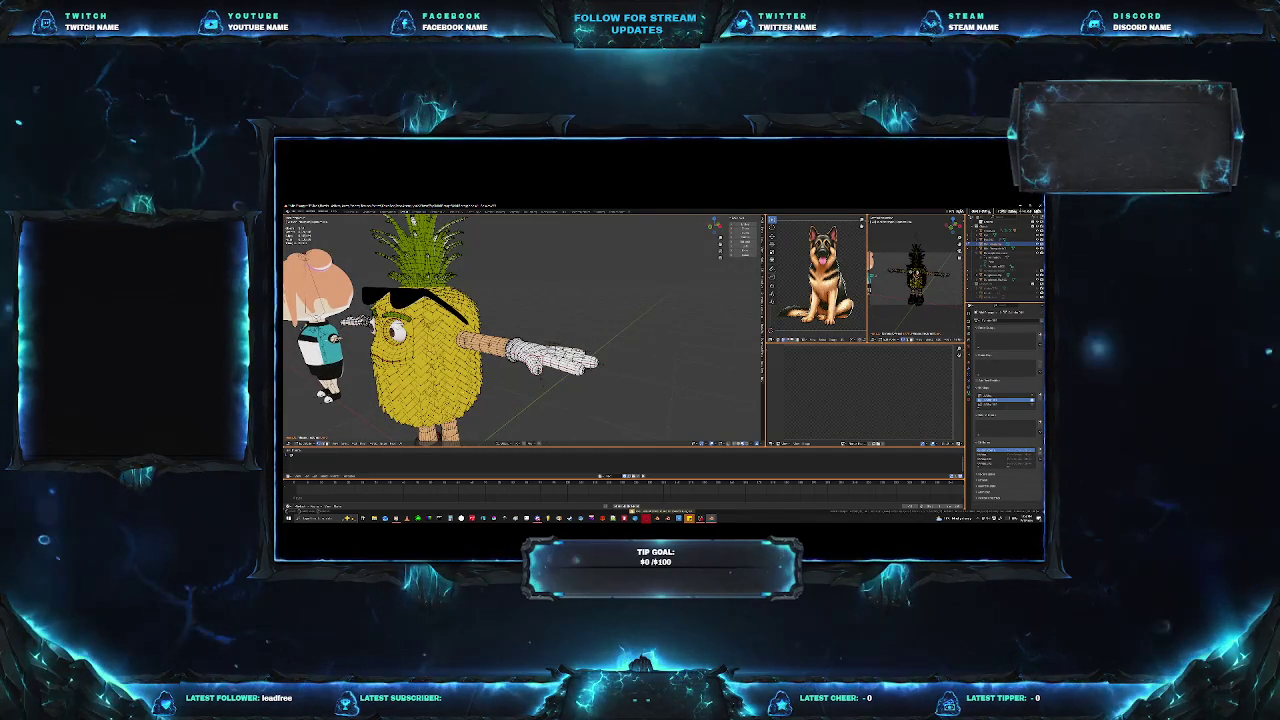
pyautogui.moveTo(520, 330); pyautogui.dragTo(650, 300, button='middle')
pyautogui.moveTo(603, 396)
pyautogui.mouseDown(button='middle')
pyautogui.moveTo(555, 385)
pyautogui.moveTo(535, 395)
pyautogui.moveTo(500, 375)
pyautogui.mouseUp(button='middle')
pyautogui.scroll(5, 555, 360)
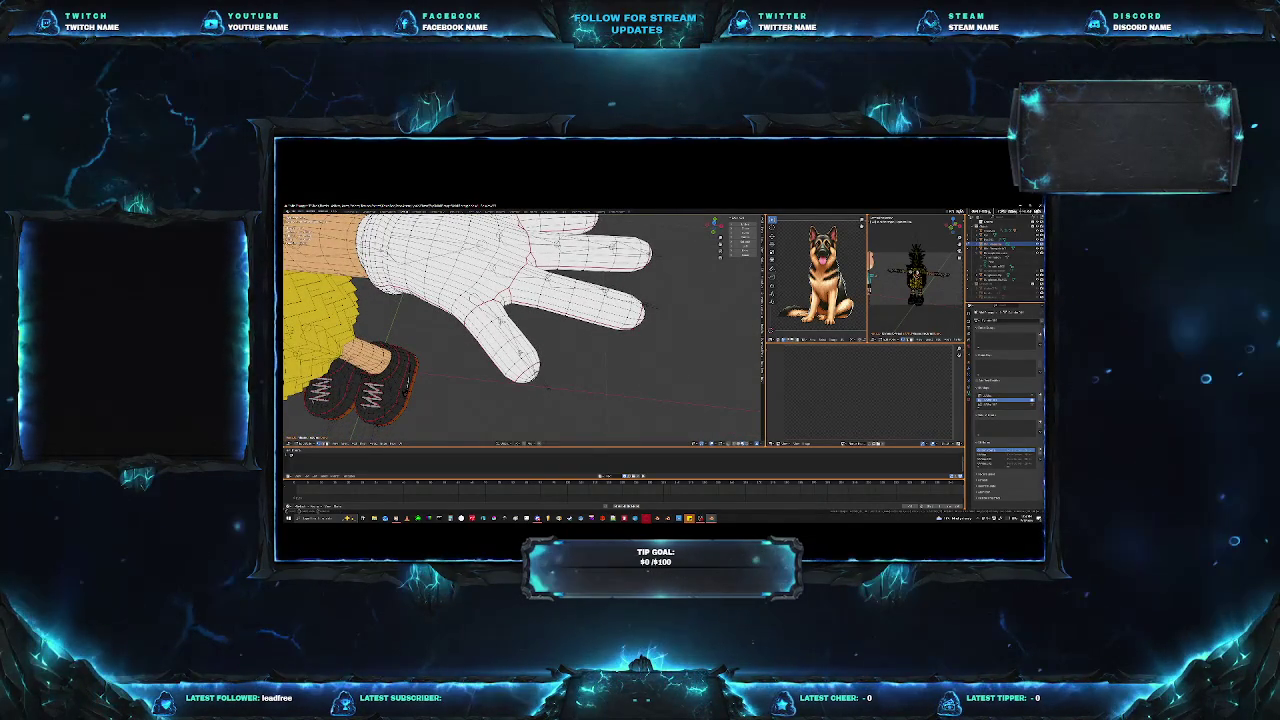
pyautogui.moveTo(533, 338); pyautogui.dragTo(593, 404, button='middle')
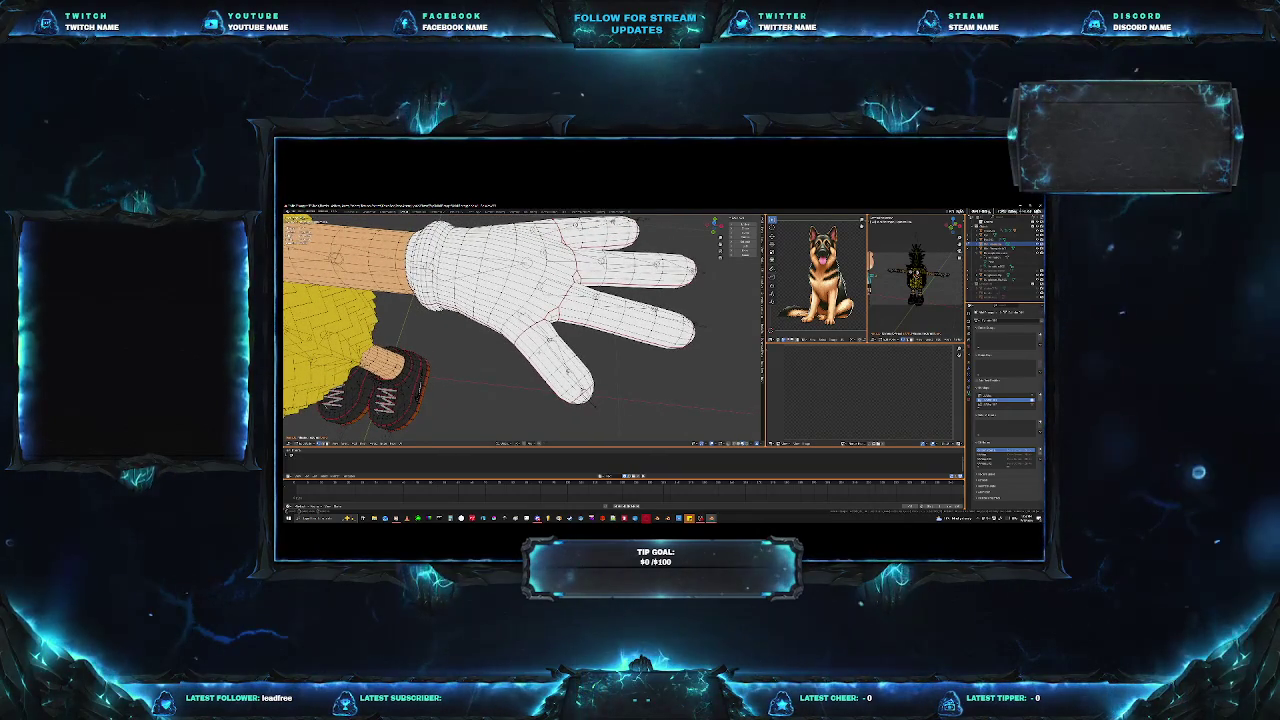
pyautogui.press('KP_7')
pyautogui.moveTo(527, 346)
pyautogui.keyDown('shift'); pyautogui.mouseDown(button='middle')
pyautogui.moveTo(525, 323)
pyautogui.moveTo(480, 330)
pyautogui.mouseUp(button='middle'); pyautogui.keyUp('shift')
pyautogui.scroll(5, 480, 340)
pyautogui.scroll(2, 470, 365)
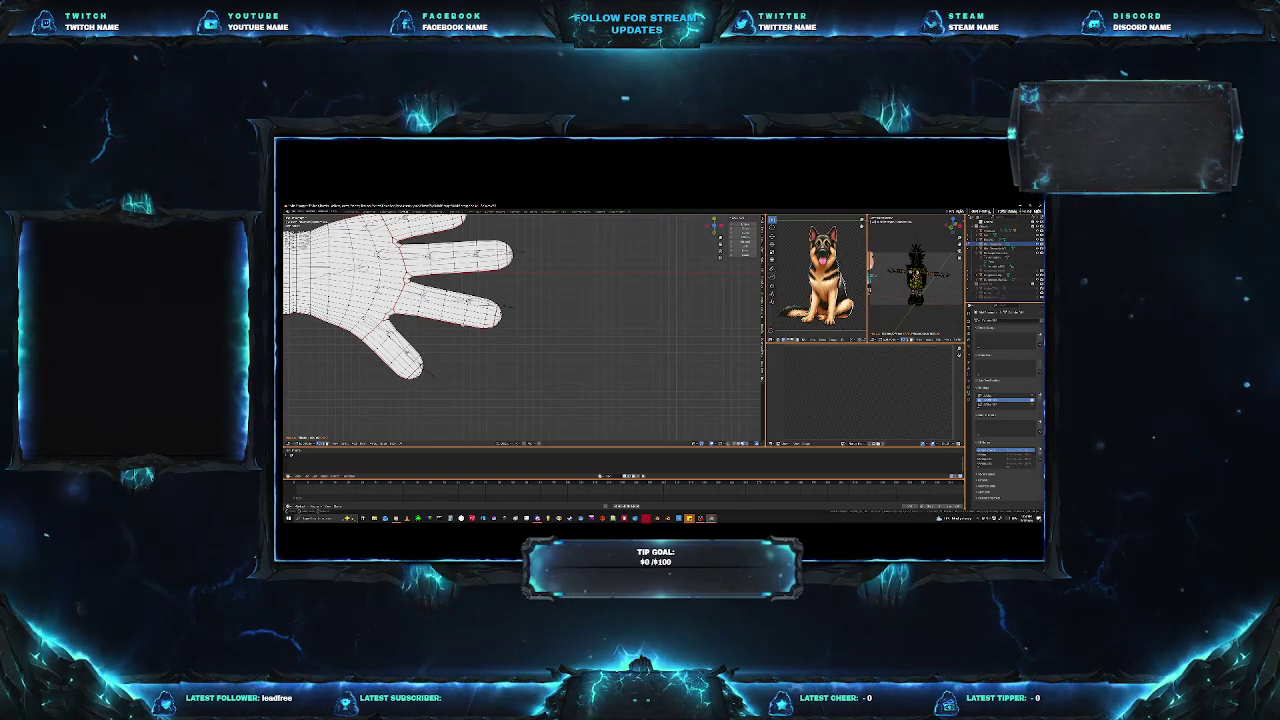
# Toggle Edit Mode on the hand mesh, then select the armature to show the hand bones.
pyautogui.press('Tab')
pyautogui.press('Tab')
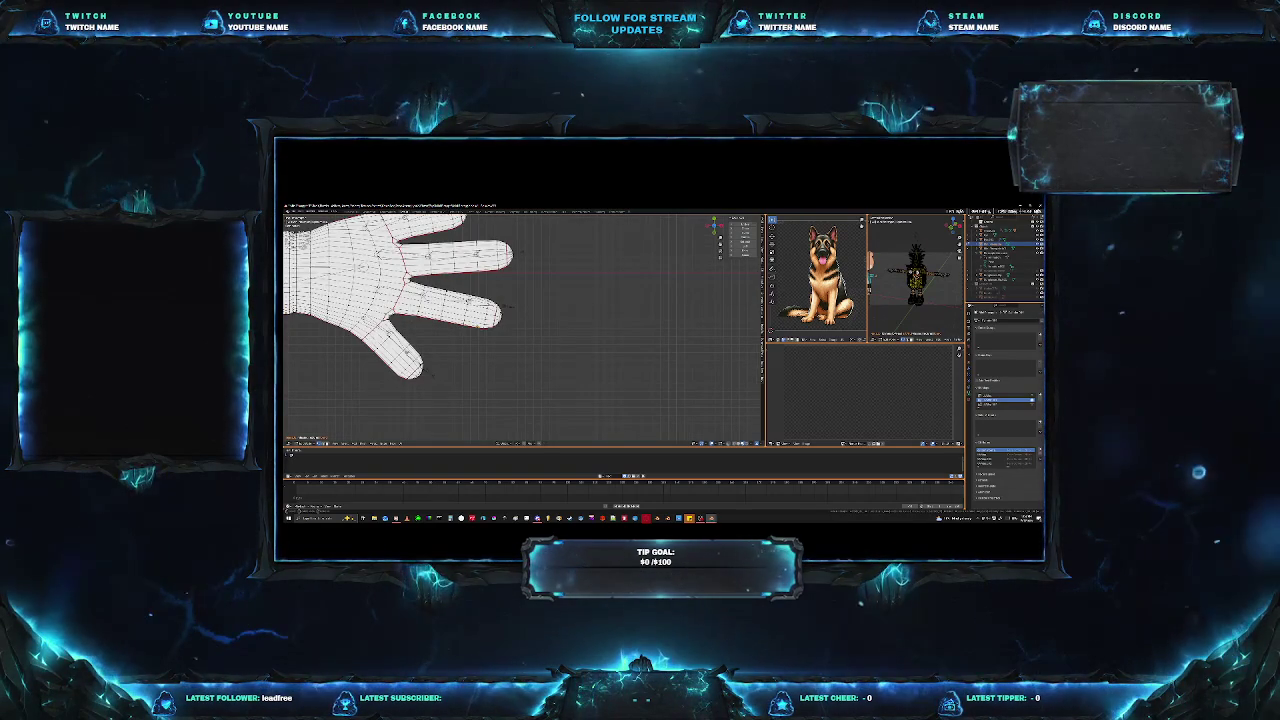
pyautogui.press('Tab')
pyautogui.click(1005, 255)
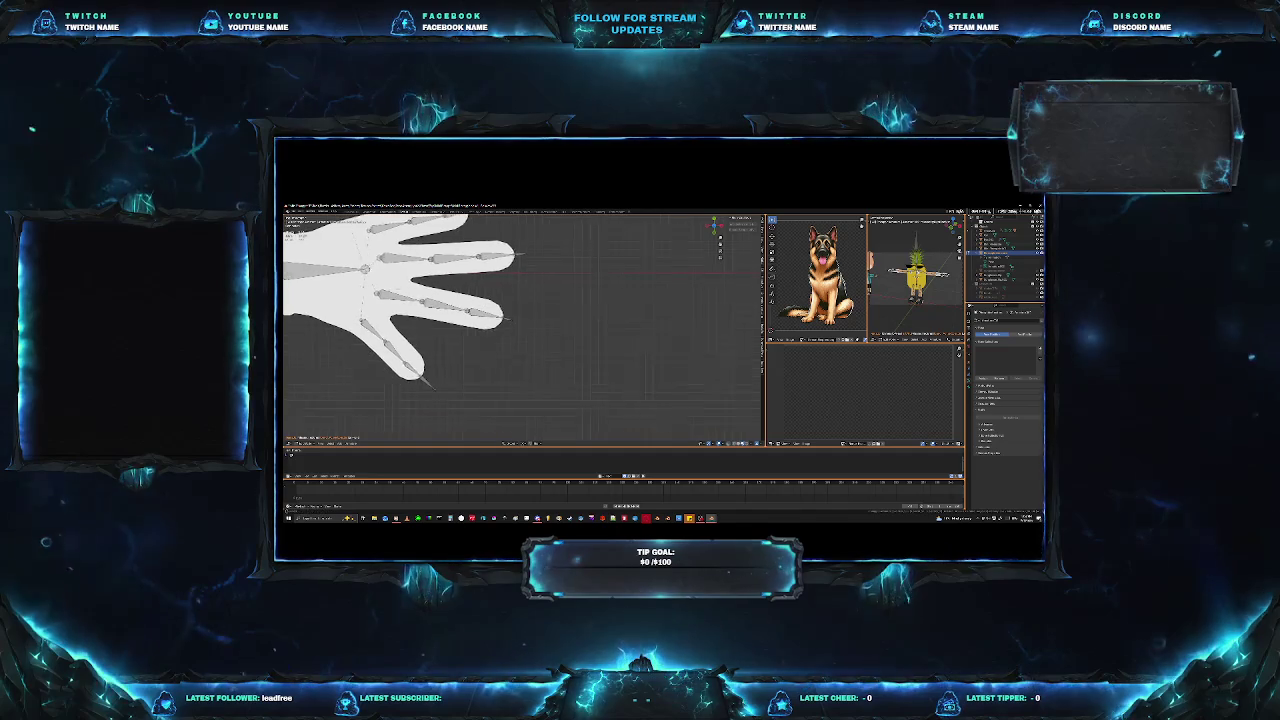
pyautogui.keyDown('shift'); pyautogui.moveTo(500, 300); pyautogui.dragTo(550, 355, button='middle'); pyautogui.keyUp('shift')
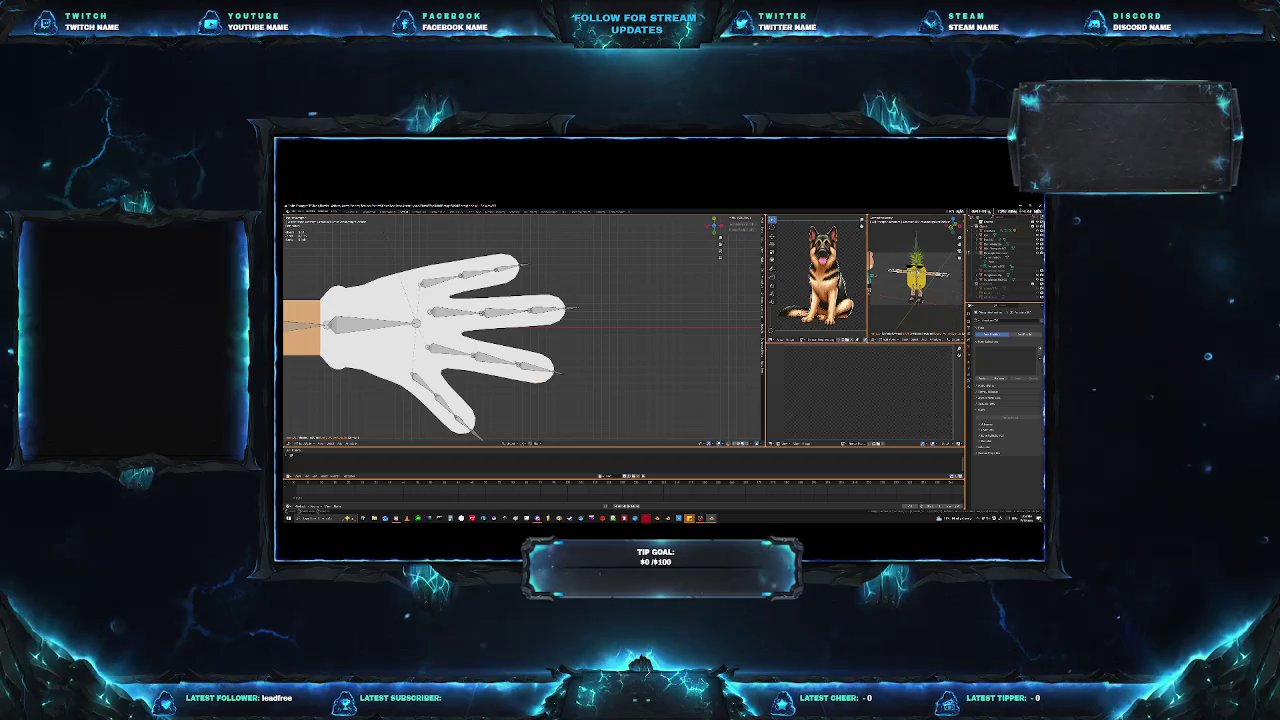
pyautogui.scroll(-3, 552, 352)
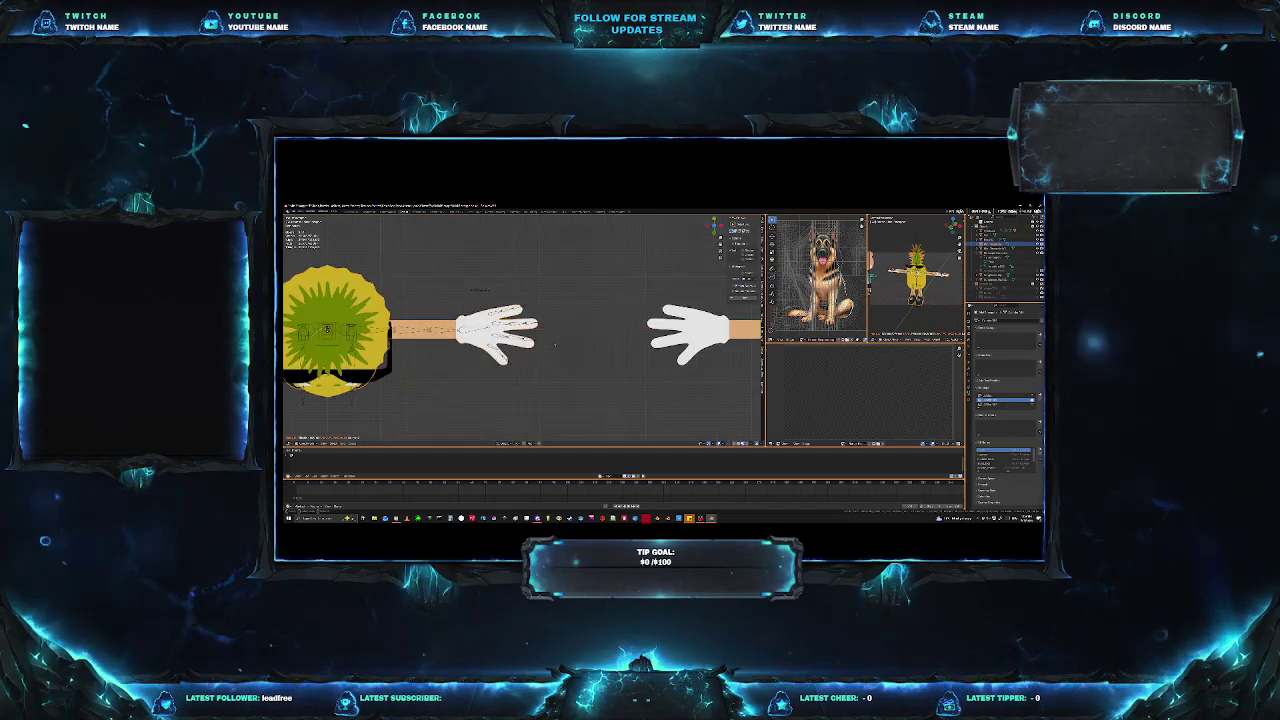
pyautogui.scroll(5, 540, 381)
# View the flat hand from top and return the glove mesh to Object Mode.
pyautogui.press('Tab')
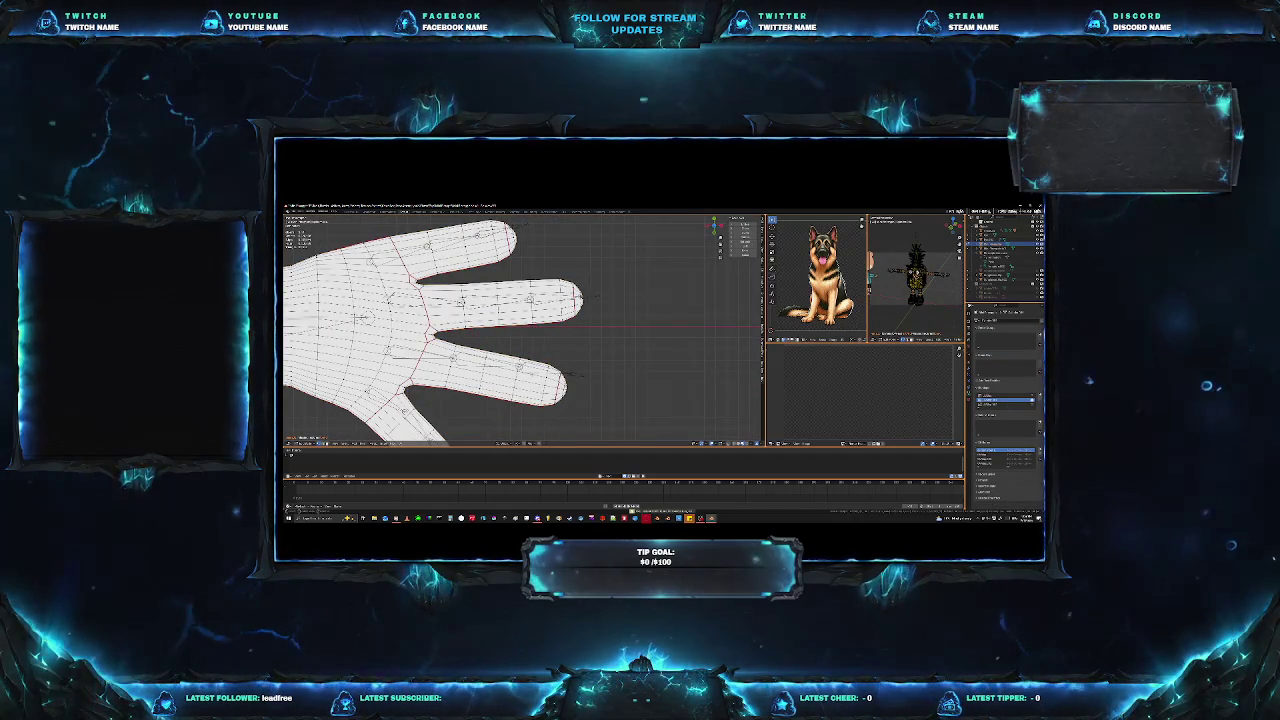
pyautogui.press('Tab')
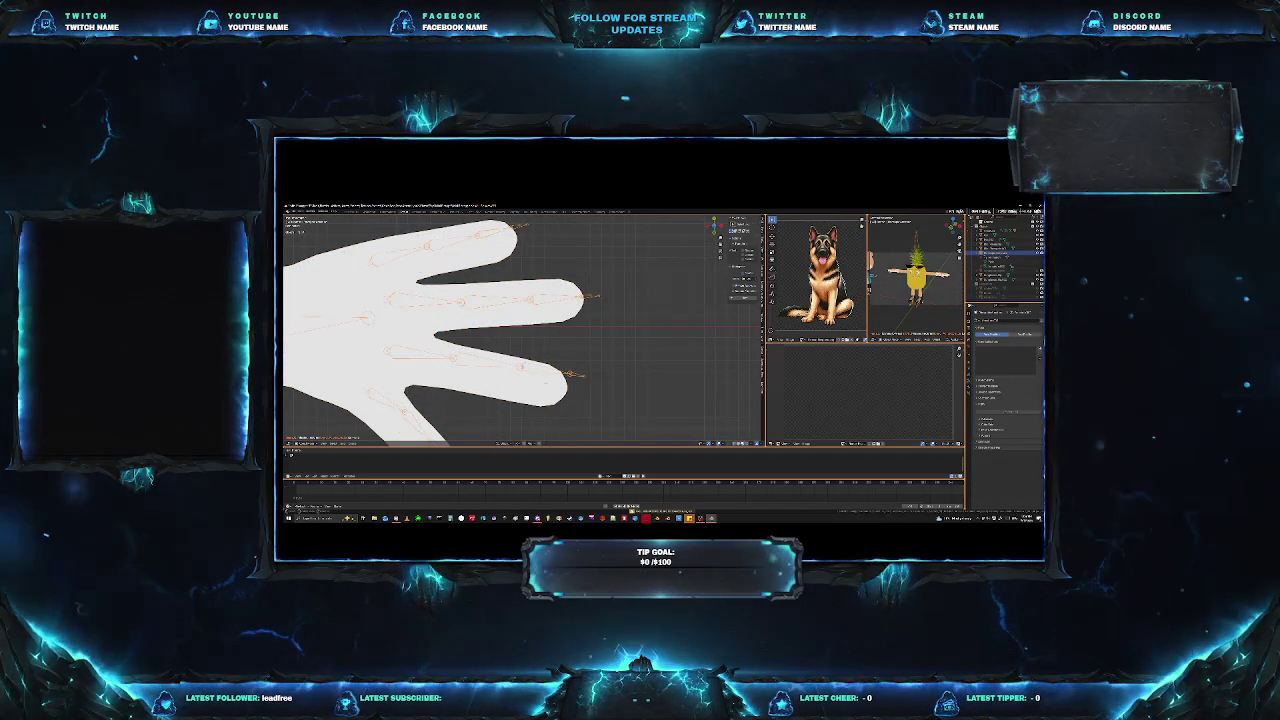
pyautogui.press('Tab')
pyautogui.moveTo(520, 330); pyautogui.dragTo(550, 315, button='middle')
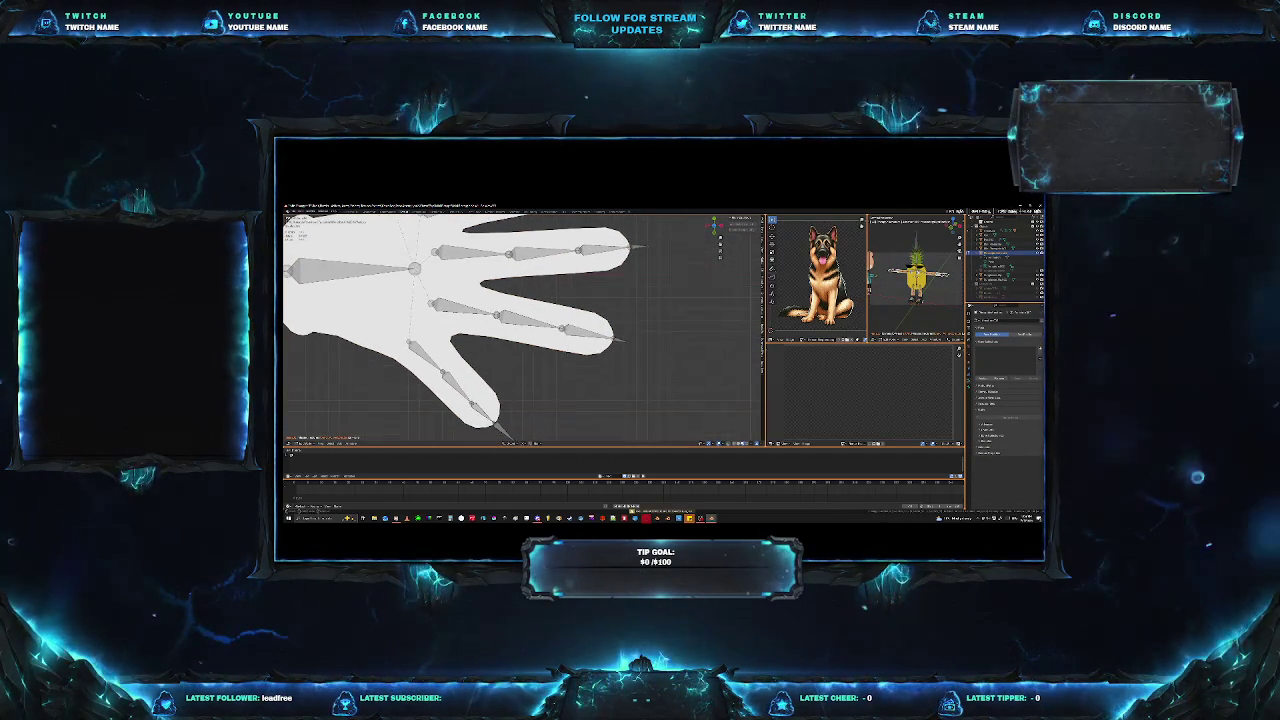
pyautogui.press('KP_7')
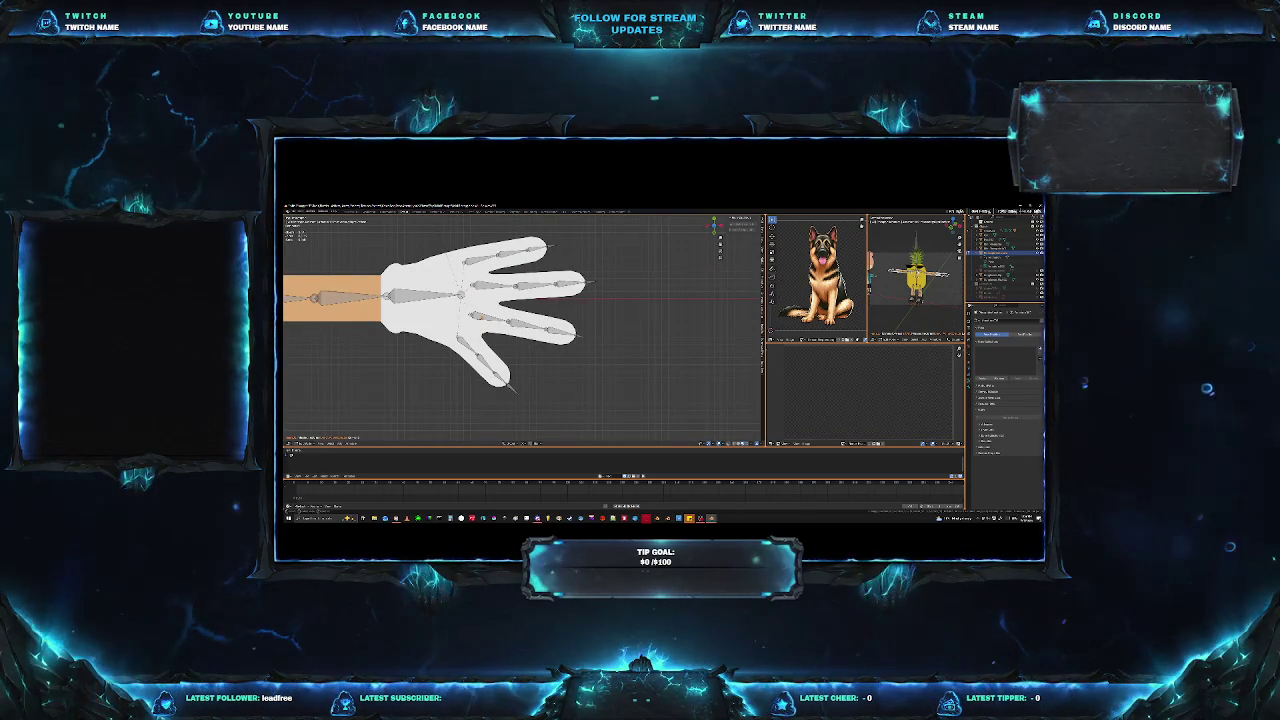
pyautogui.press('Tab')
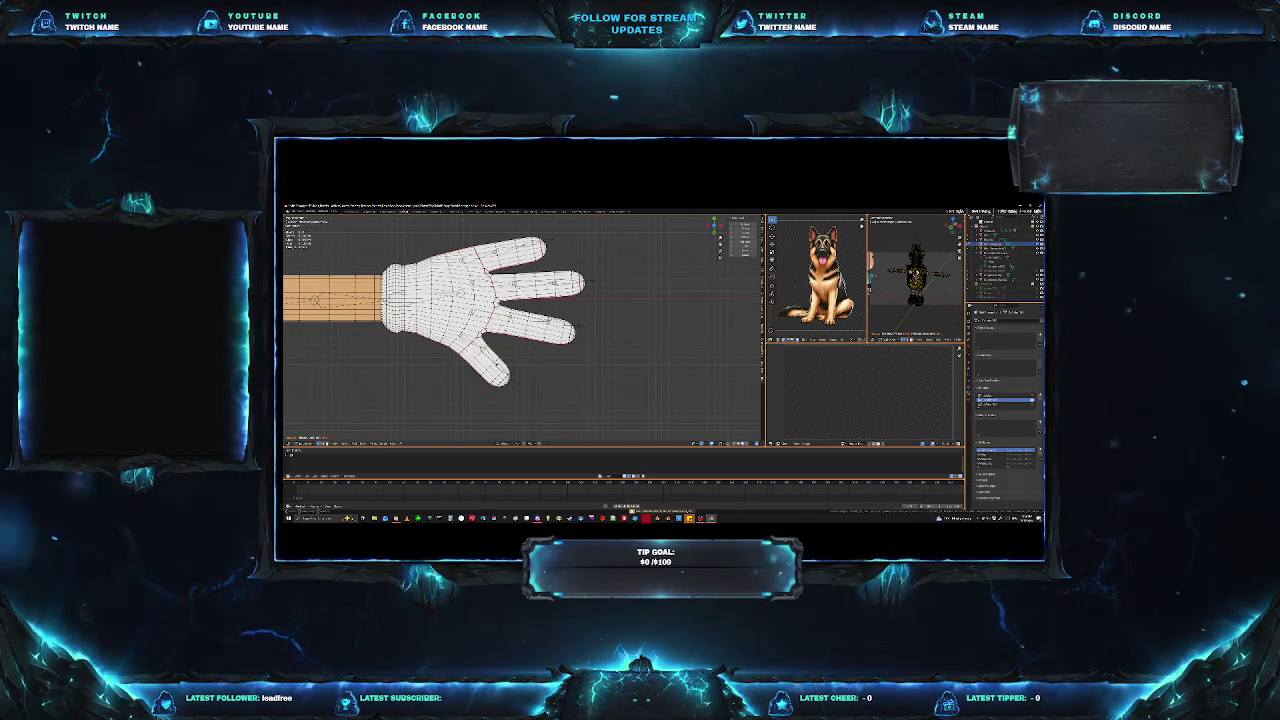
pyautogui.press('Tab')
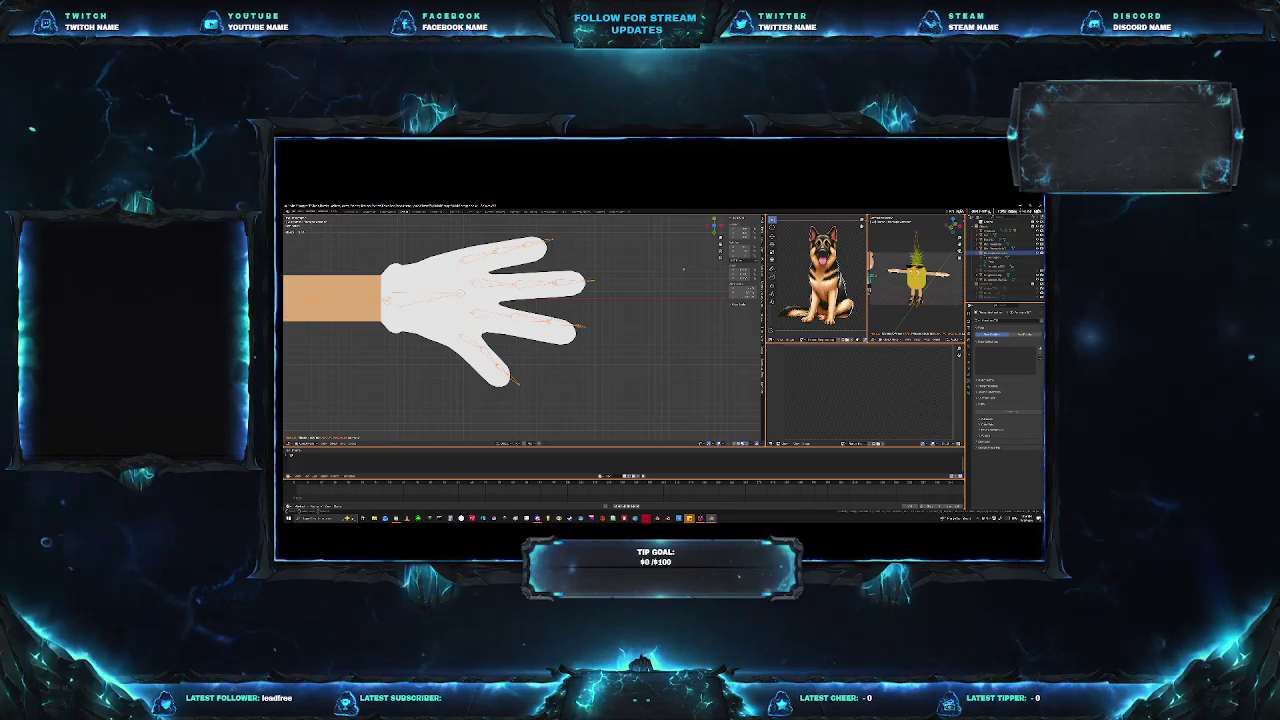
# Apply an operation from the Object context menu to the glove, then zoom in.
pyautogui.rightClick(683, 268)
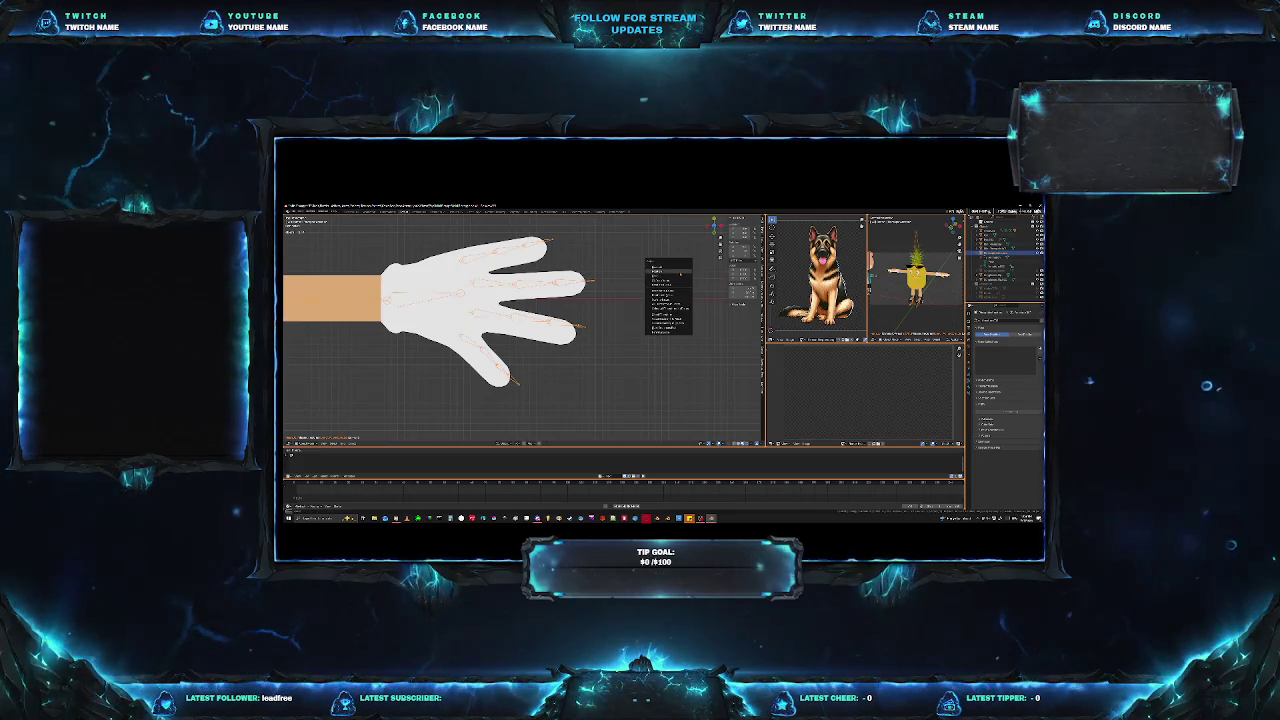
pyautogui.click(680, 273)
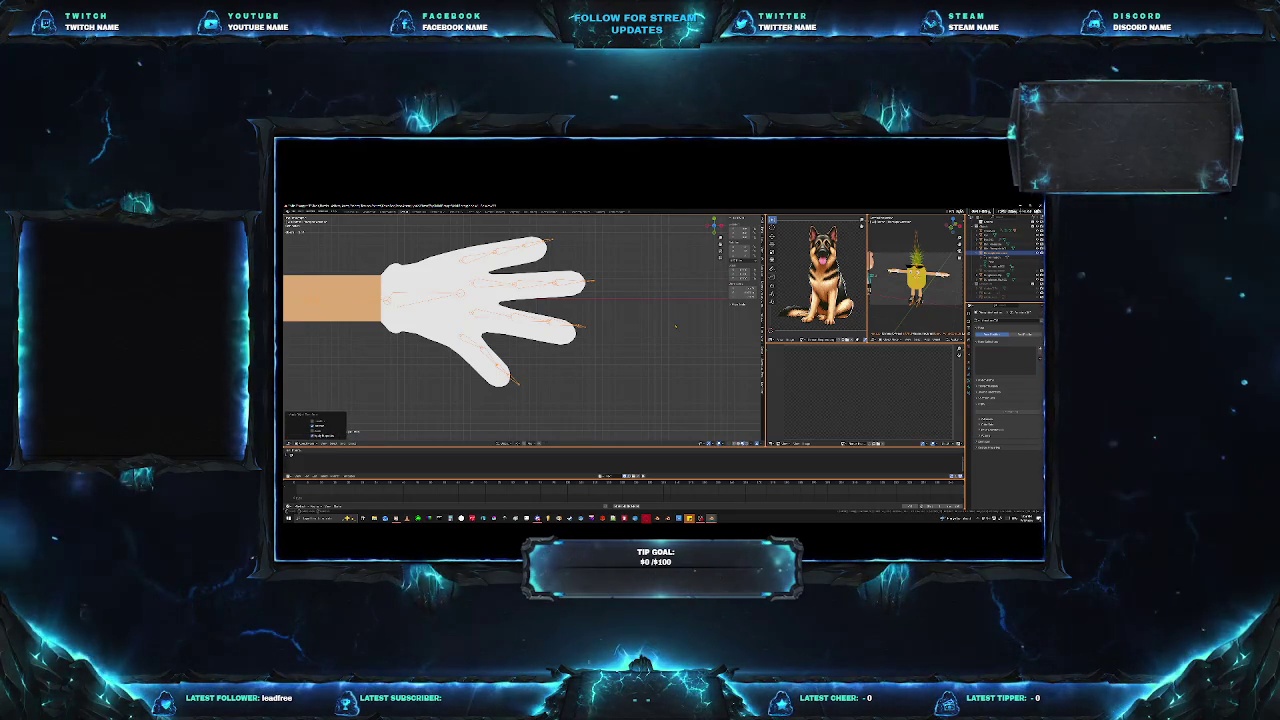
pyautogui.scroll(-4, 581, 340)
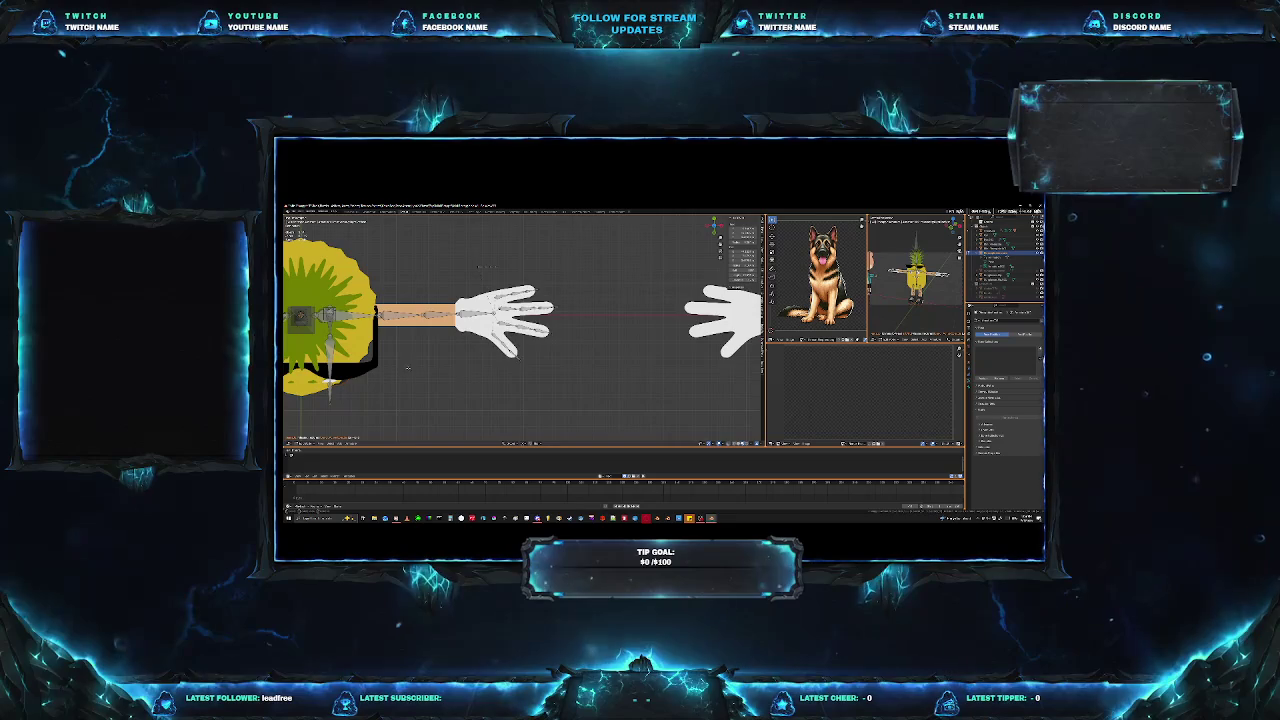
pyautogui.keyDown('ctrl'); pyautogui.scroll(2, 549, 365); pyautogui.keyUp('ctrl')
pyautogui.keyDown('ctrl'); pyautogui.scroll(3, 659, 367); pyautogui.keyUp('ctrl')
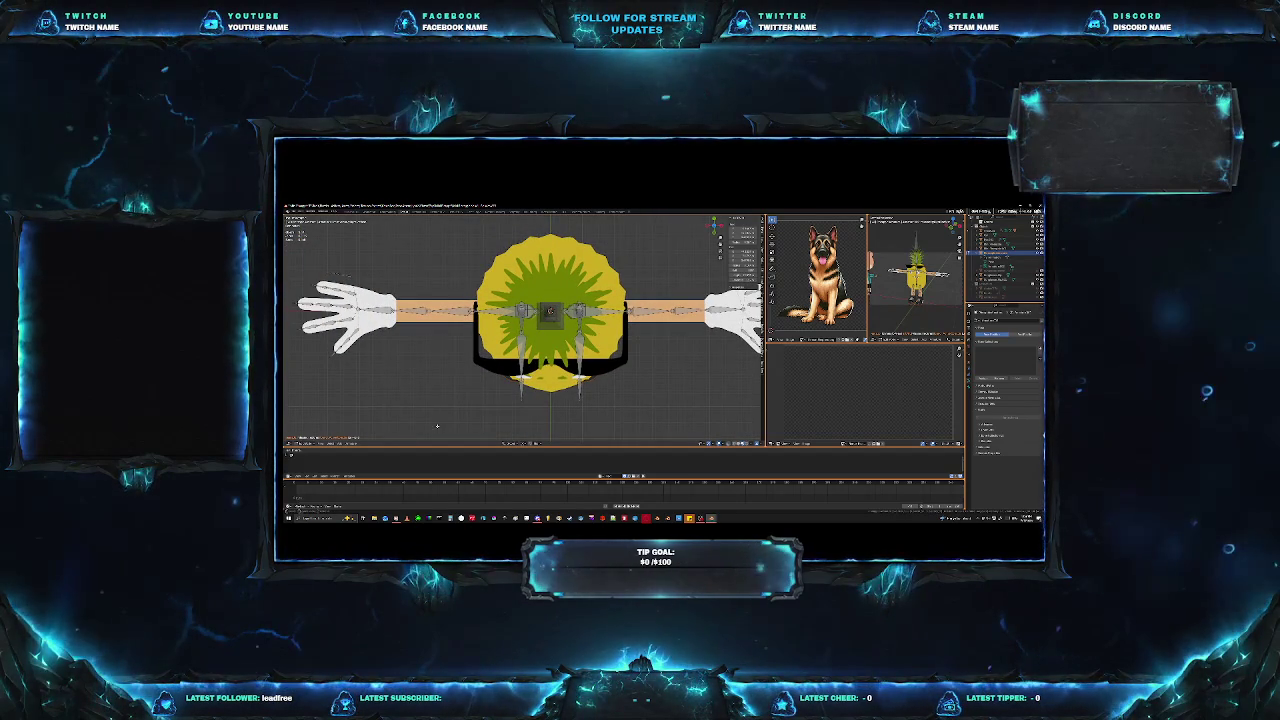
pyautogui.scroll(4, 429, 426)
# Orbit around the pineapple character from shoes to body, selecting another part along the way.
pyautogui.moveTo(429, 426); pyautogui.dragTo(455, 393, button='middle')
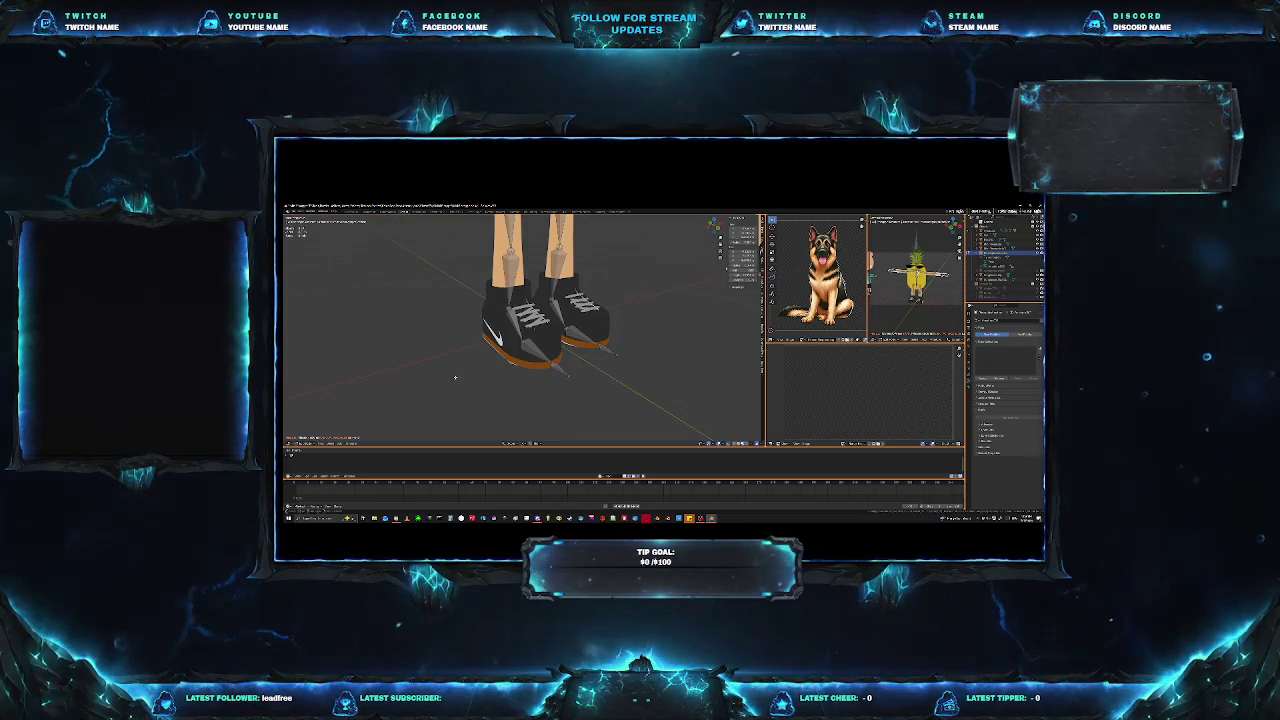
pyautogui.moveTo(456, 379); pyautogui.dragTo(493, 367, button='middle')
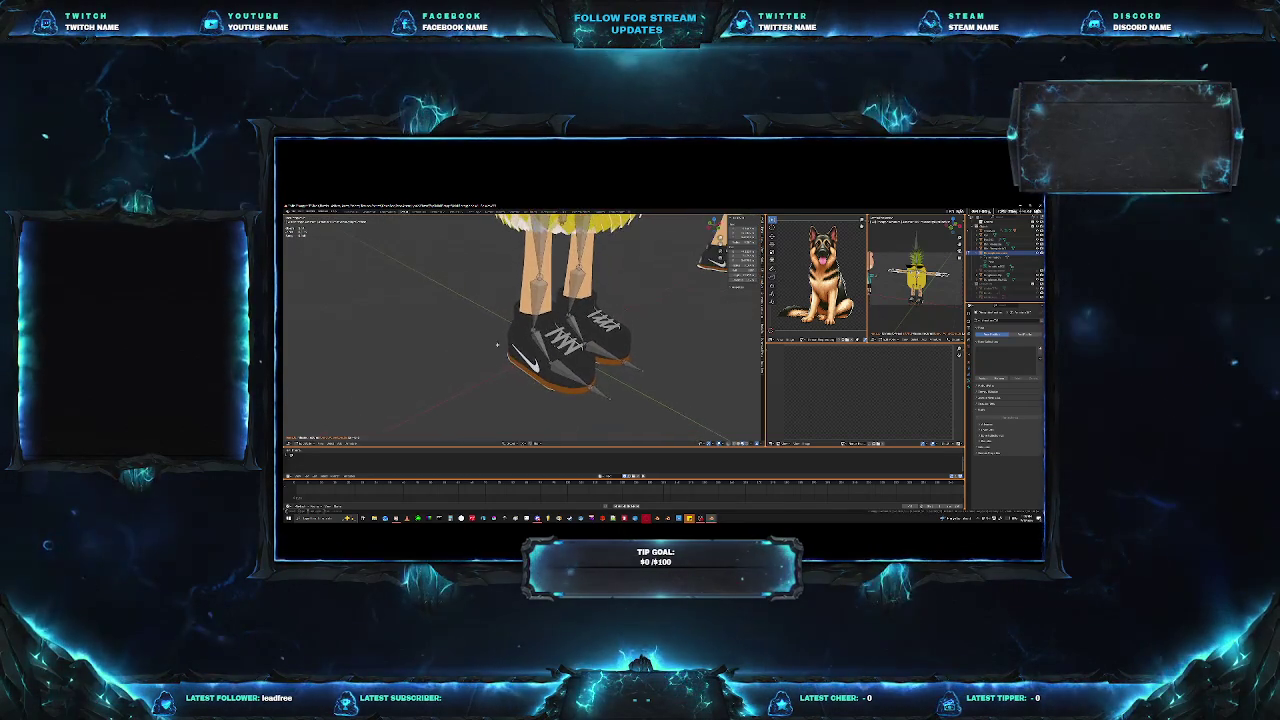
pyautogui.scroll(-5, 480, 350)
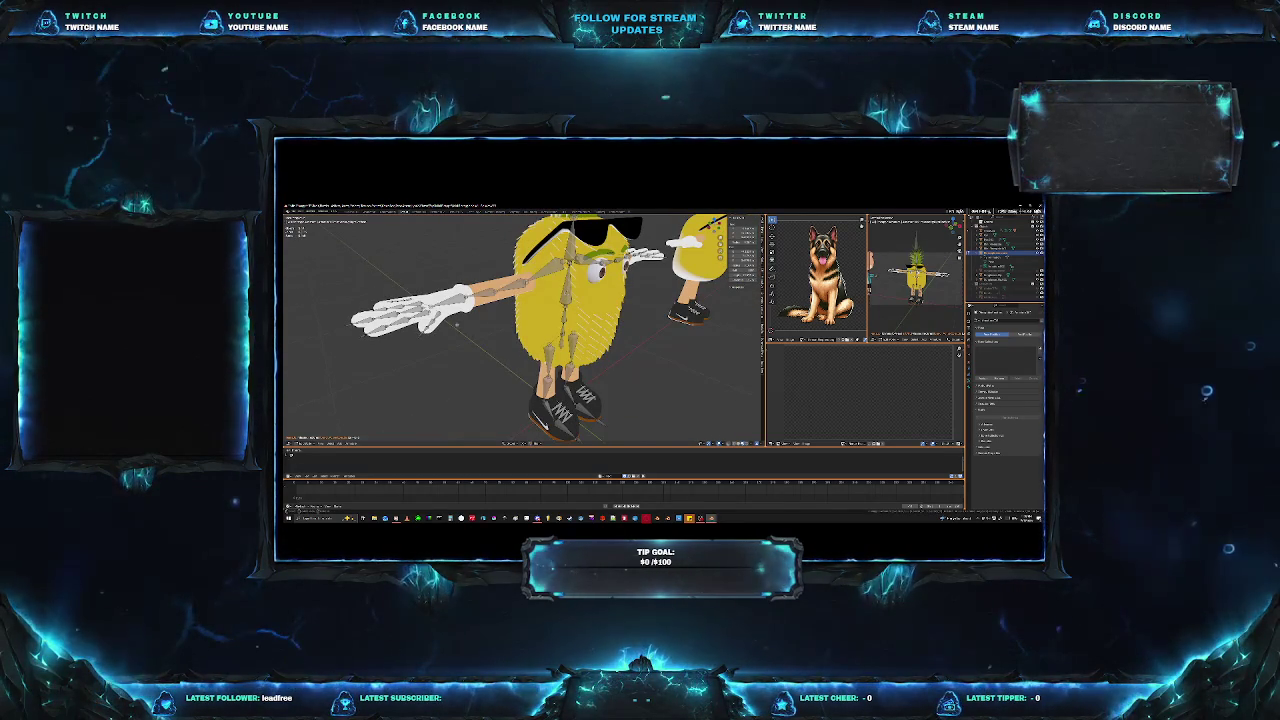
pyautogui.moveTo(472, 334); pyautogui.dragTo(455, 318, button='middle')
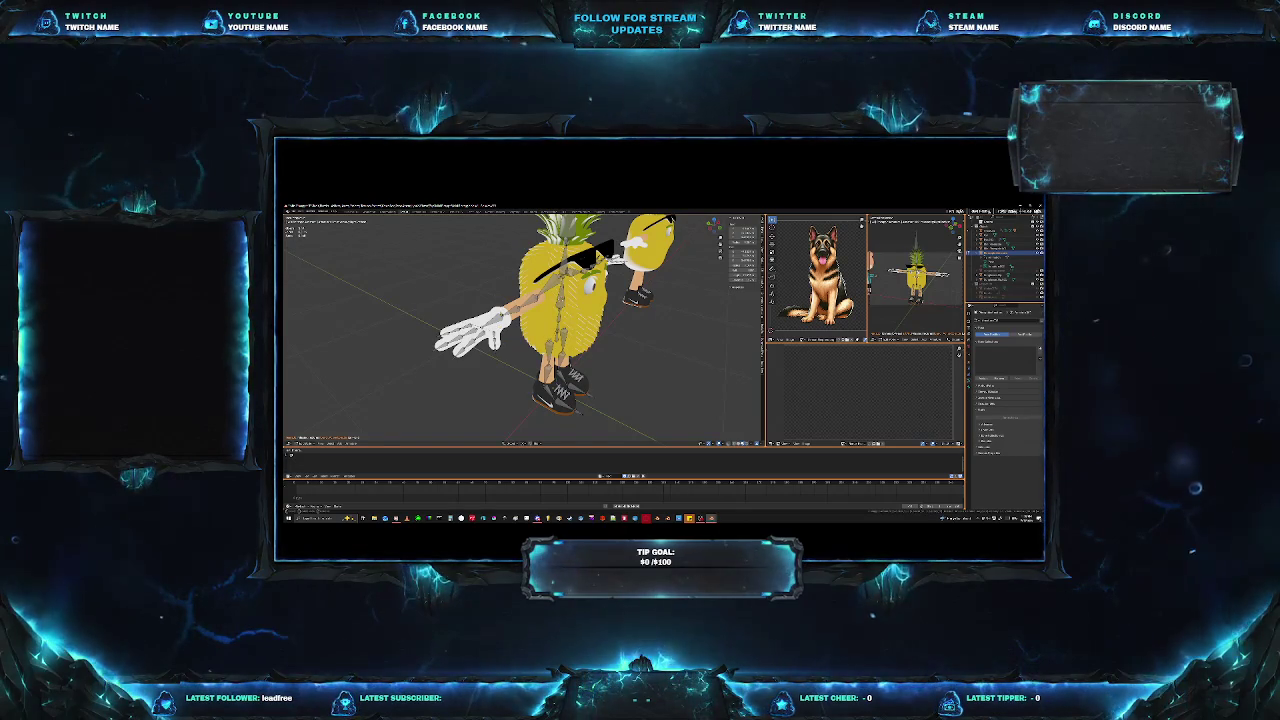
pyautogui.click(1000, 243)
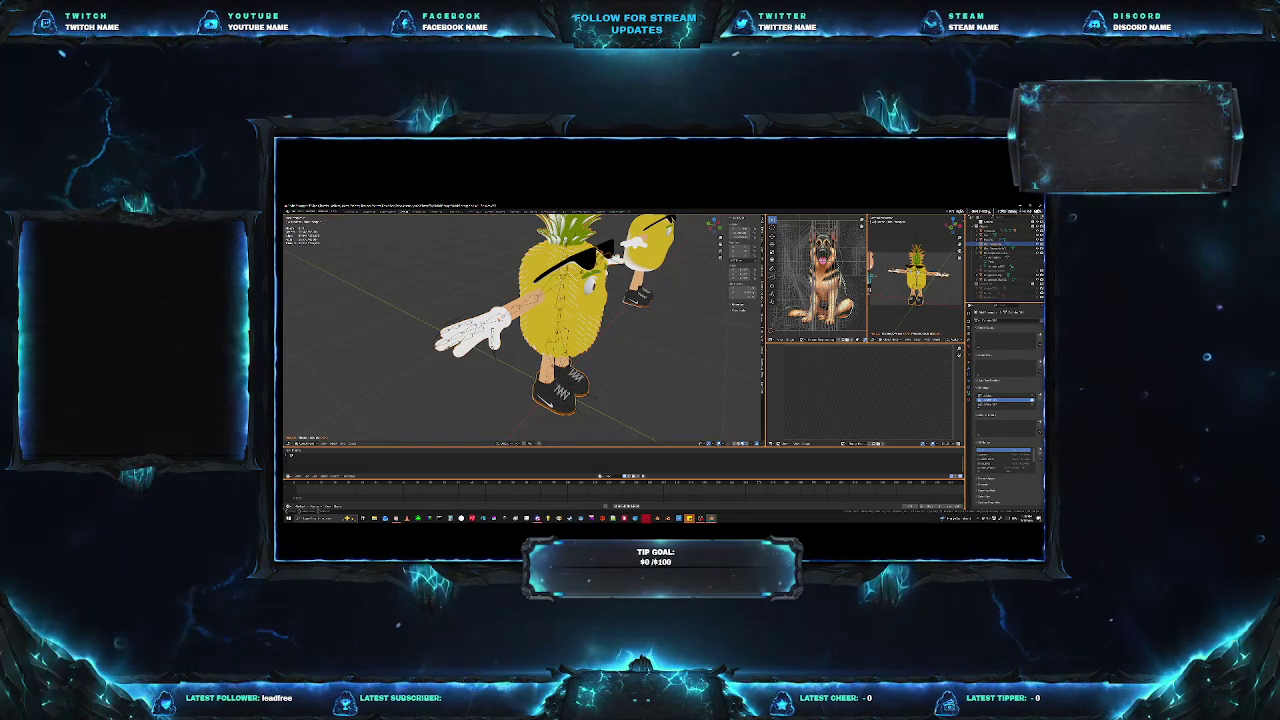
pyautogui.moveTo(470, 330)
pyautogui.mouseDown(button='middle')
pyautogui.moveTo(456, 390)
pyautogui.moveTo(521, 390)
pyautogui.mouseUp(button='middle')
# In top view with X-ray on, box-select only the glove's palm faces in Edit Mode.
pyautogui.scroll(5, 472, 377)
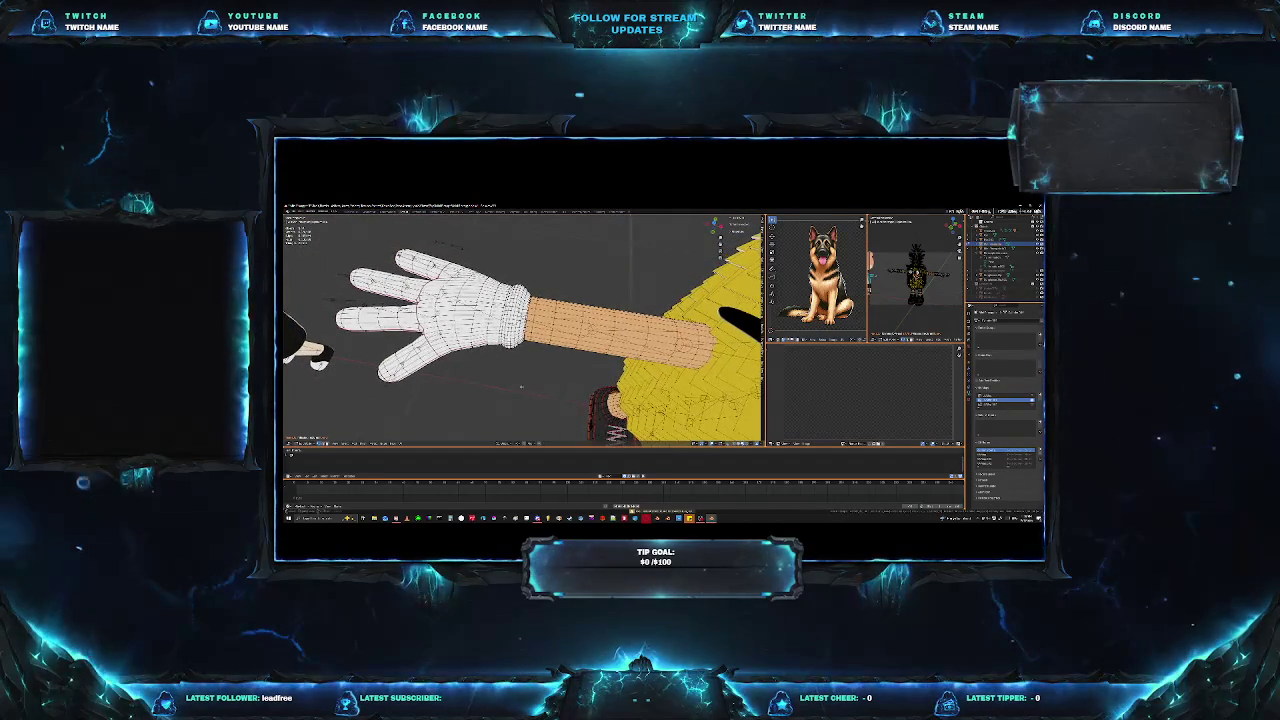
pyautogui.moveTo(481, 353); pyautogui.dragTo(515, 330, button='middle')
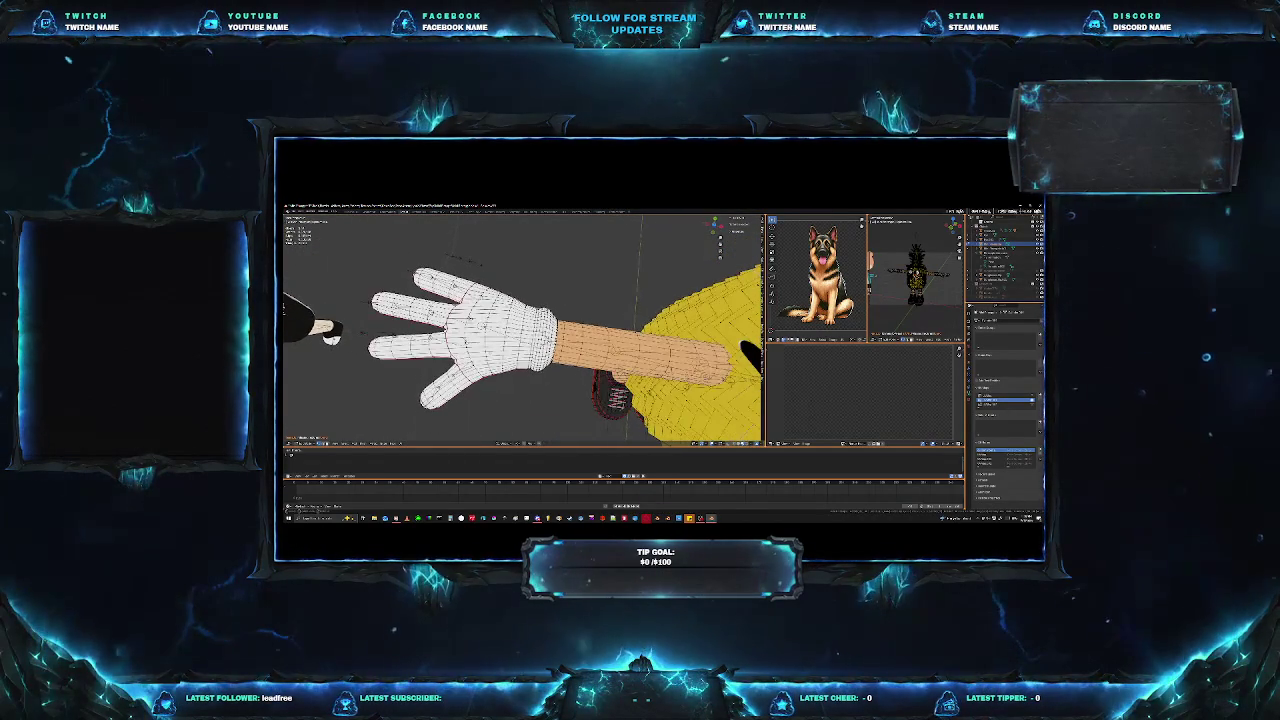
pyautogui.press('KP_7')
pyautogui.press('KP_1')
pyautogui.hotkey('shift', 'z')
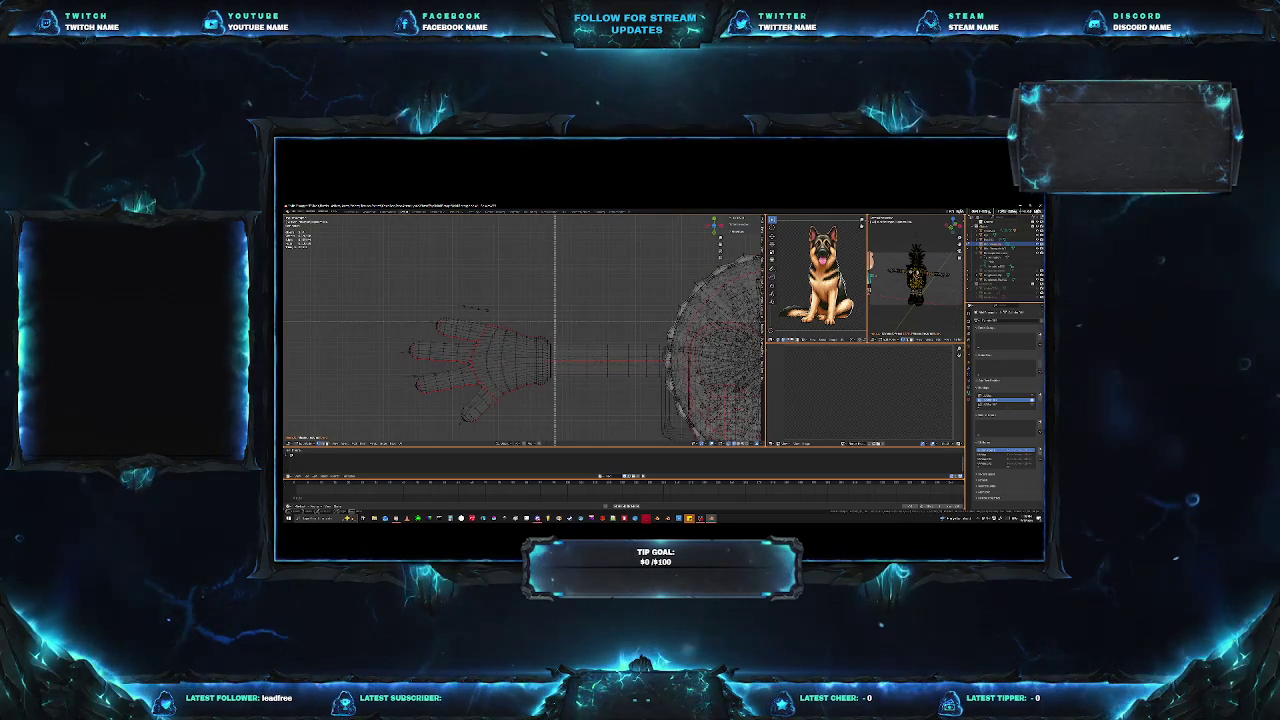
pyautogui.moveTo(554, 324)
pyautogui.mouseDown()
pyautogui.moveTo(475, 396)
pyautogui.moveTo(496, 394)
pyautogui.mouseUp()
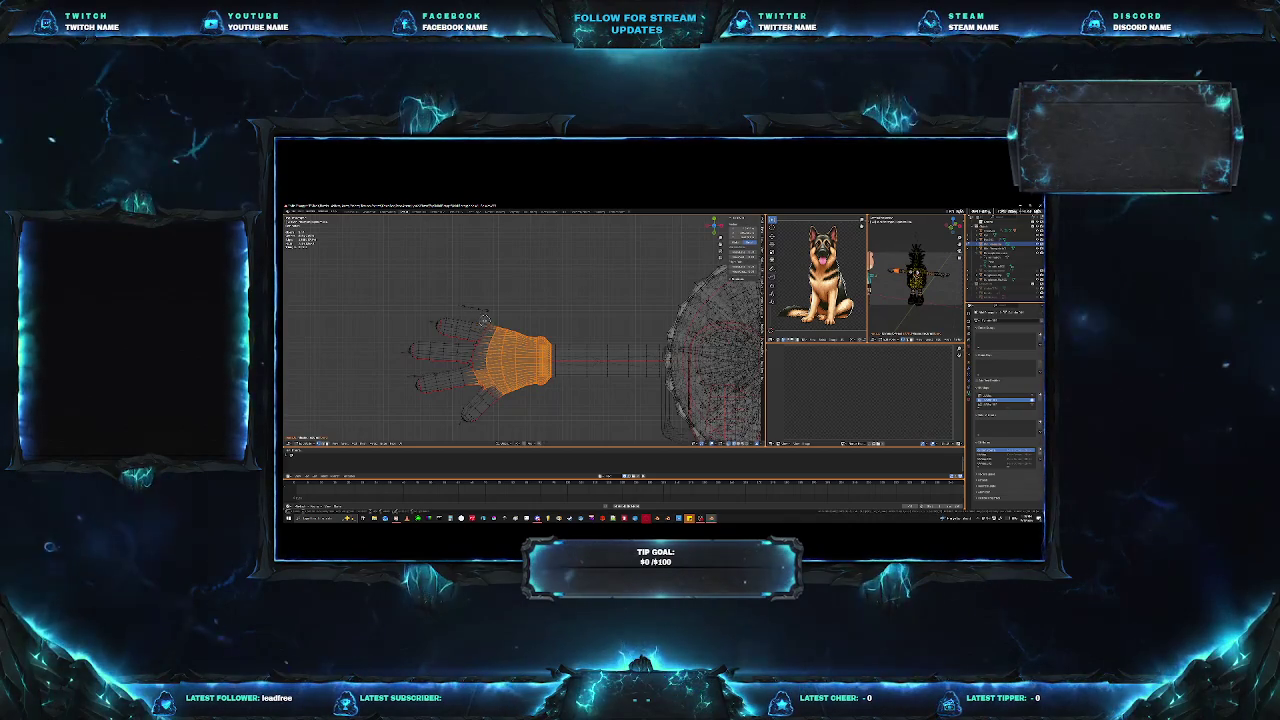
# Switch the Properties editor to another section and angle the view on the selected palm.
pyautogui.scroll(4, 492, 400)
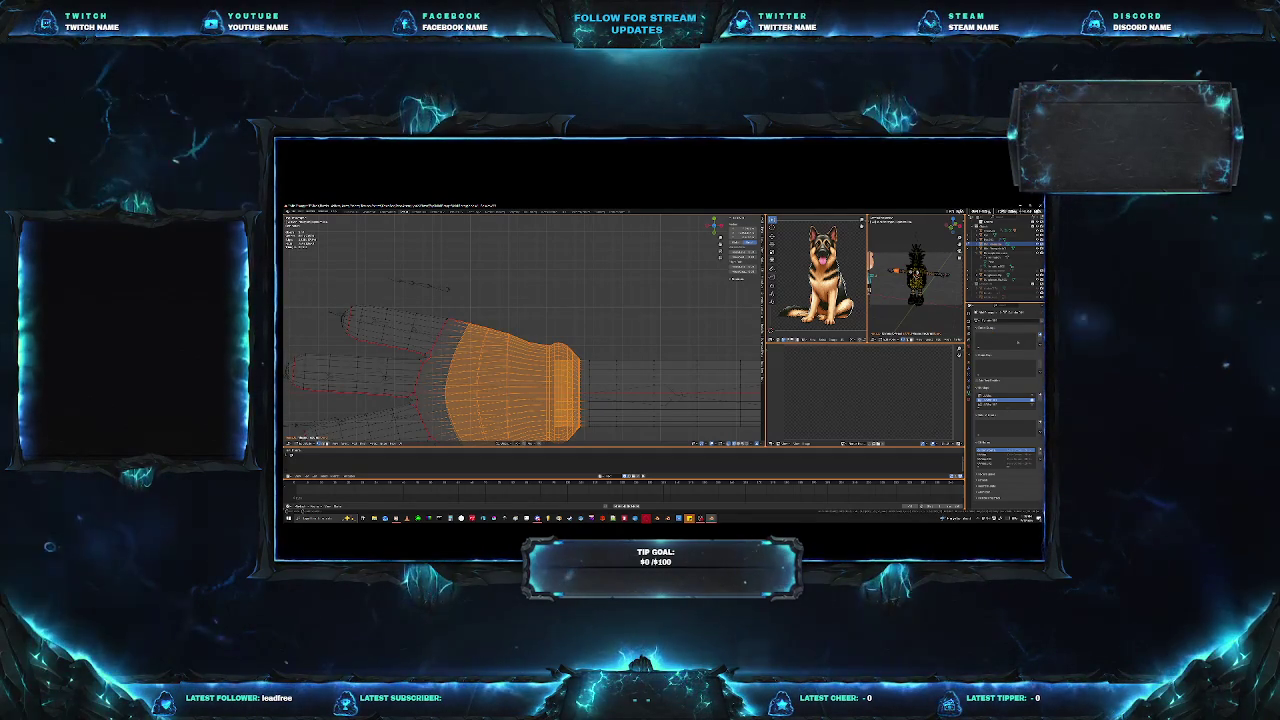
pyautogui.click(971, 340)
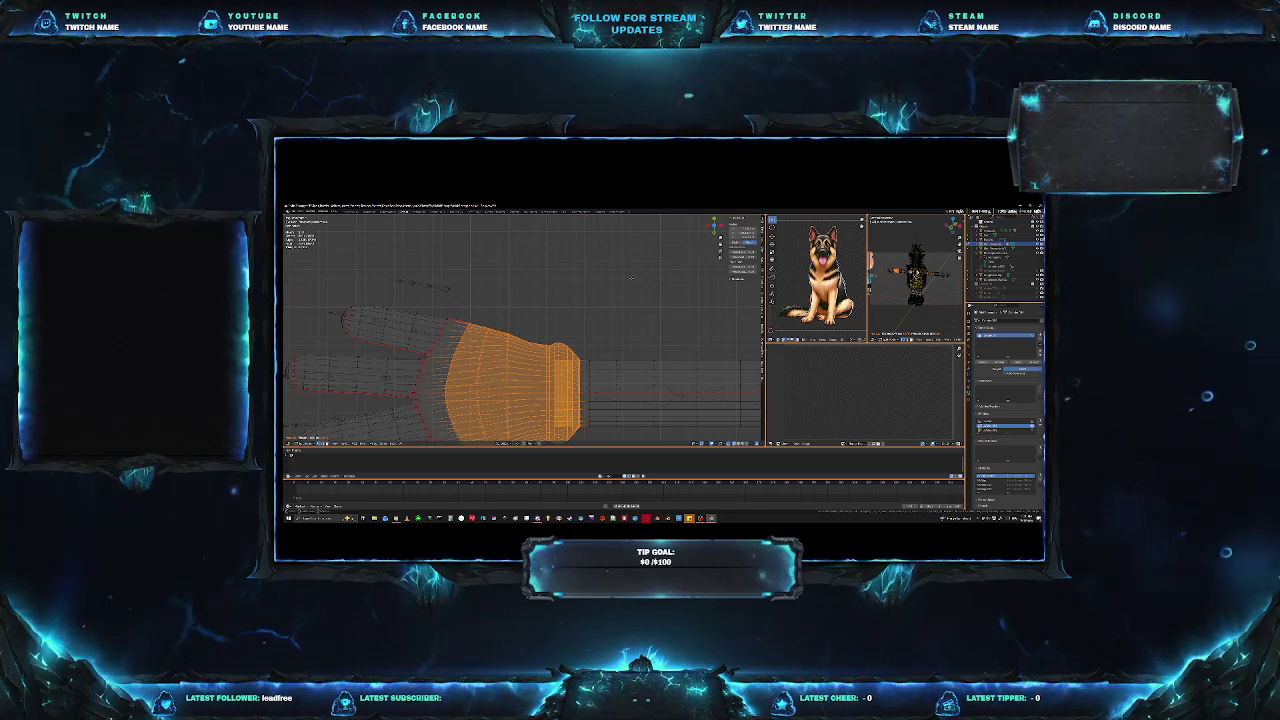
pyautogui.moveTo(593, 308); pyautogui.dragTo(655, 312, button='middle')
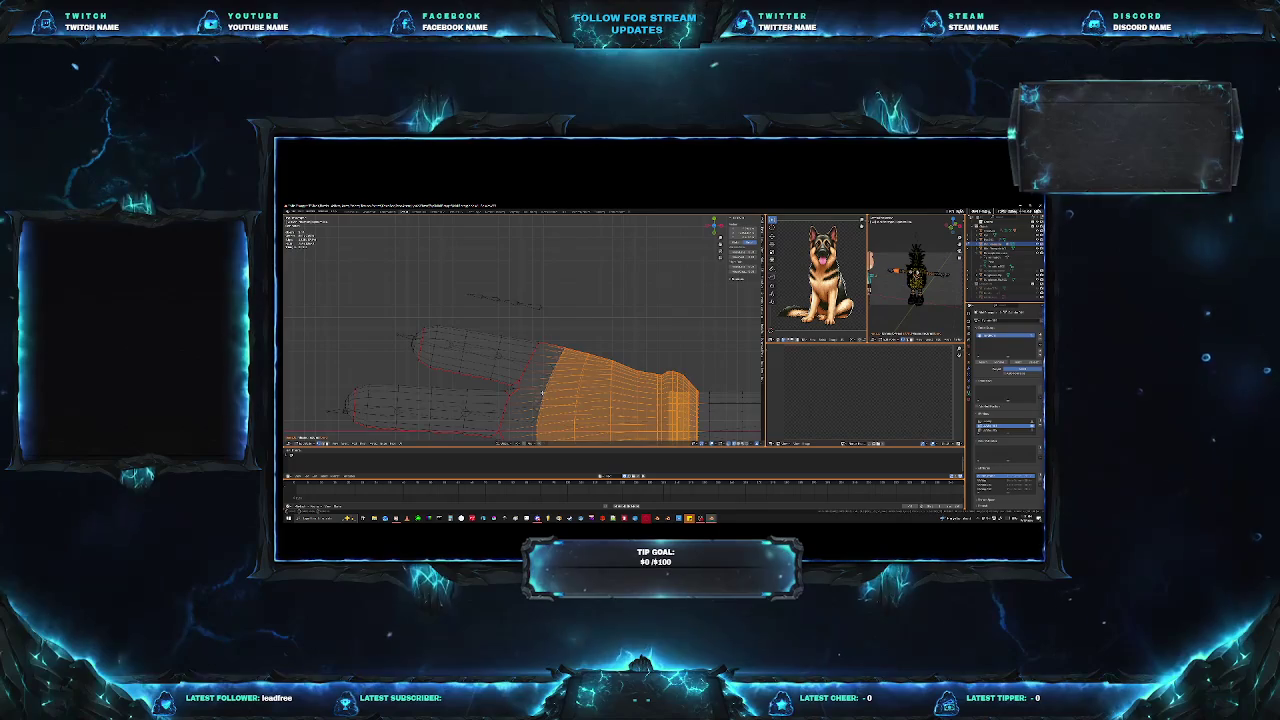
# Clear the palm selection and select the upper finger's face loops through to its fingertip.
pyautogui.hotkey('alt', 'a')
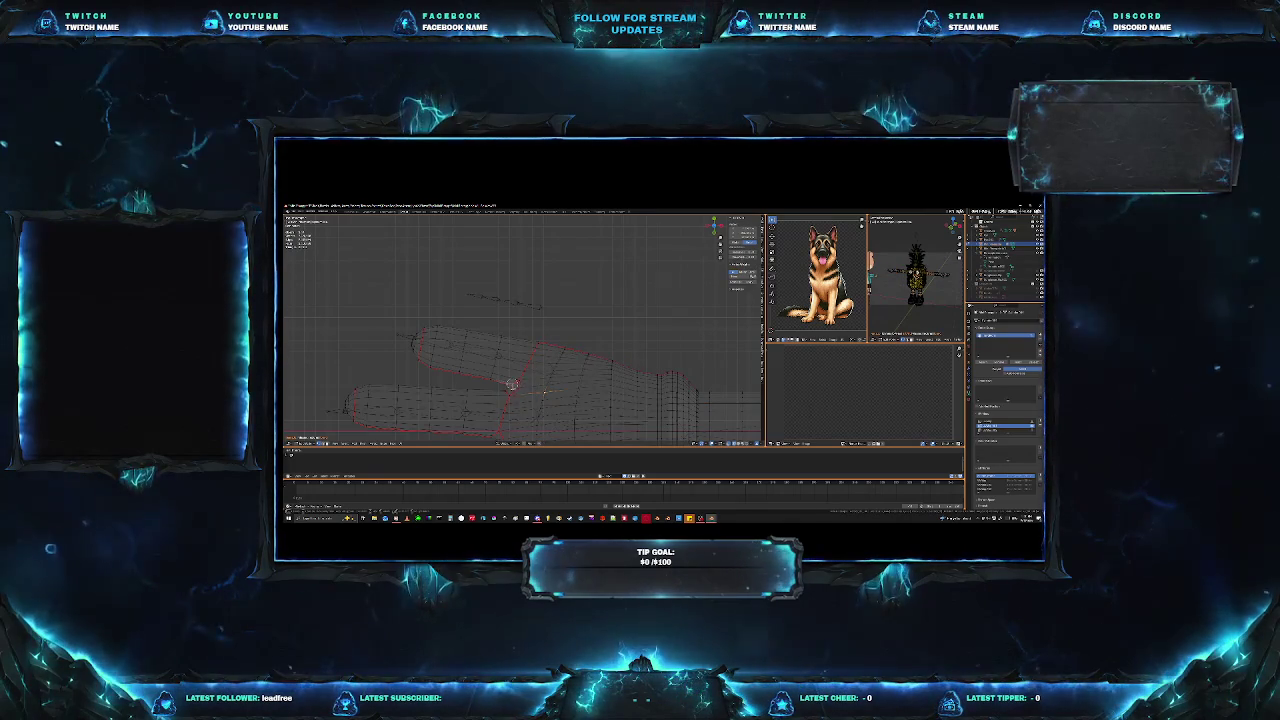
pyautogui.click(522, 383)
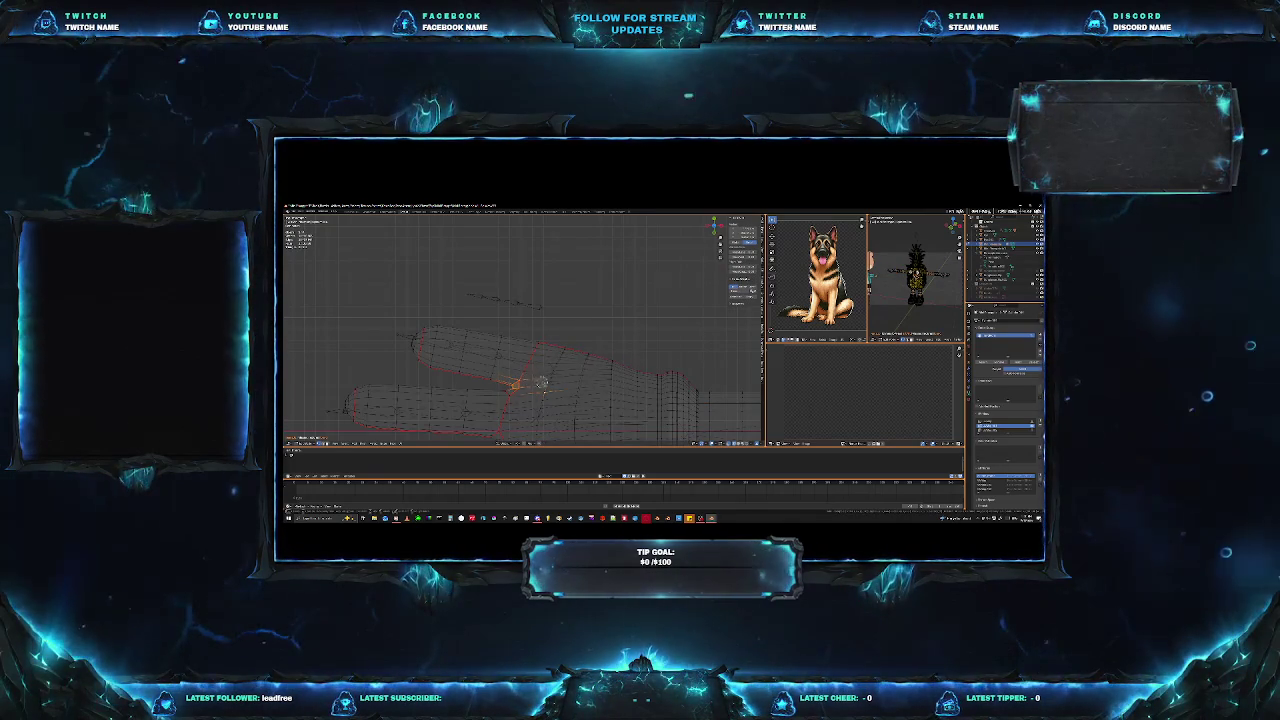
pyautogui.keyDown('alt'); pyautogui.click(564, 344); pyautogui.keyUp('alt')
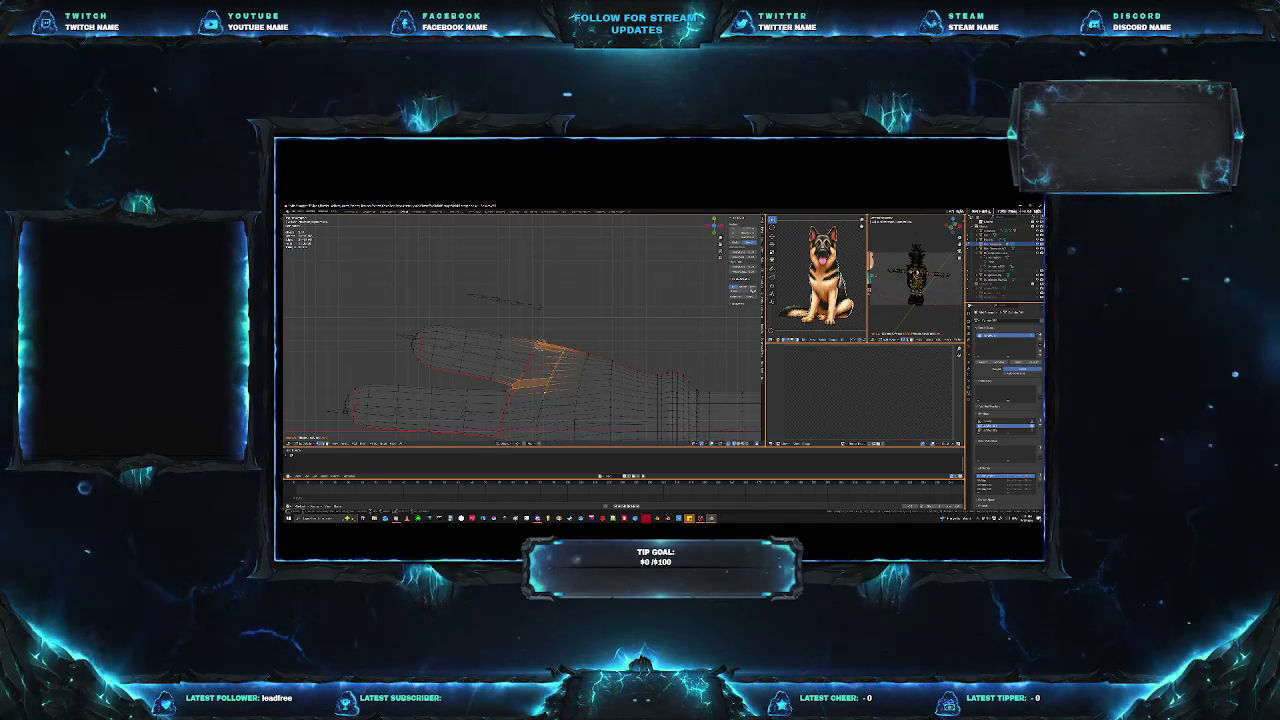
pyautogui.keyDown('alt'); pyautogui.keyDown('shift'); pyautogui.click(478, 336); pyautogui.keyUp('shift'); pyautogui.keyUp('alt')
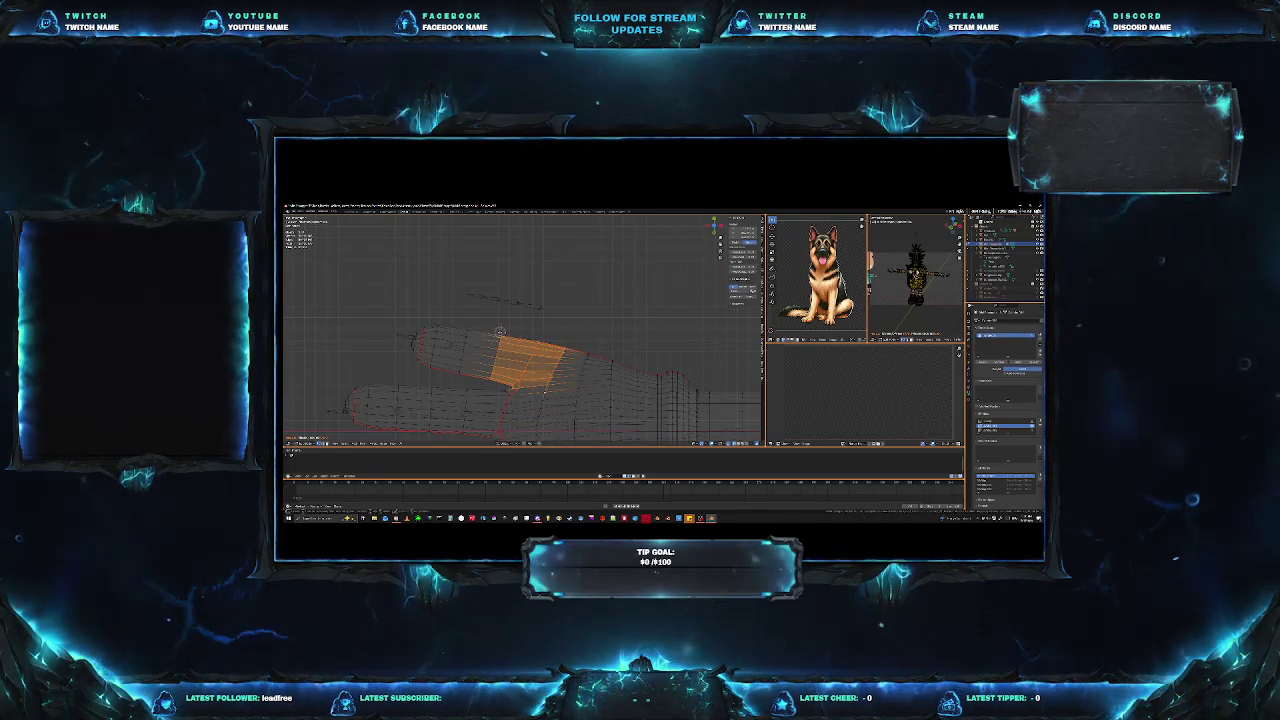
pyautogui.keyDown('alt'); pyautogui.keyDown('shift'); pyautogui.click(434, 366); pyautogui.keyUp('shift'); pyautogui.keyUp('alt')
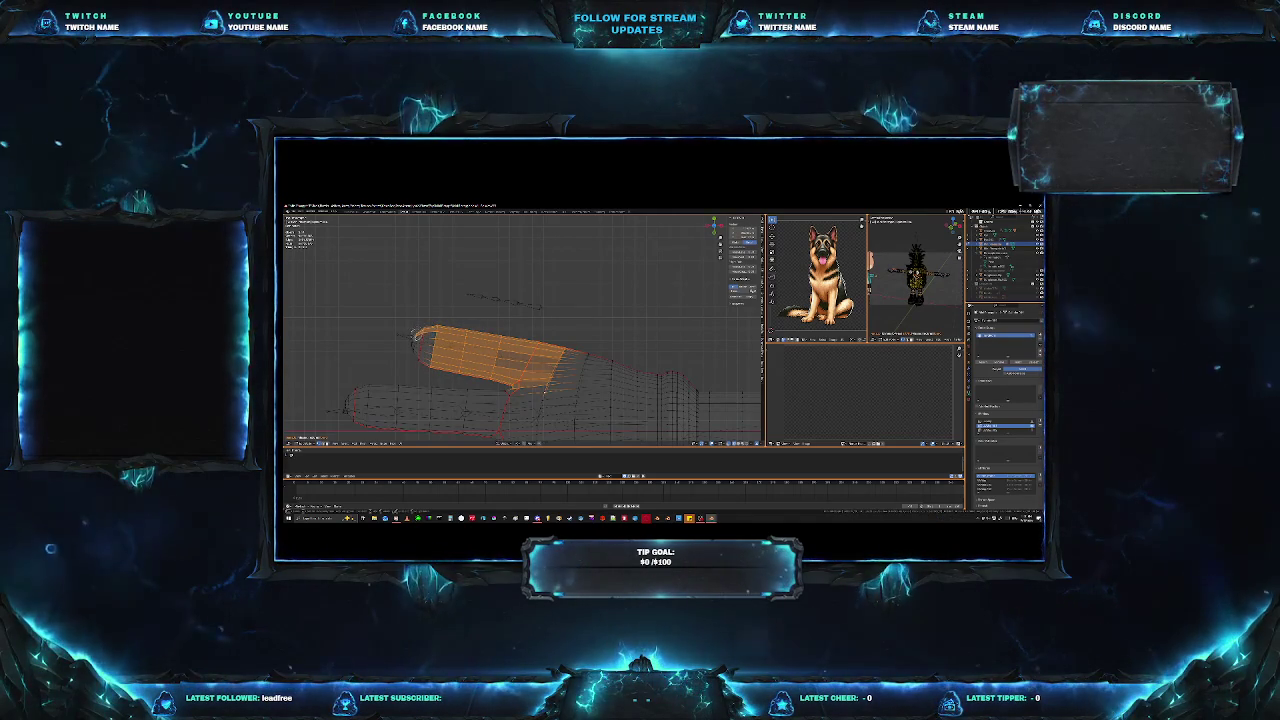
pyautogui.keyDown('alt'); pyautogui.keyDown('shift'); pyautogui.click(424, 334); pyautogui.keyUp('shift'); pyautogui.keyUp('alt')
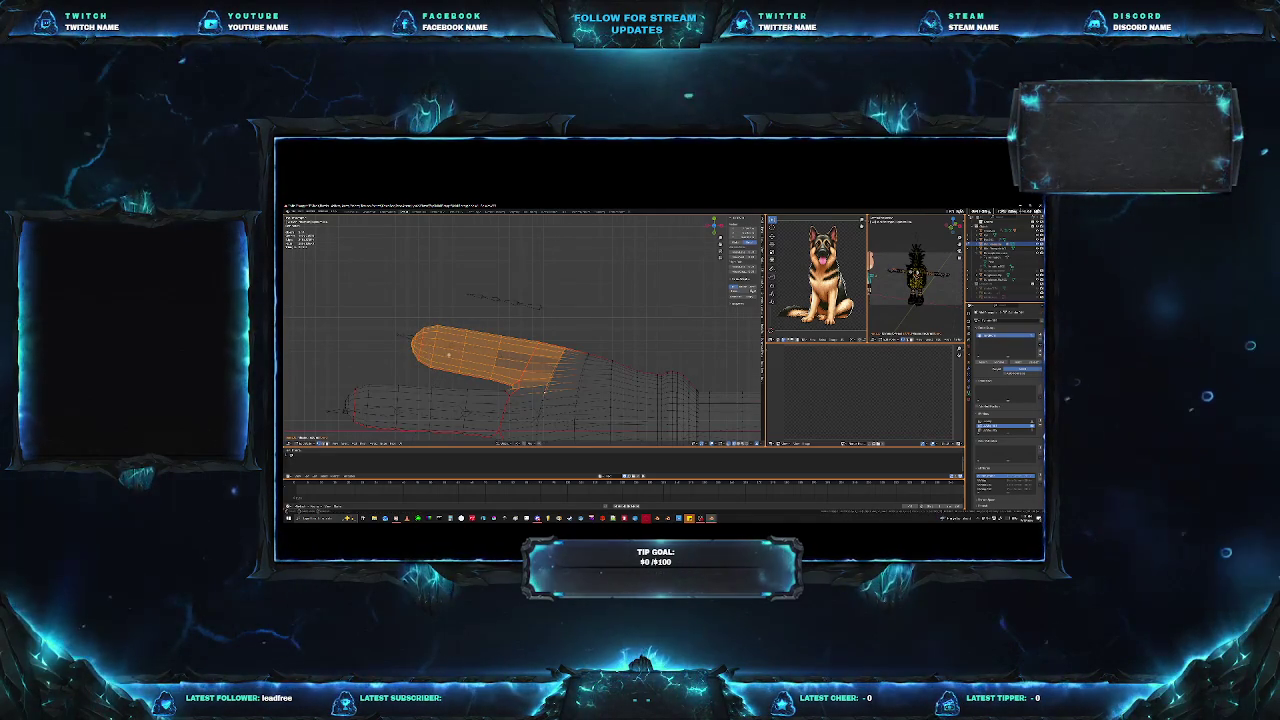
pyautogui.press('Tab')
# Orbit and zoom to inspect the selected finger from the side.
pyautogui.moveTo(448, 354)
pyautogui.mouseDown(button='middle')
pyautogui.moveTo(577, 366)
pyautogui.moveTo(560, 352)
pyautogui.mouseUp(button='middle')
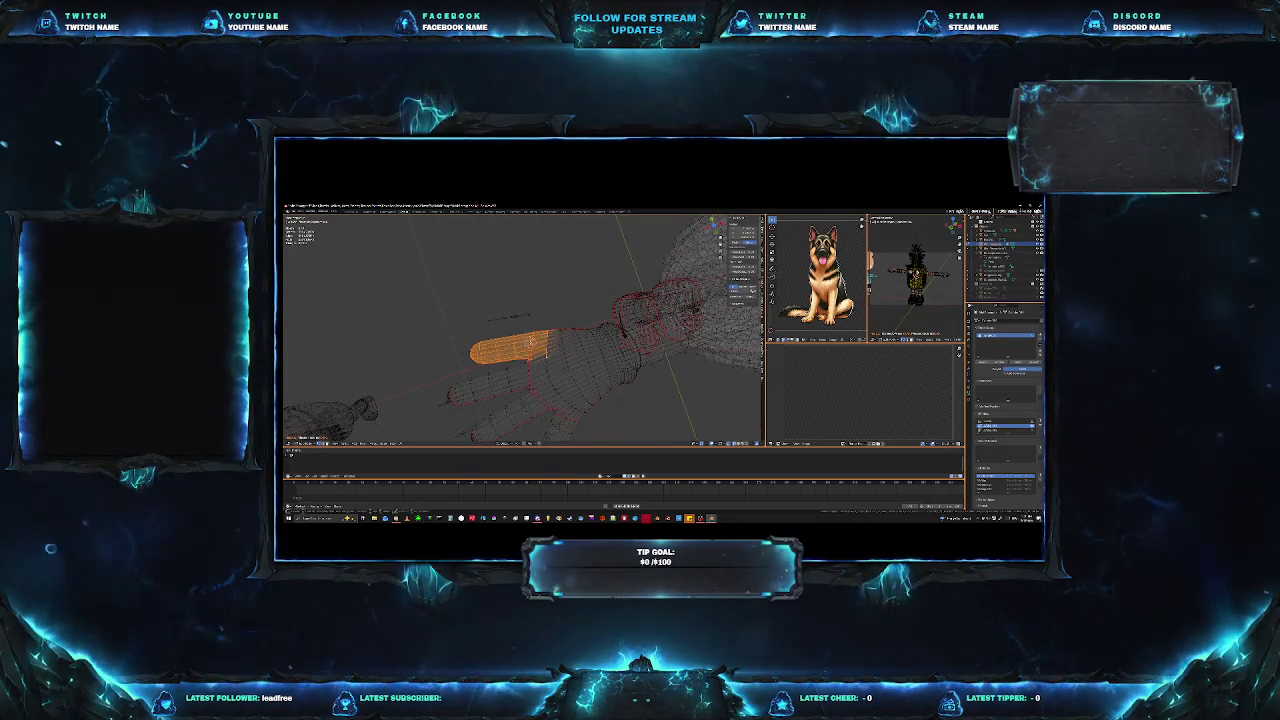
pyautogui.moveTo(516, 346)
pyautogui.mouseDown(button='middle')
pyautogui.moveTo(526, 377)
pyautogui.moveTo(542, 334)
pyautogui.mouseUp(button='middle')
pyautogui.scroll(3, 542, 334)
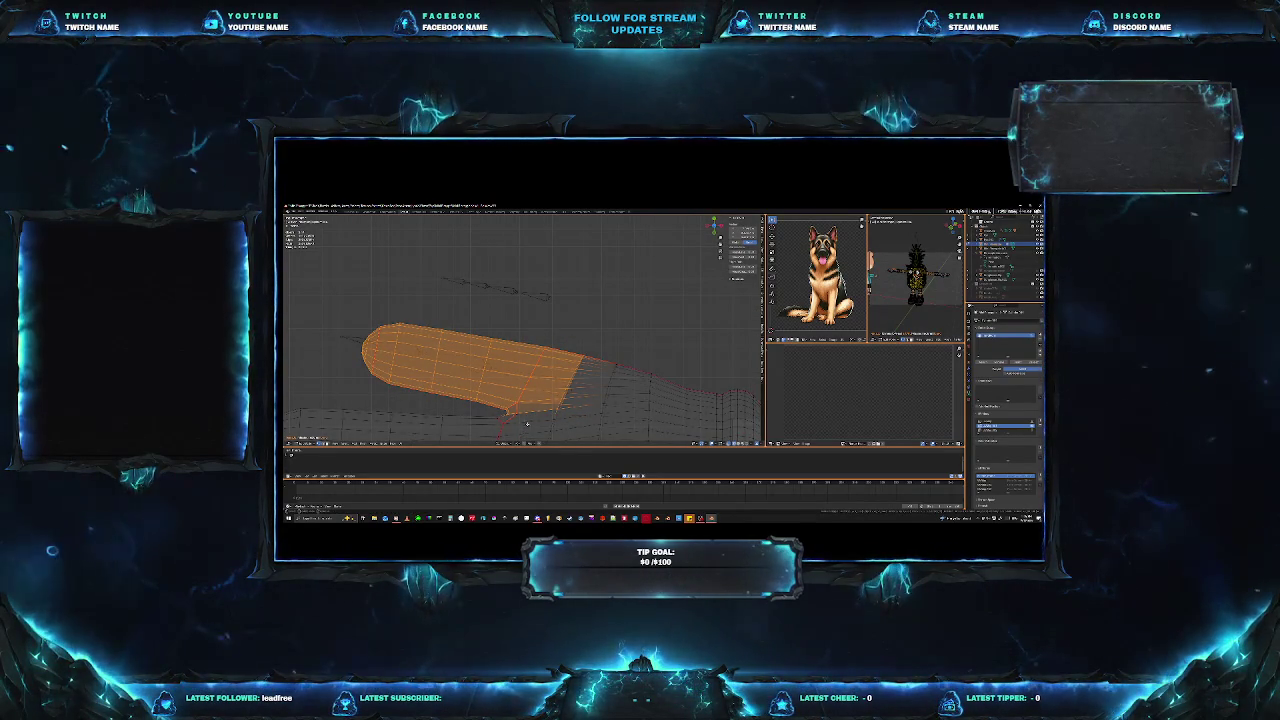
pyautogui.scroll(-3, 522, 431)
pyautogui.scroll(-3, 527, 420)
pyautogui.moveTo(527, 420); pyautogui.dragTo(589, 418, button='middle')
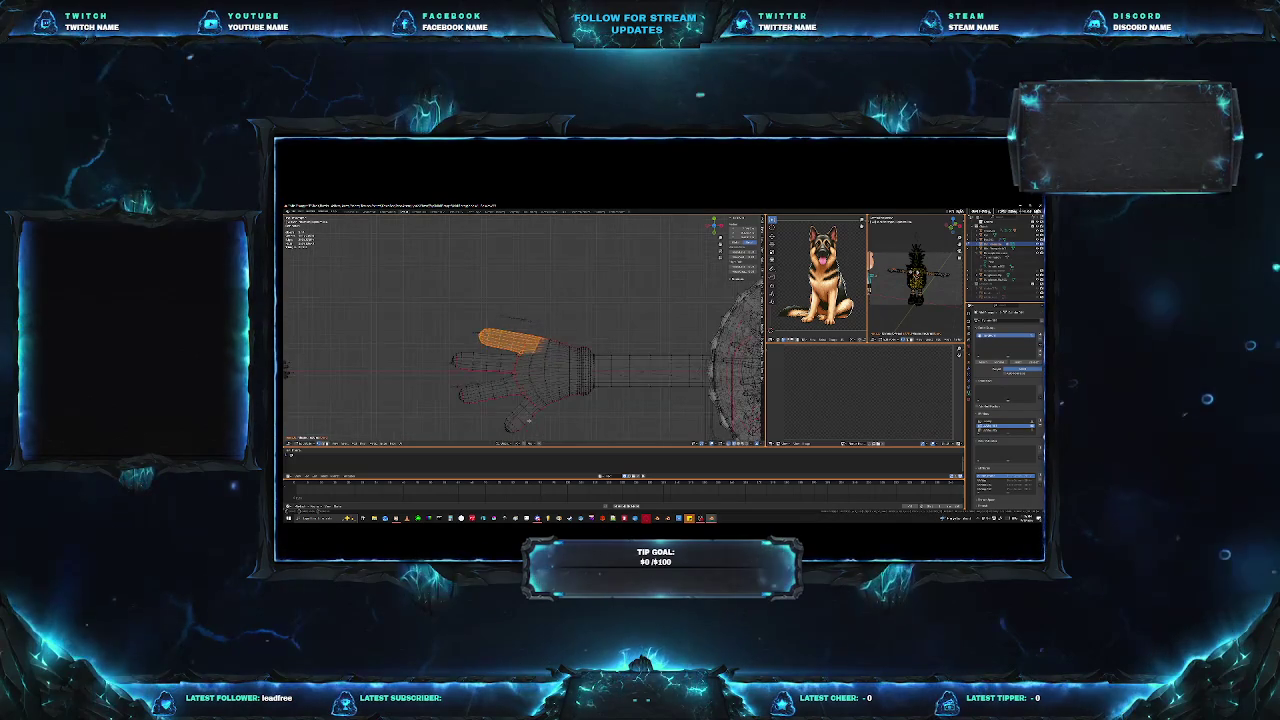
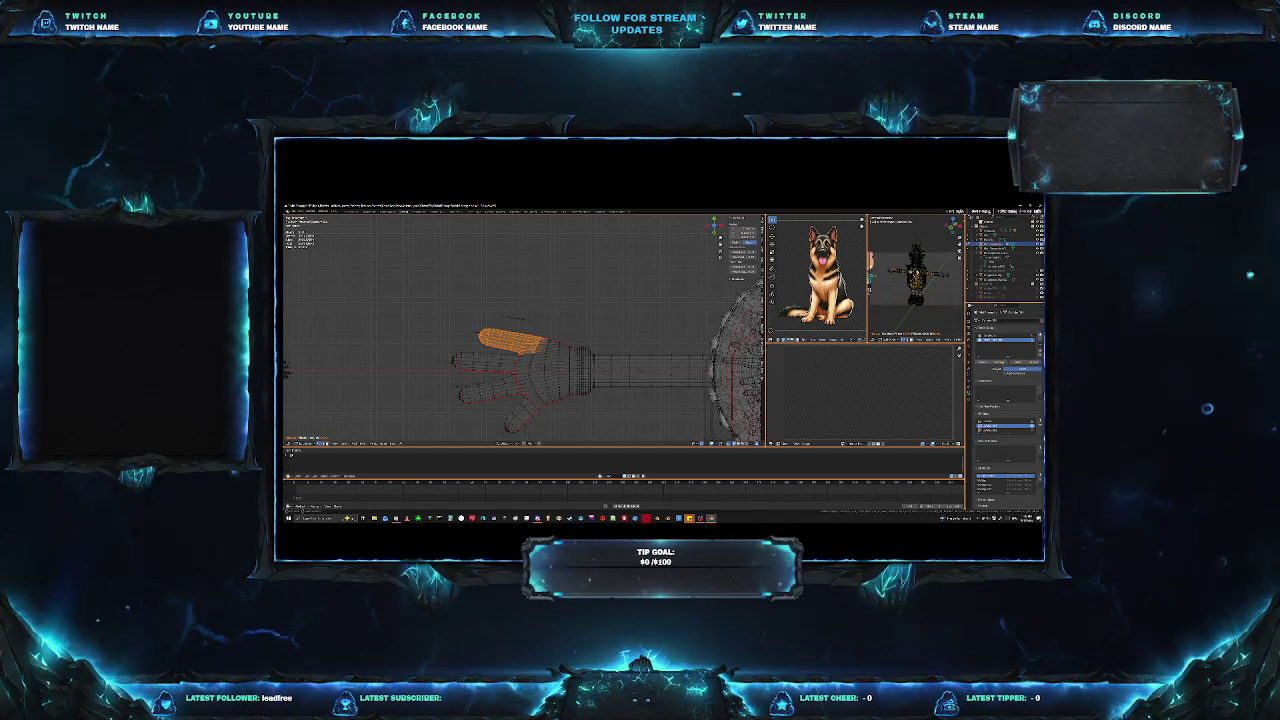
# Zoom and orbit close to the hand's fingers, then clear the finger selection.
pyautogui.click(990, 344)
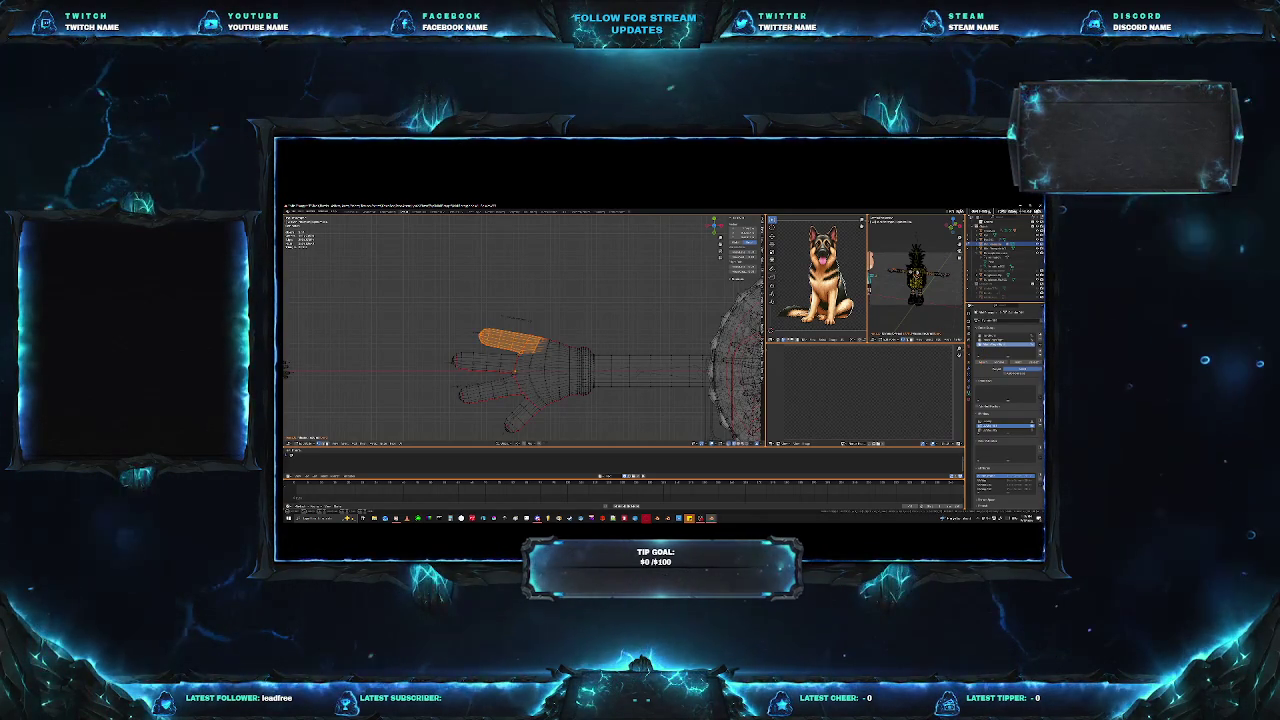
pyautogui.scroll(3, 533, 378)
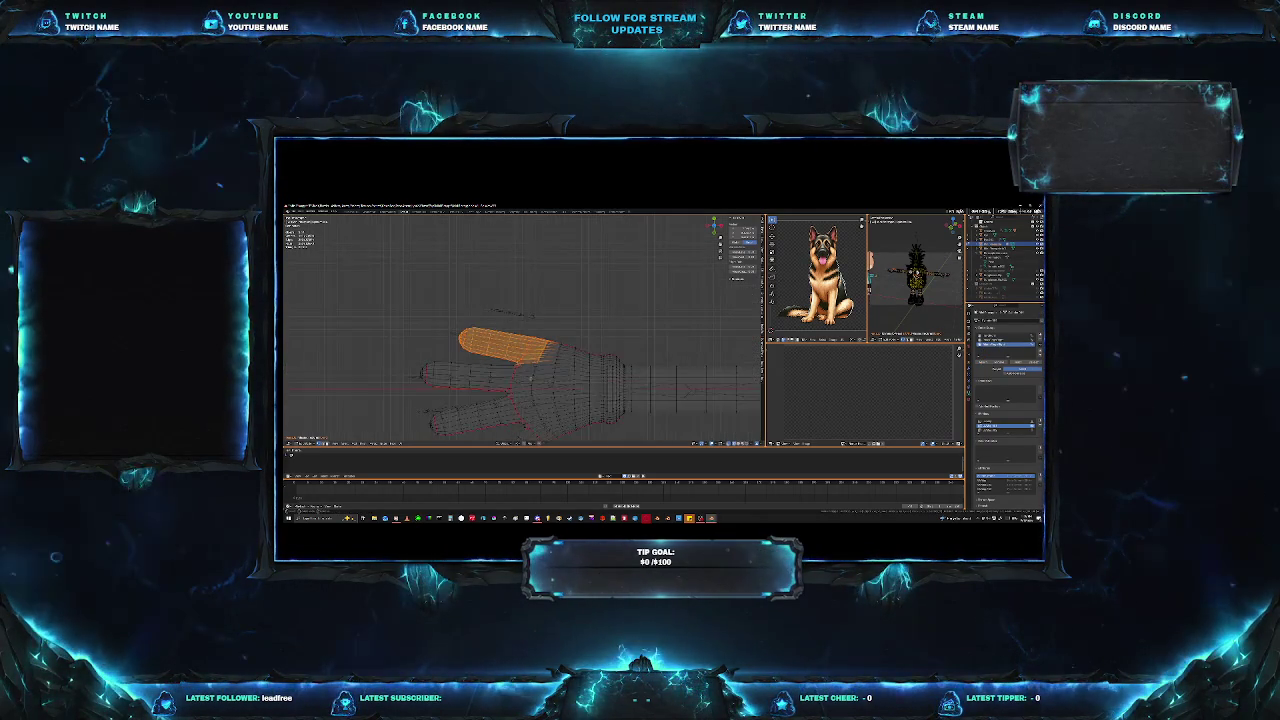
pyautogui.moveTo(533, 378); pyautogui.dragTo(591, 356, button='middle')
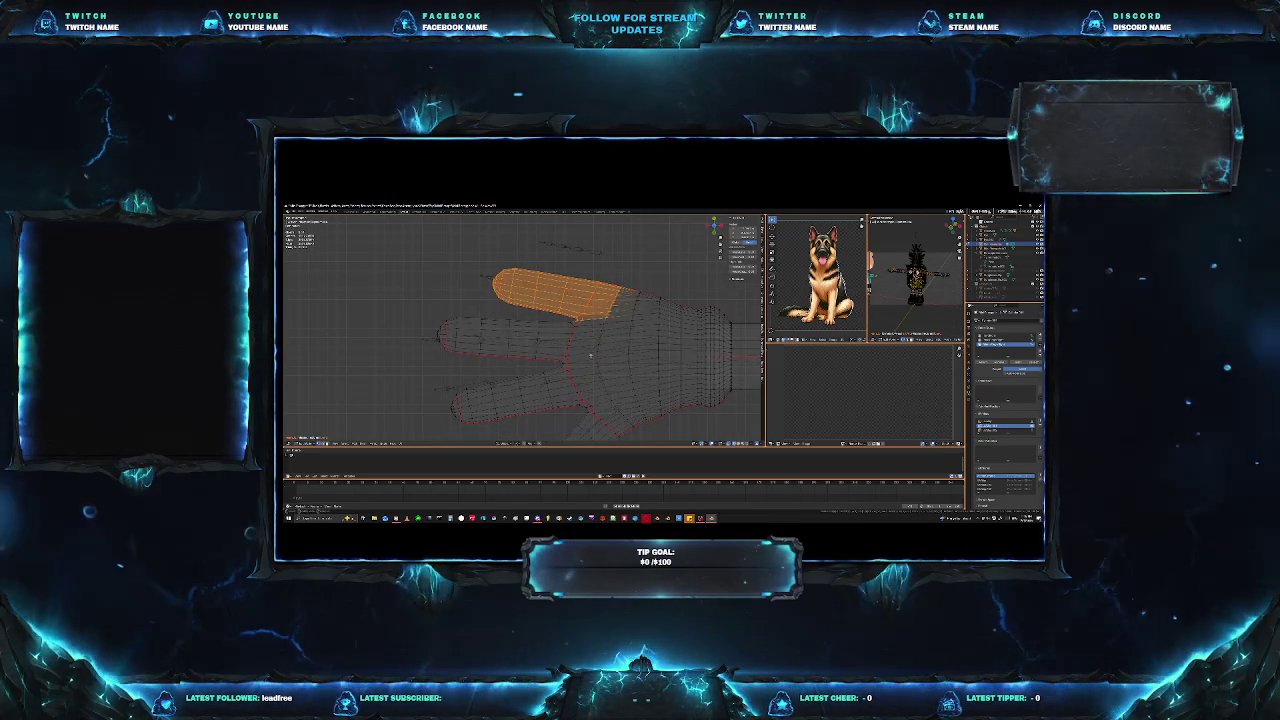
pyautogui.hotkey('alt', 'a')
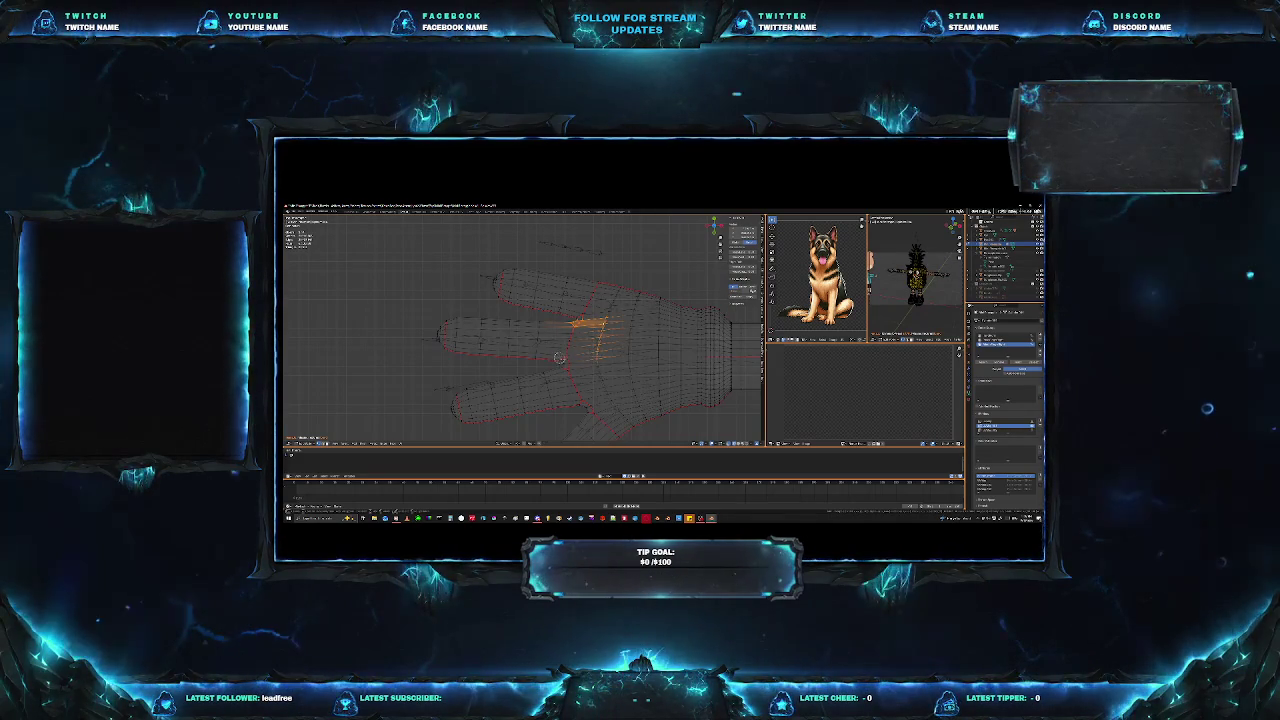
pyautogui.keyDown('shift'); pyautogui.click(565, 353); pyautogui.keyUp('shift')
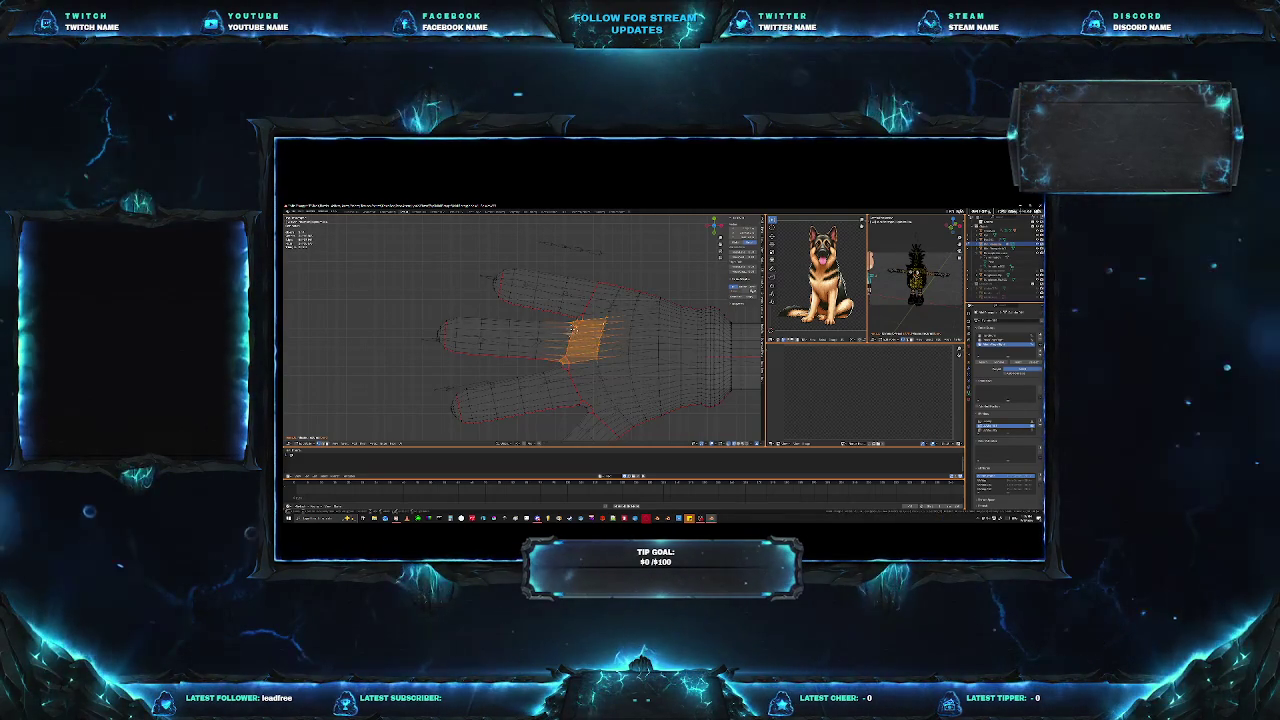
pyautogui.keyDown('shift'); pyautogui.click(545, 338); pyautogui.keyUp('shift')
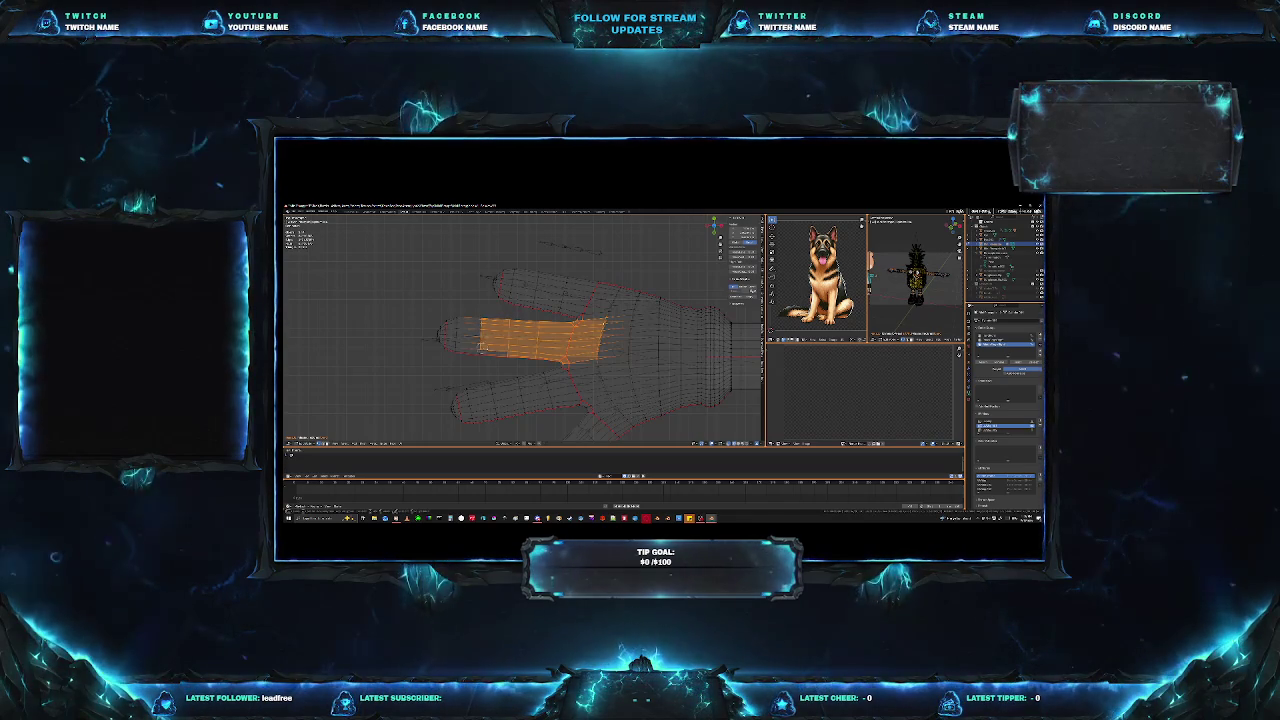
pyautogui.keyDown('shift'); pyautogui.click(455, 325); pyautogui.keyUp('shift')
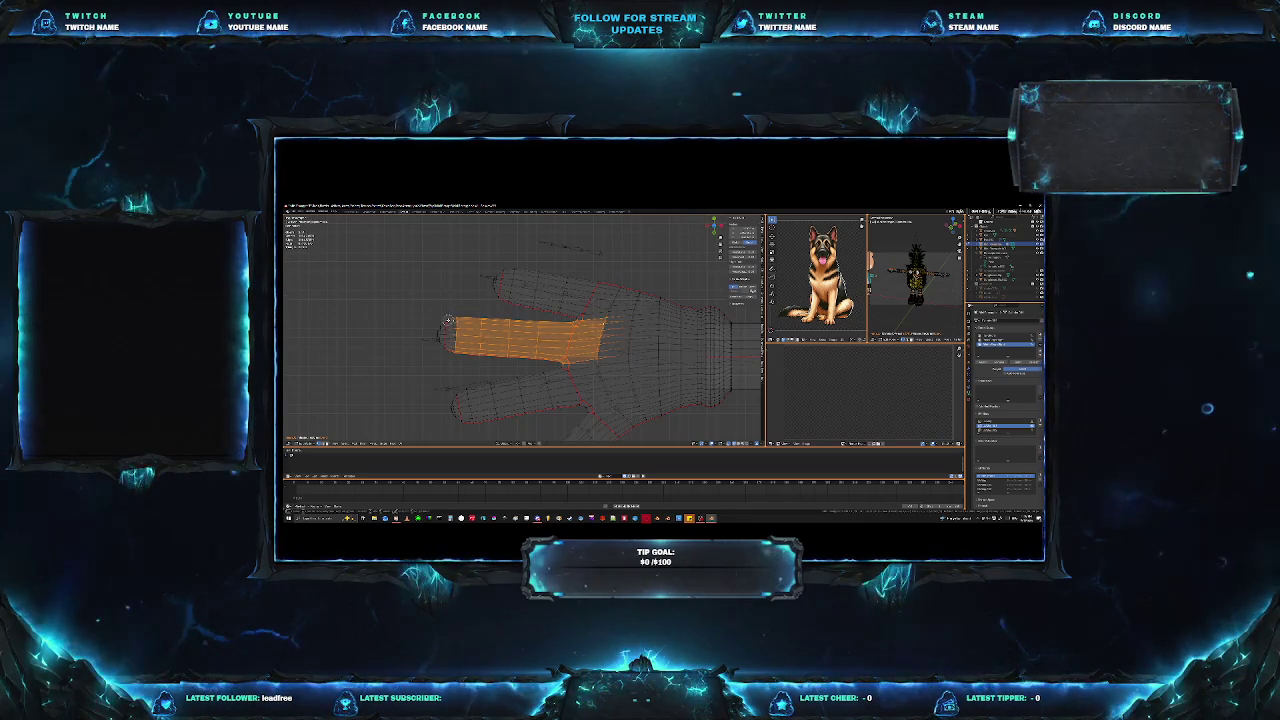
pyautogui.keyDown('shift'); pyautogui.click(442, 340); pyautogui.keyUp('shift')
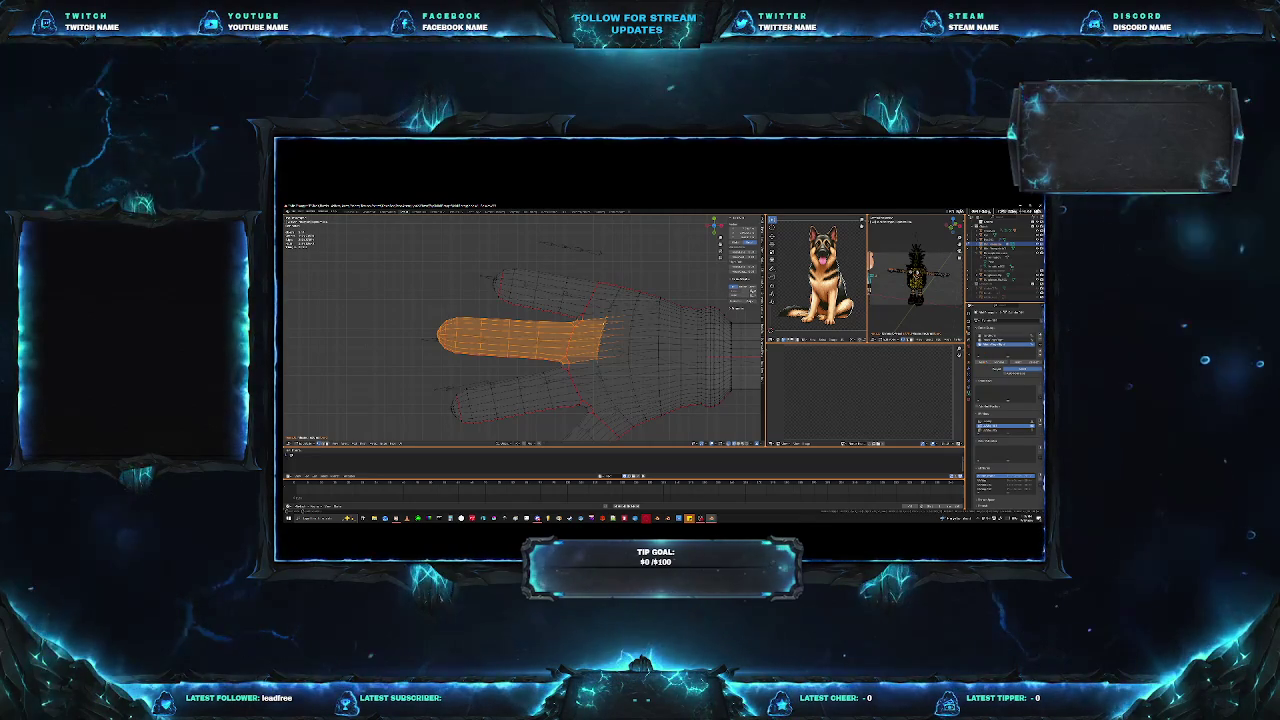
pyautogui.moveTo(552, 392); pyautogui.dragTo(500, 380, button='middle')
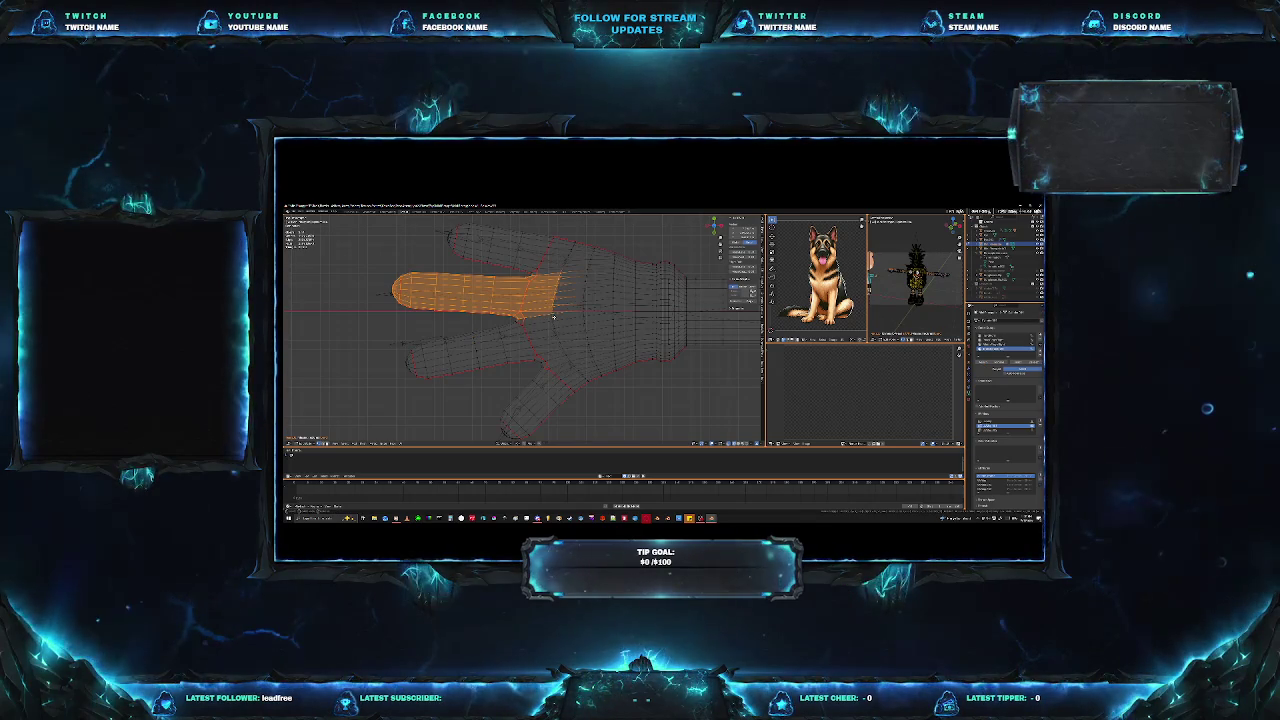
pyautogui.hotkey('alt', 'a')
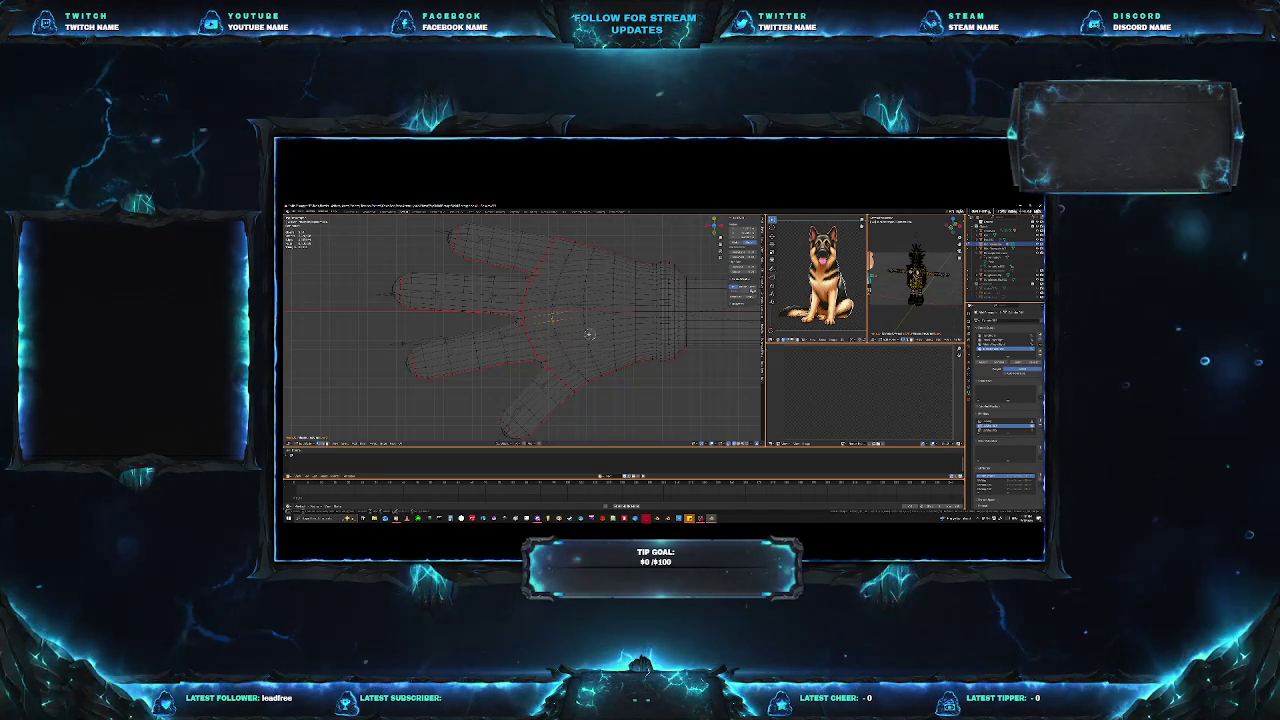
# Loop-select the lower finger's faces from its base out to the tip and back into the palm.
pyautogui.click(515, 322)
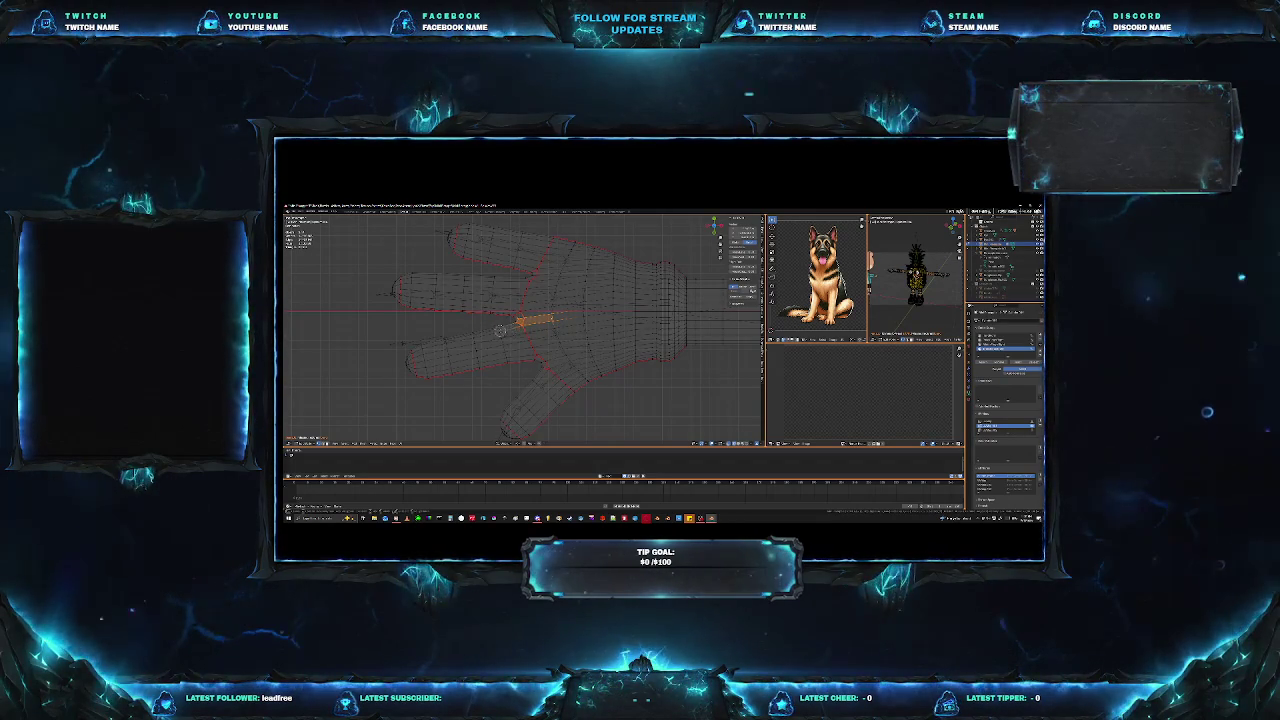
pyautogui.keyDown('ctrl'); pyautogui.click(482, 367); pyautogui.keyUp('ctrl')
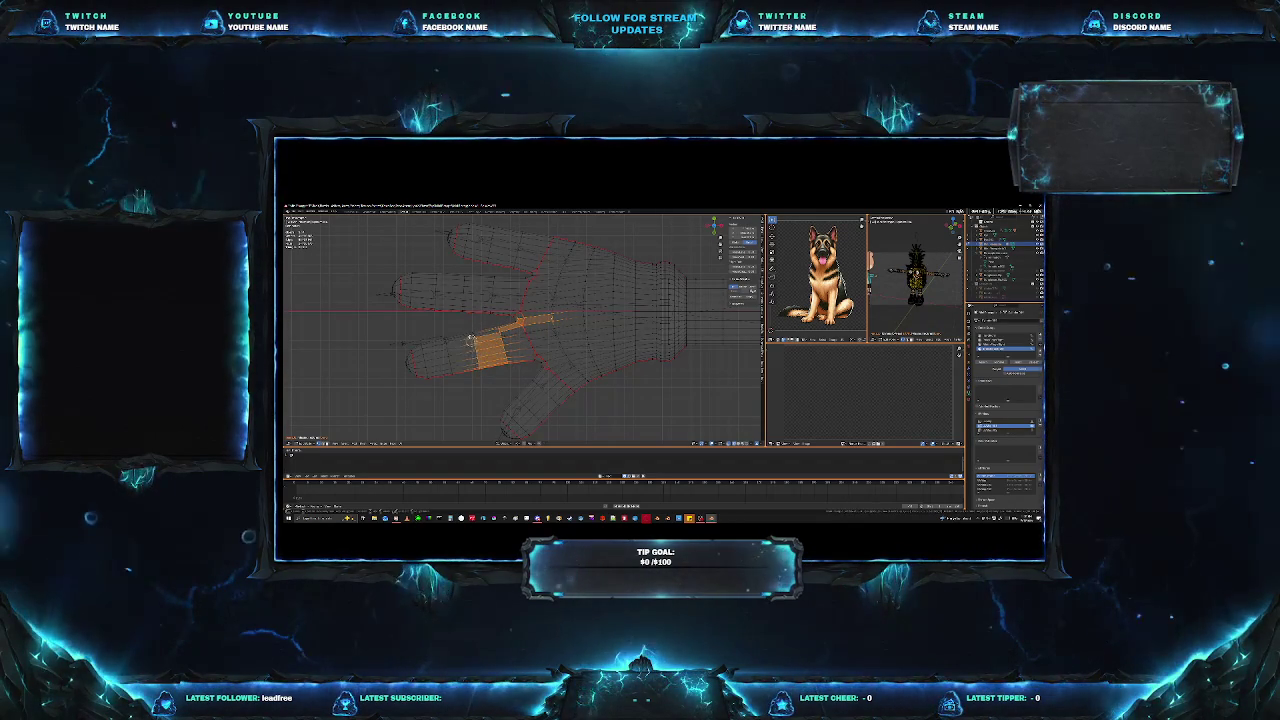
pyautogui.keyDown('ctrl'); pyautogui.click(421, 337); pyautogui.keyUp('ctrl')
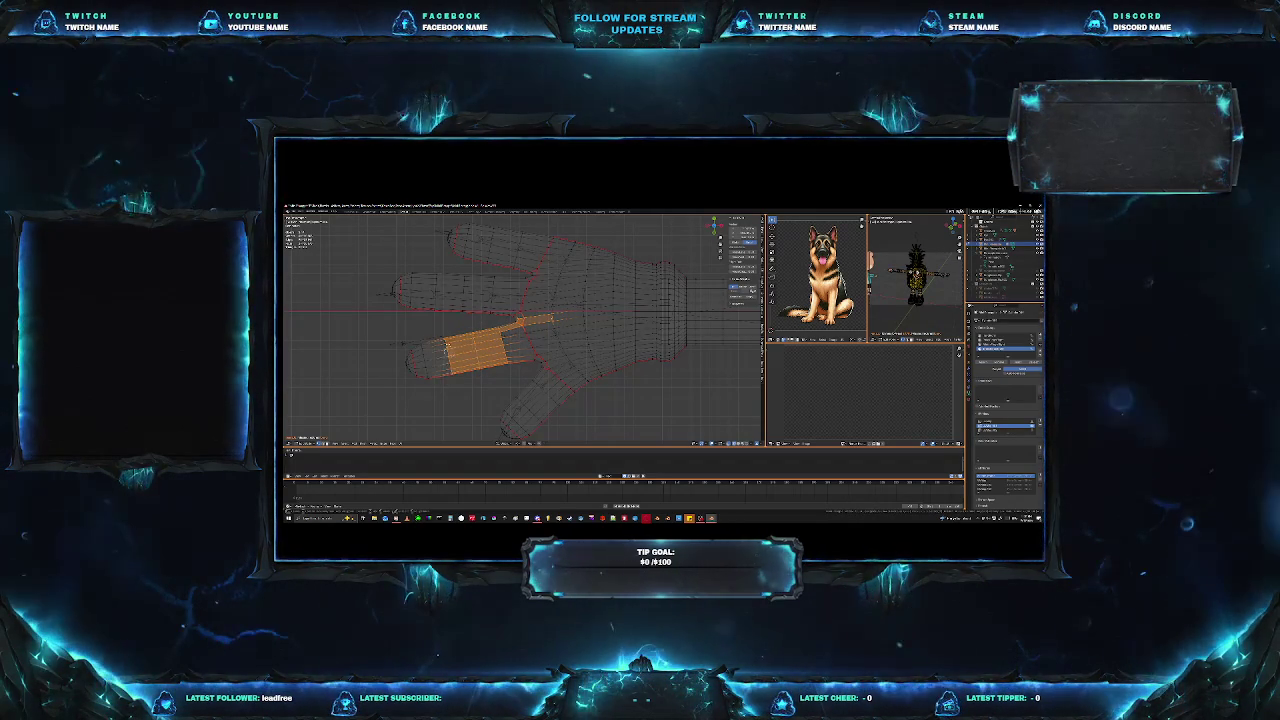
pyautogui.keyDown('ctrl'); pyautogui.click(410, 350); pyautogui.keyUp('ctrl')
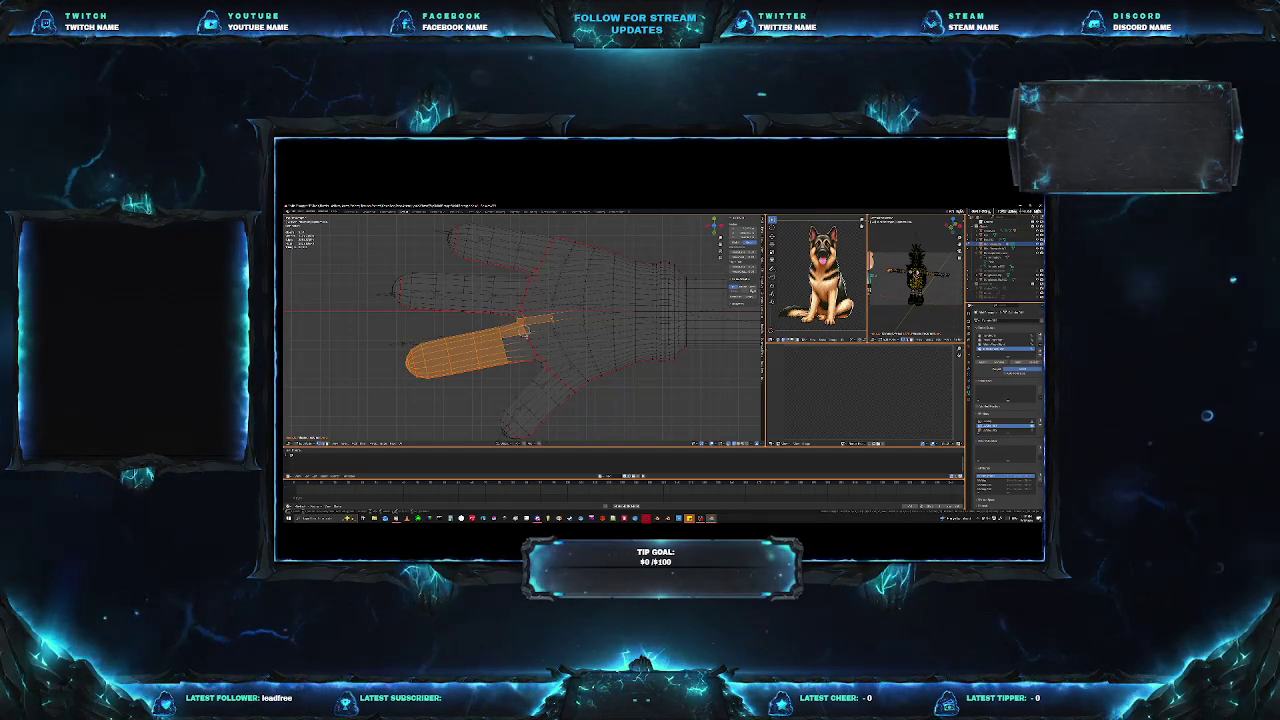
pyautogui.keyDown('ctrl'); pyautogui.click(540, 360); pyautogui.keyUp('ctrl')
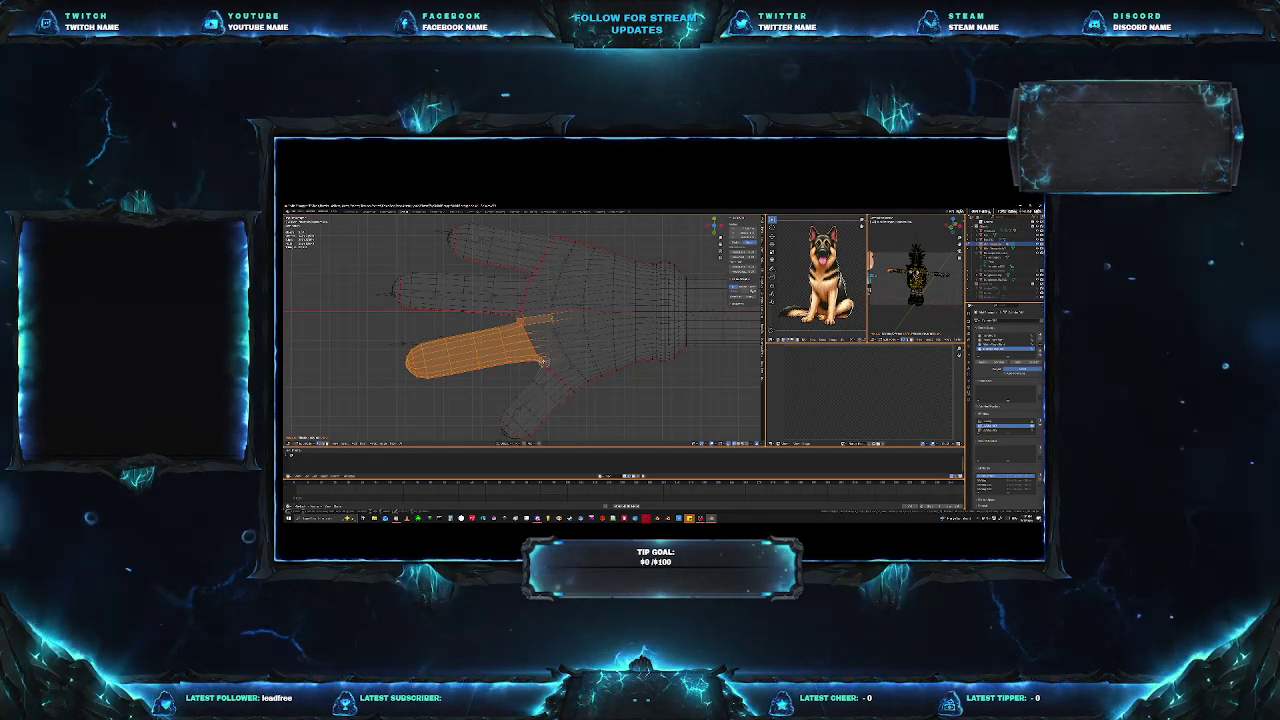
pyautogui.keyDown('ctrl'); pyautogui.click(566, 355); pyautogui.keyUp('ctrl')
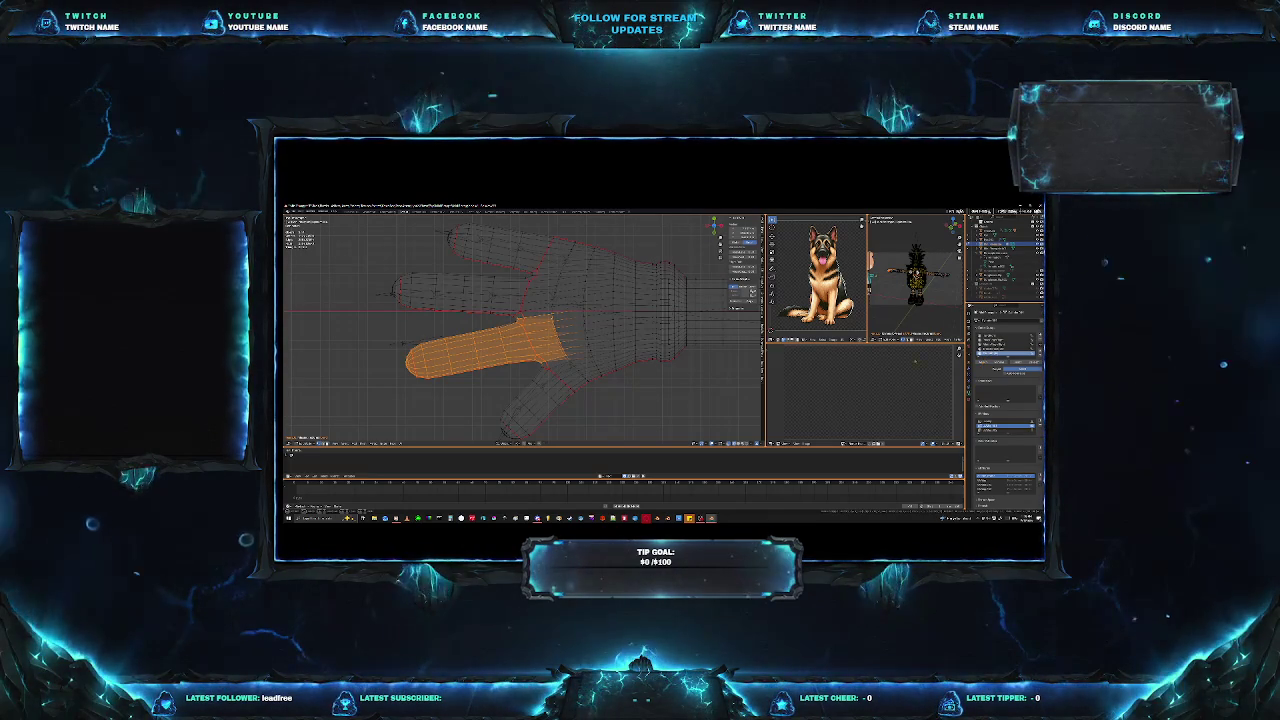
# Place the 3D cursor on the palm and loop-select the thumb faces from base to tip.
pyautogui.click(568, 360)
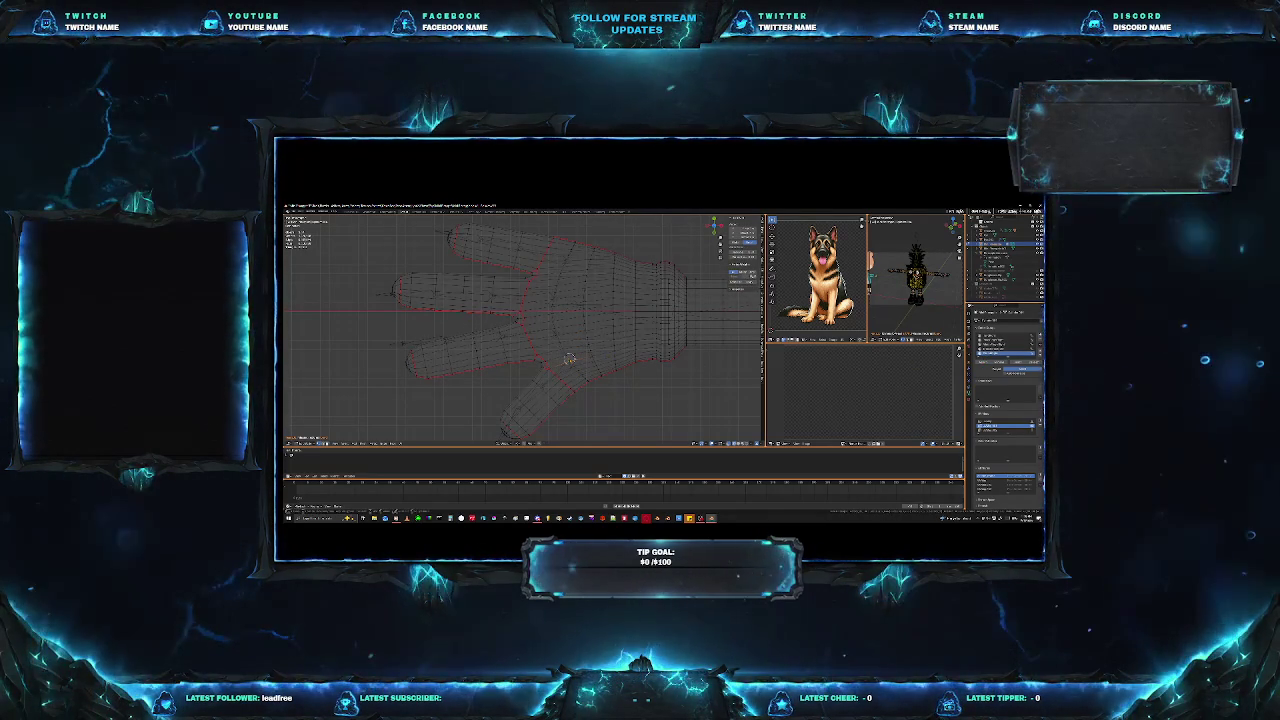
pyautogui.keyDown('shift'); pyautogui.rightClick(568, 359); pyautogui.keyUp('shift')
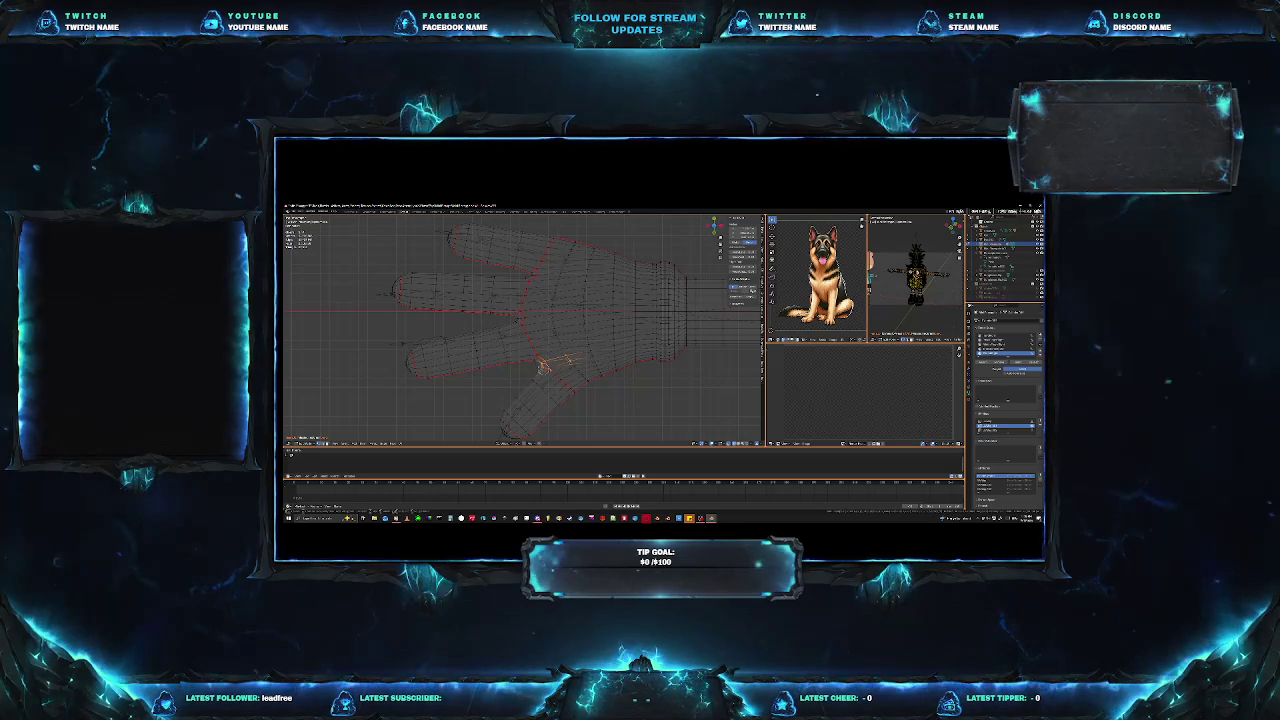
pyautogui.click(542, 366)
pyautogui.keyDown('shift'); pyautogui.click(580, 375); pyautogui.keyUp('shift')
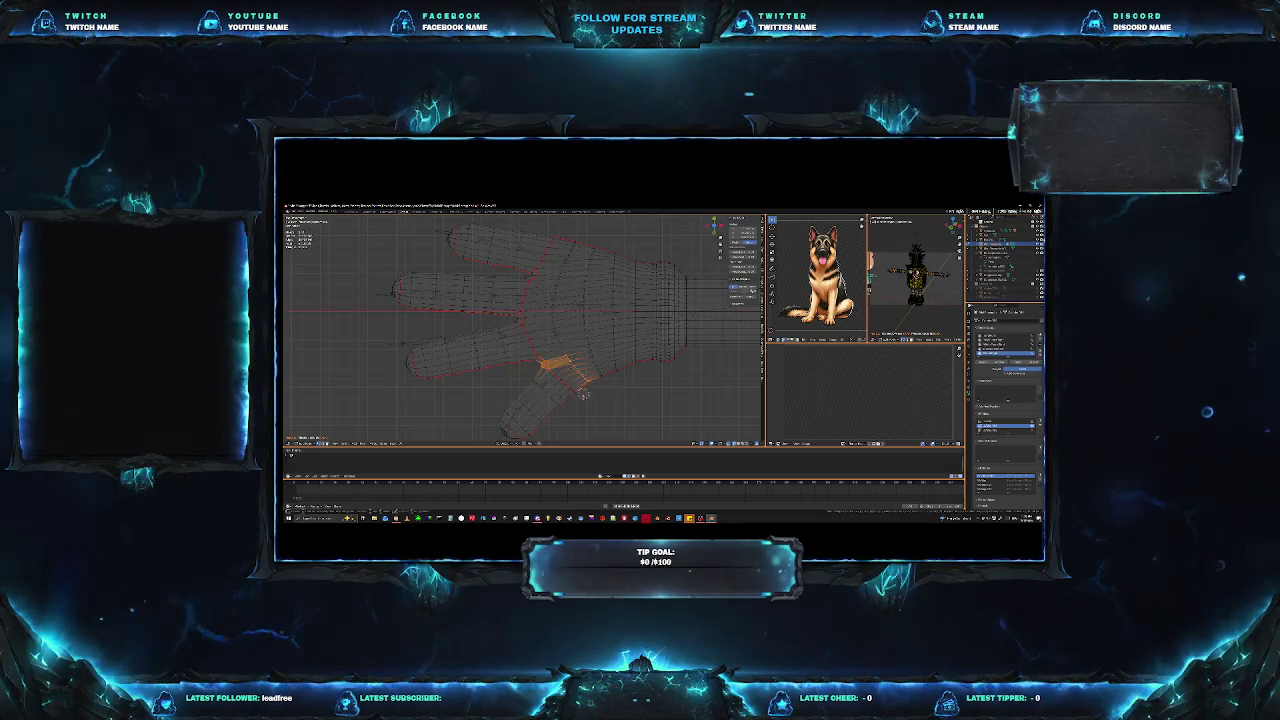
pyautogui.keyDown('shift'); pyautogui.click(575, 378); pyautogui.keyUp('shift')
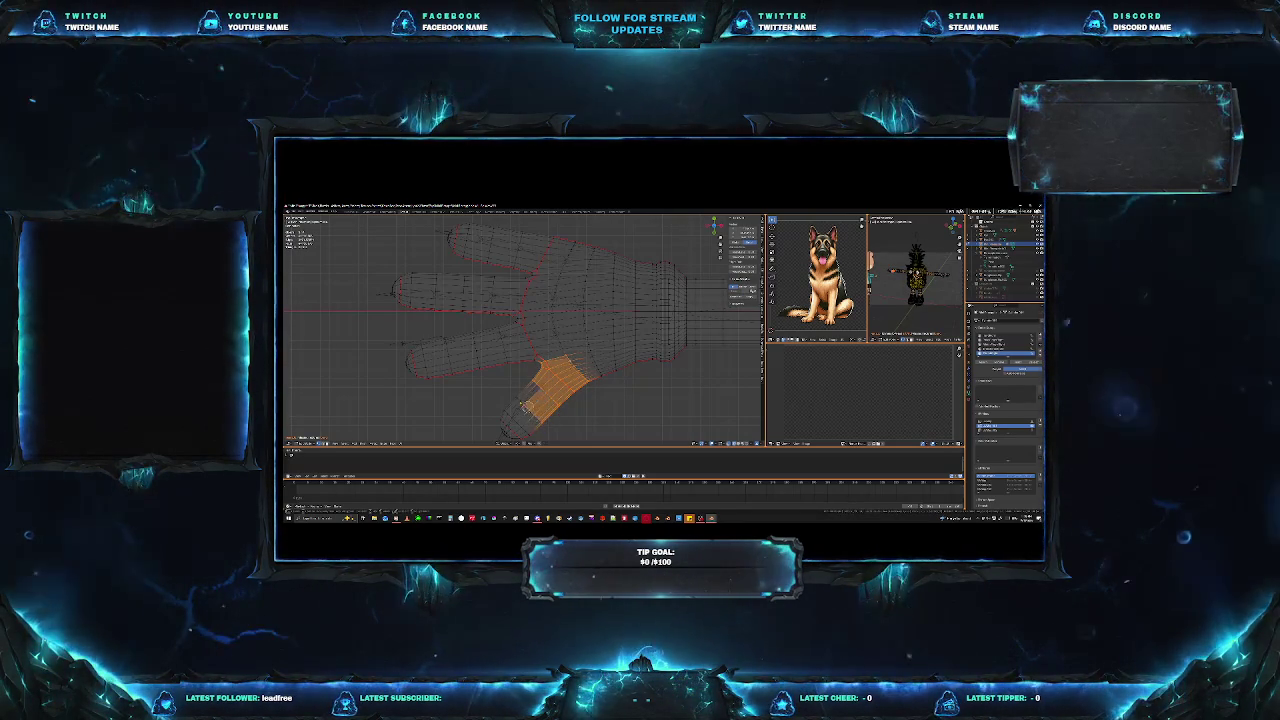
pyautogui.keyDown('ctrl'); pyautogui.click(508, 418); pyautogui.keyUp('ctrl')
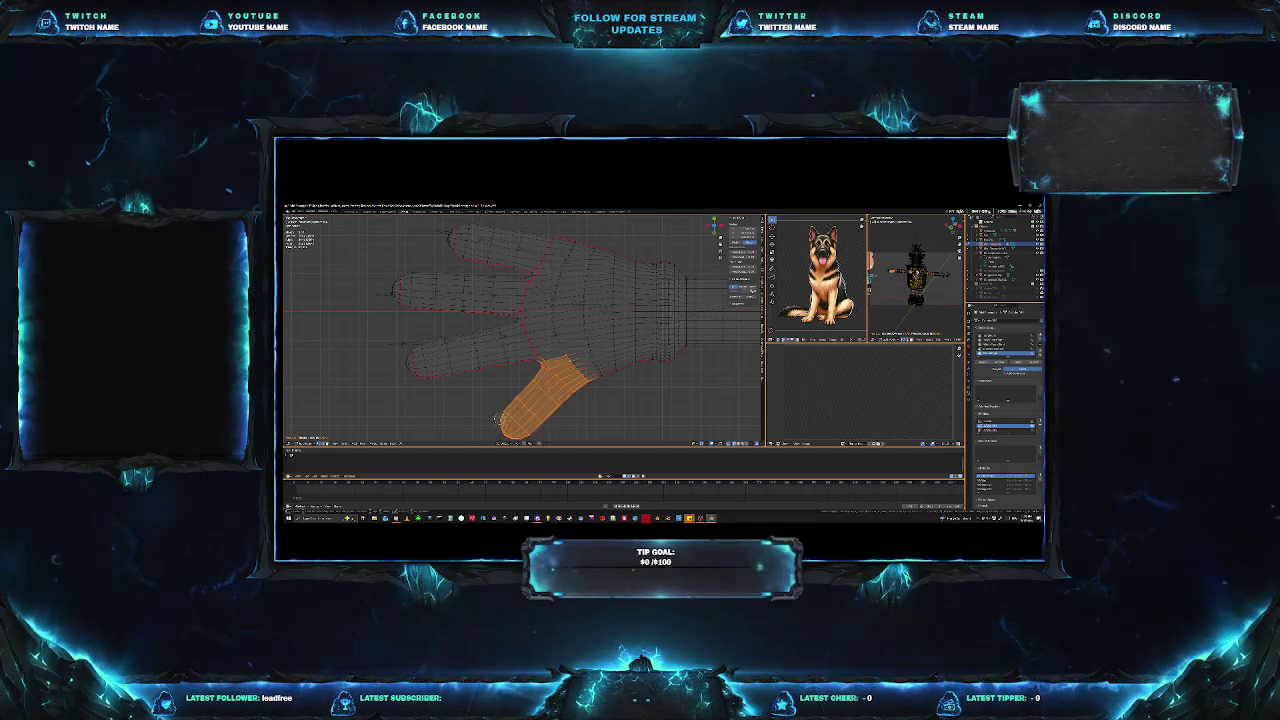
# Orbit and zoom out to view the whole arm, clearing the selection.
pyautogui.moveTo(496, 419); pyautogui.dragTo(563, 405, button='middle')
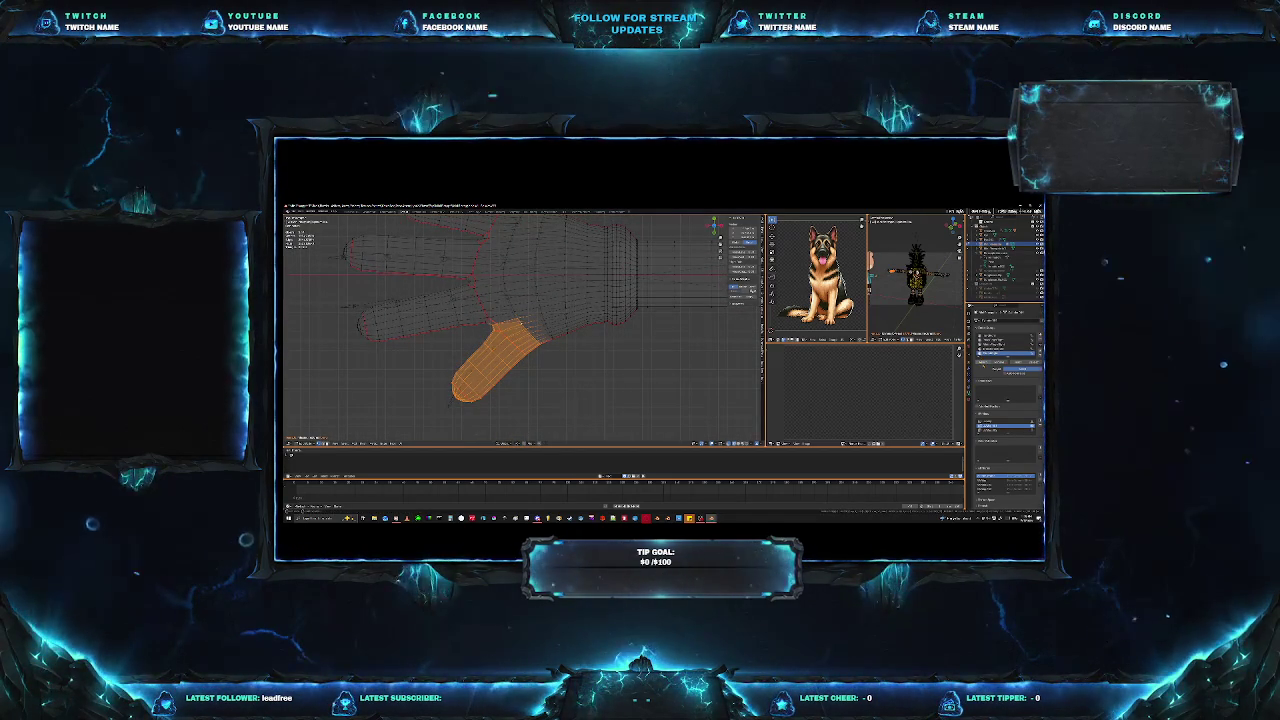
pyautogui.moveTo(610, 360)
pyautogui.mouseDown(button='middle')
pyautogui.moveTo(652, 349)
pyautogui.moveTo(620, 360)
pyautogui.moveTo(582, 290)
pyautogui.moveTo(497, 404)
pyautogui.moveTo(456, 377)
pyautogui.mouseUp(button='middle')
pyautogui.click(498, 402)
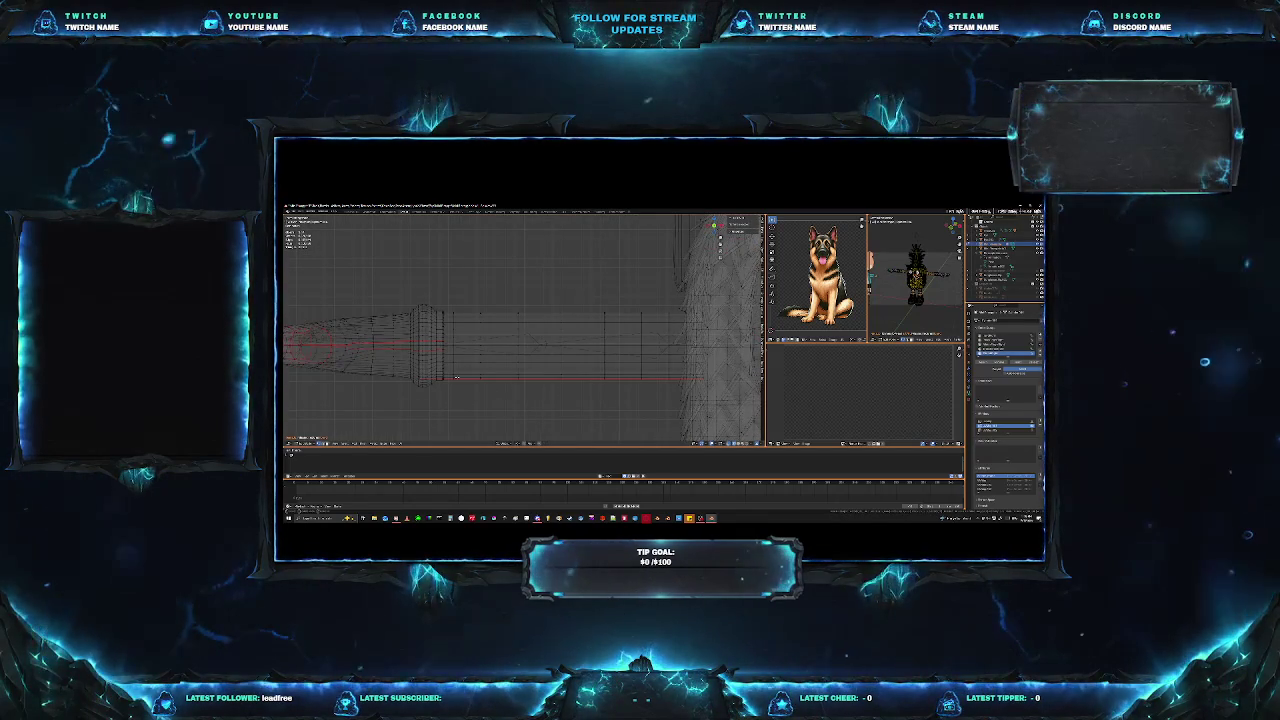
# Box-select the arm cylinder's faces and zoom in on them.
pyautogui.press('b')
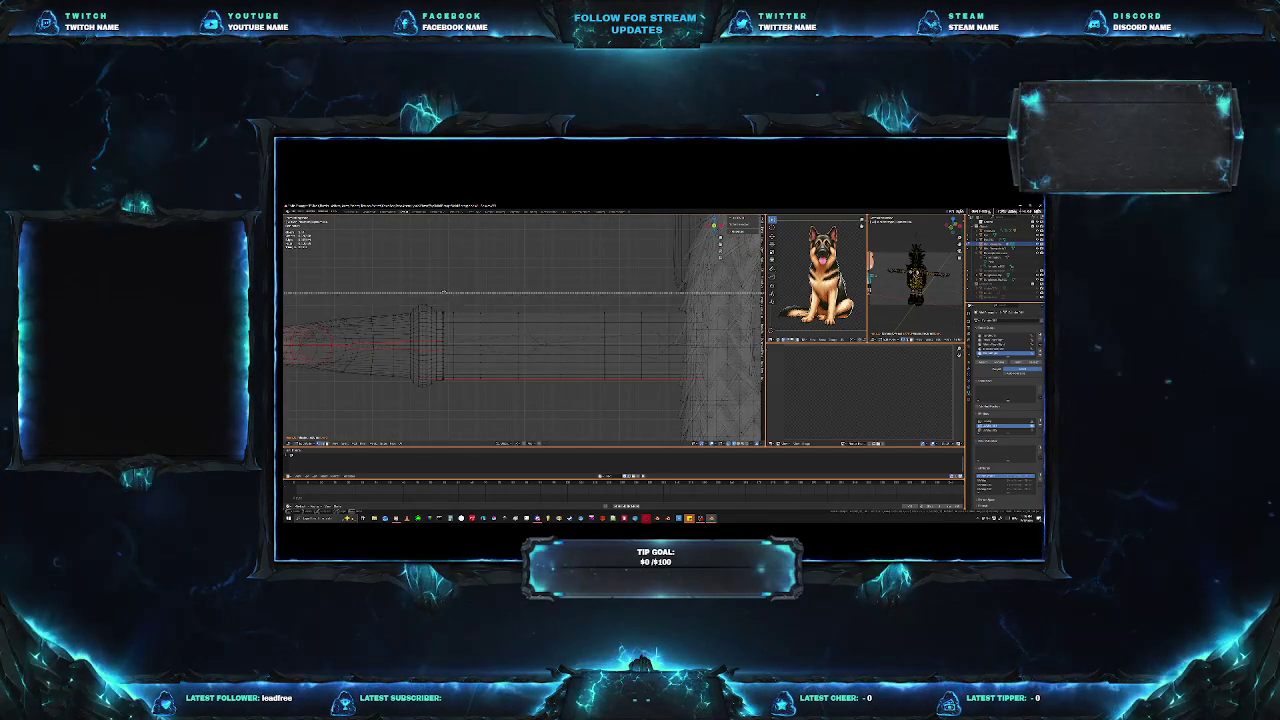
pyautogui.moveTo(441, 298); pyautogui.dragTo(683, 398)
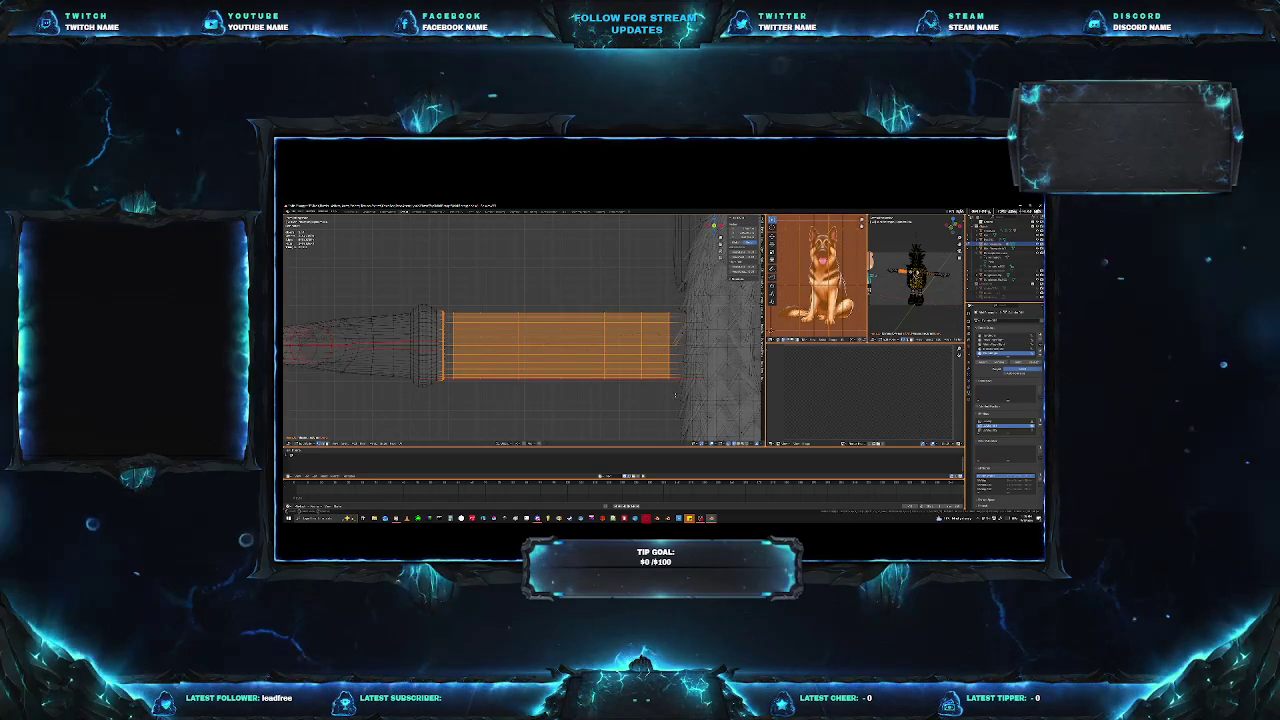
pyautogui.scroll(2, 680, 381)
pyautogui.scroll(2, 620, 375)
pyautogui.scroll(2, 550, 368)
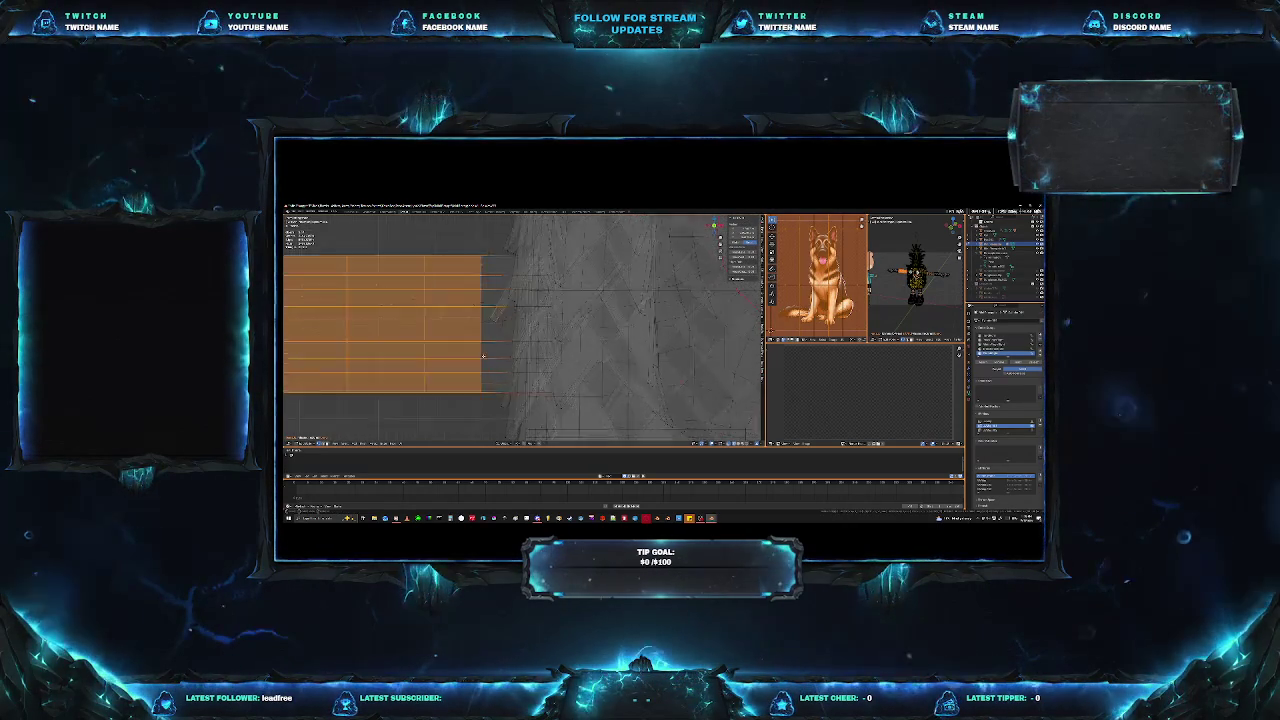
pyautogui.scroll(1, 483, 358)
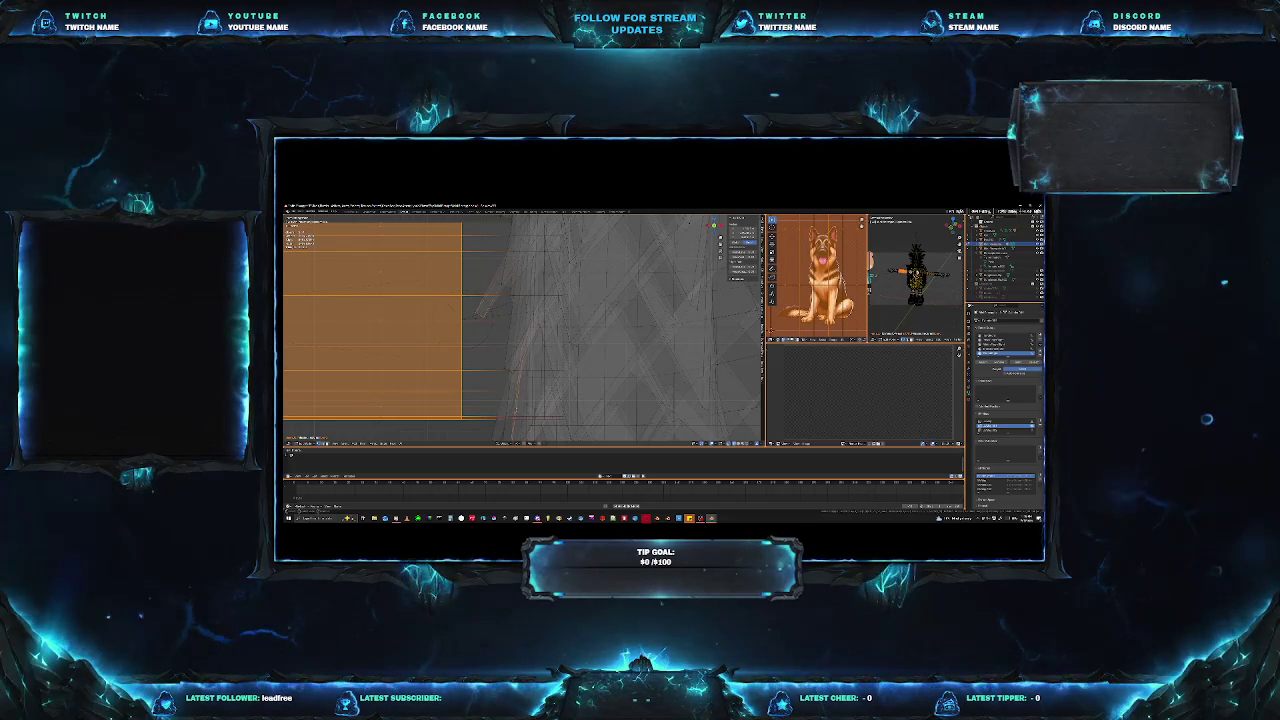
pyautogui.scroll(-1, 519, 406)
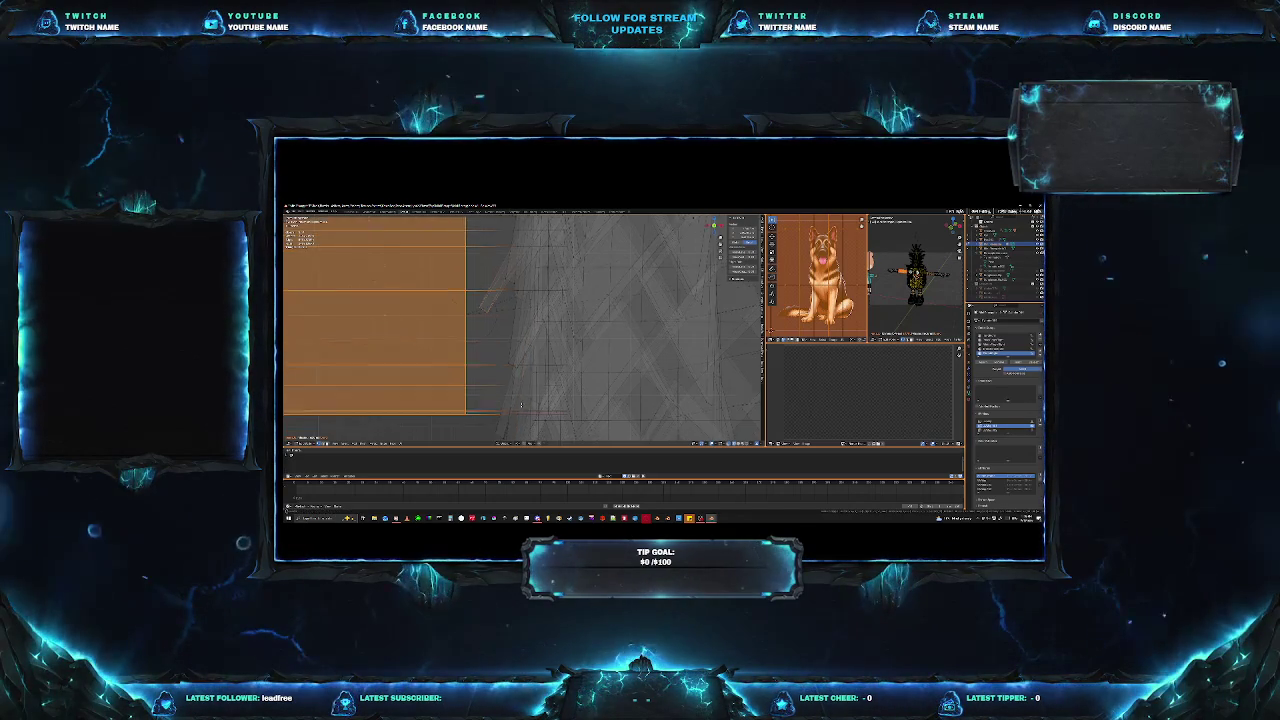
pyautogui.scroll(1, 521, 406)
pyautogui.scroll(1, 521, 406)
pyautogui.scroll(2, 587, 386)
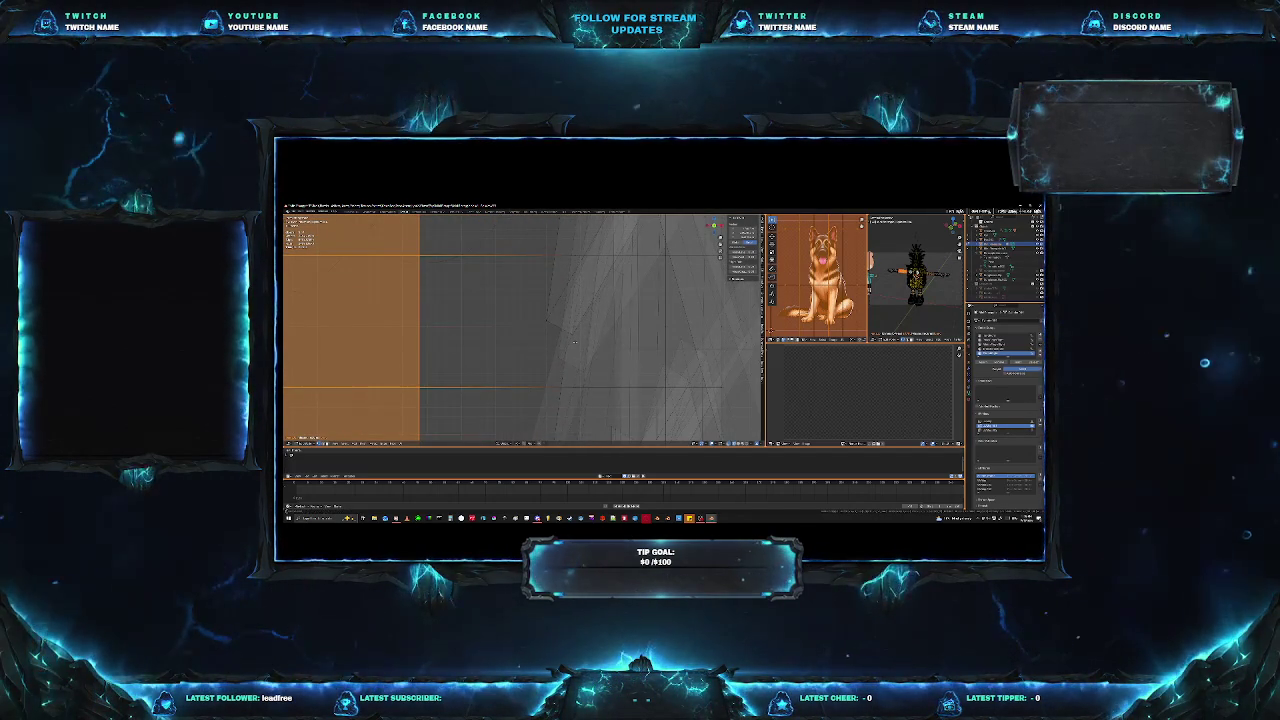
# Extend the face selection along the arm, adding the middle arm faces.
pyautogui.keyDown('shift'); pyautogui.click(575, 341); pyautogui.keyUp('shift')
pyautogui.keyDown('shift'); pyautogui.moveTo(653, 367); pyautogui.dragTo(512, 353, button='middle'); pyautogui.keyUp('shift')
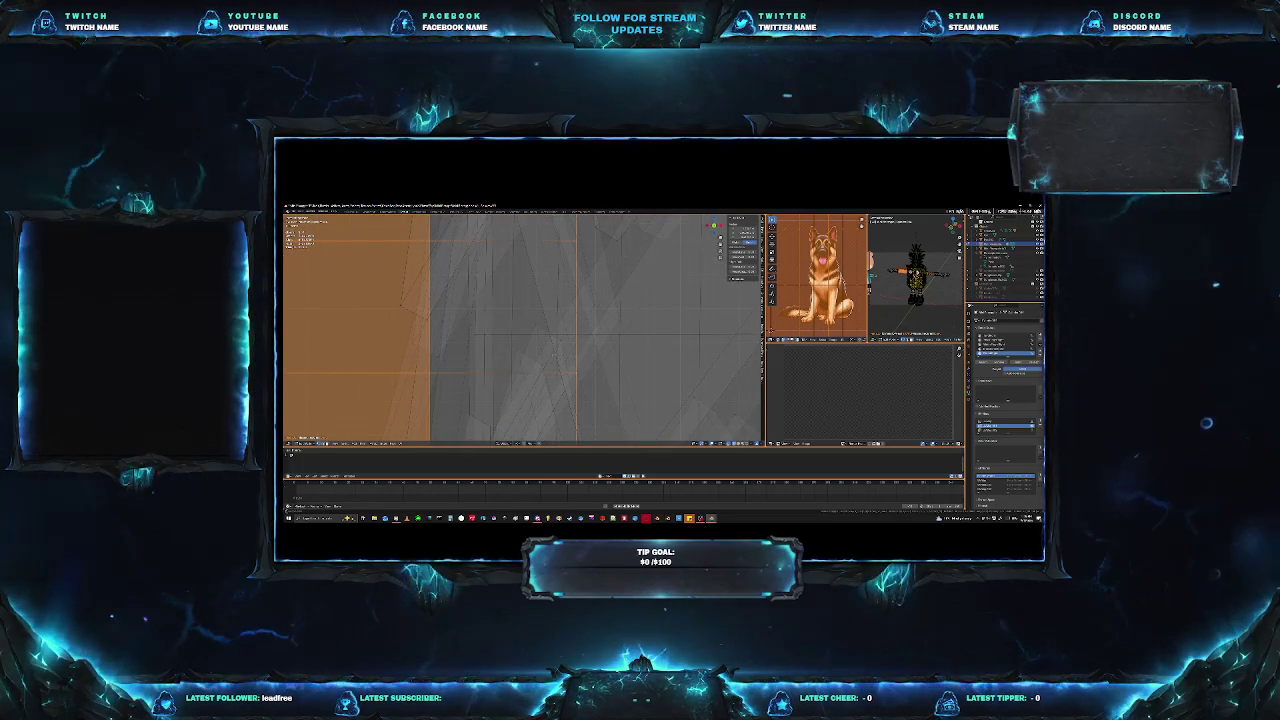
pyautogui.keyDown('shift'); pyautogui.click(552, 352); pyautogui.keyUp('shift')
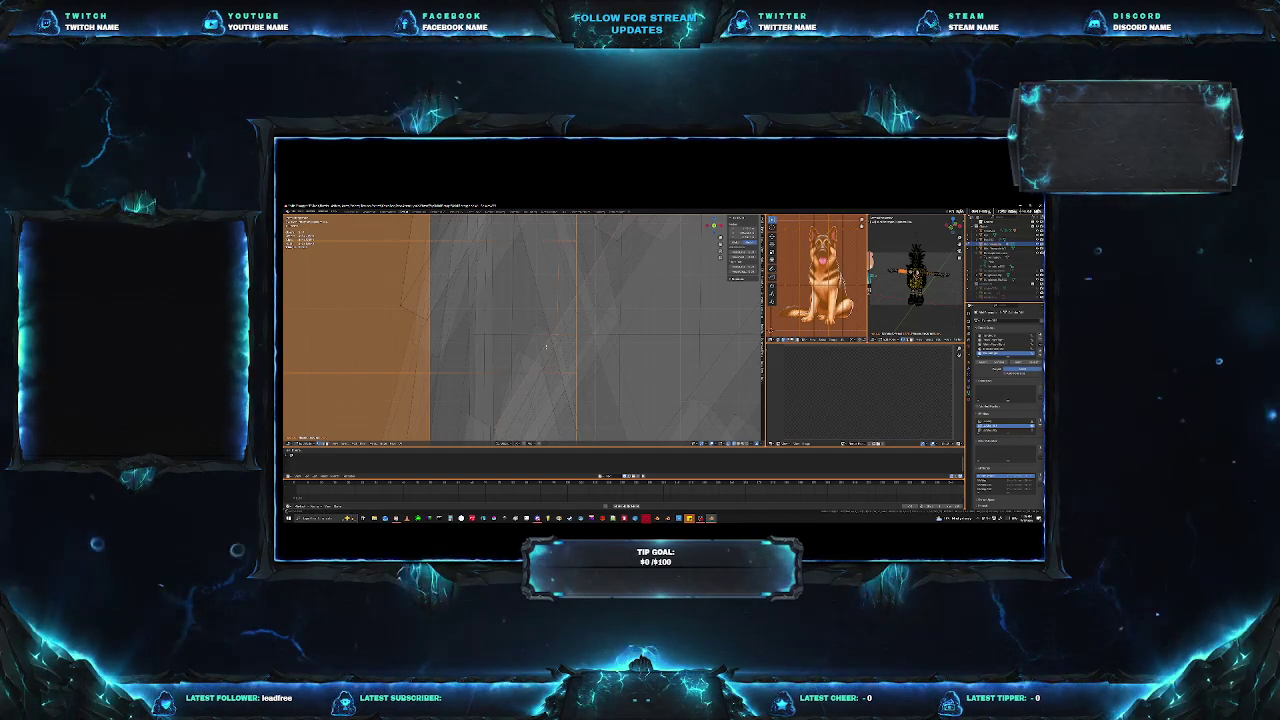
pyautogui.keyDown('shift'); pyautogui.click(515, 326); pyautogui.keyUp('shift')
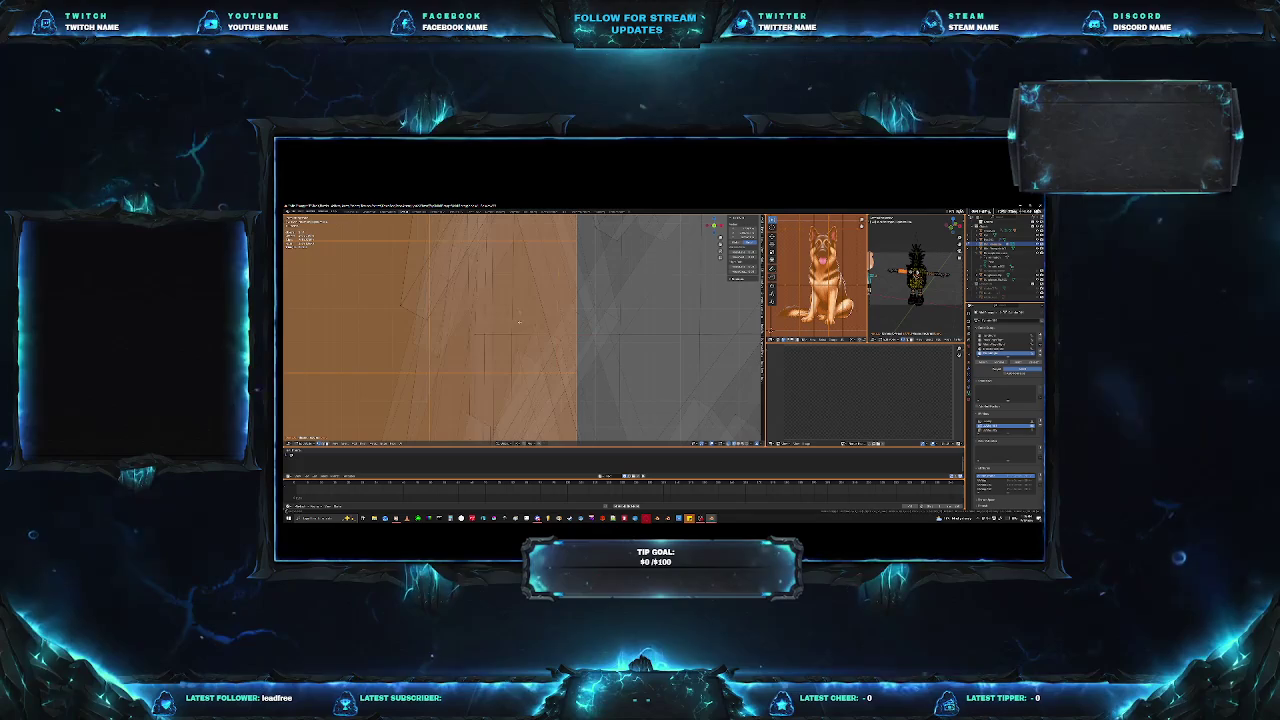
pyautogui.scroll(-3, 507, 327)
pyautogui.scroll(-3, 560, 345)
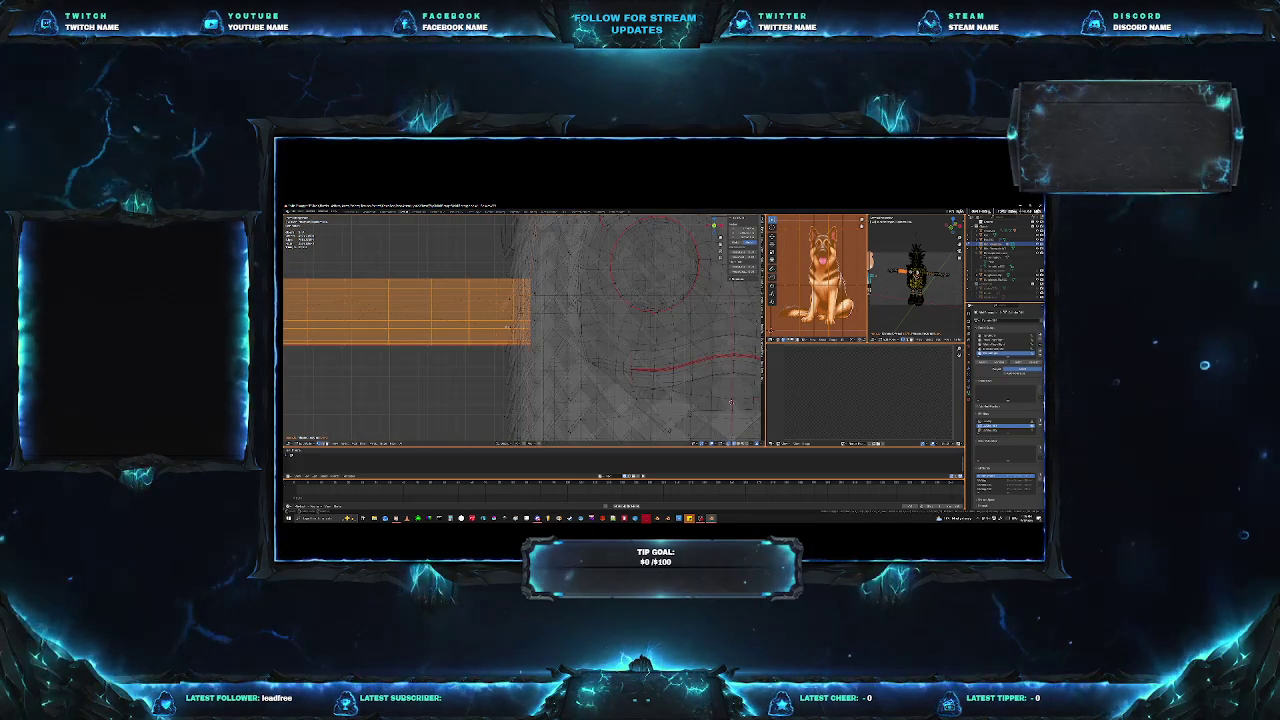
pyautogui.scroll(-3, 623, 366)
# Orbit and zoom to check the arm selection from angled and front views.
pyautogui.moveTo(625, 365); pyautogui.dragTo(580, 390, button='middle')
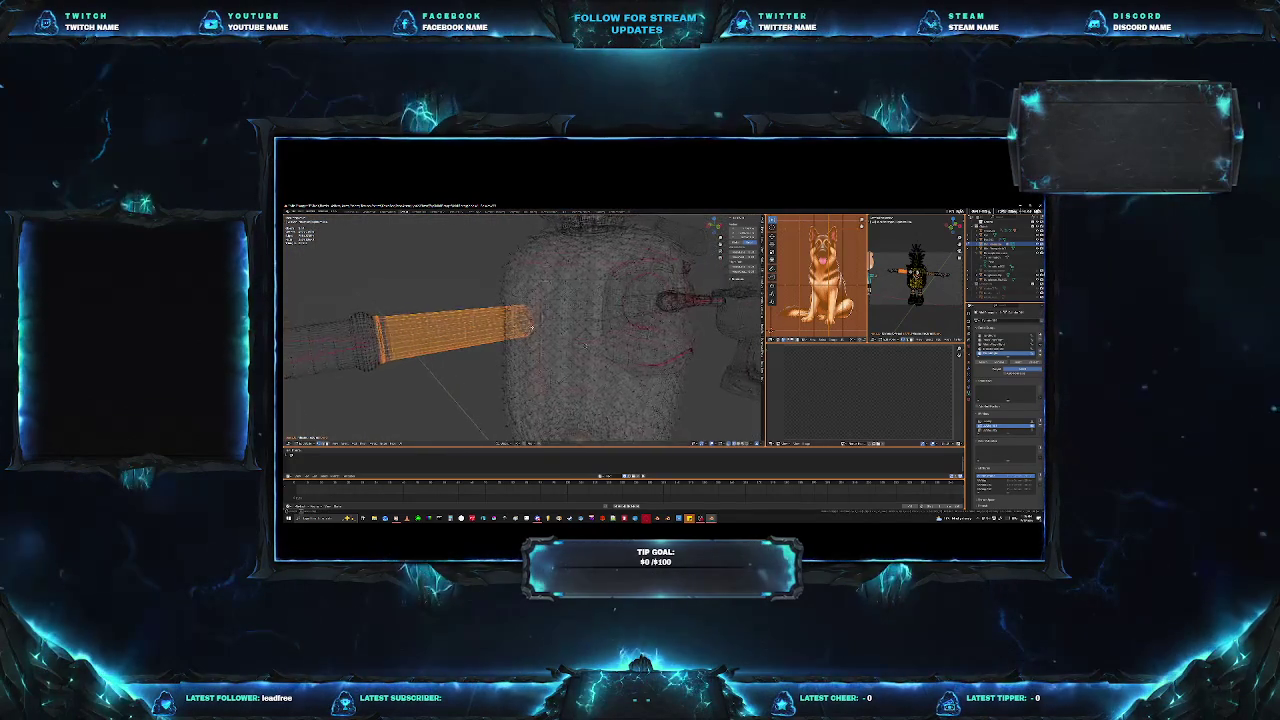
pyautogui.scroll(3, 666, 364)
pyautogui.scroll(2, 666, 364)
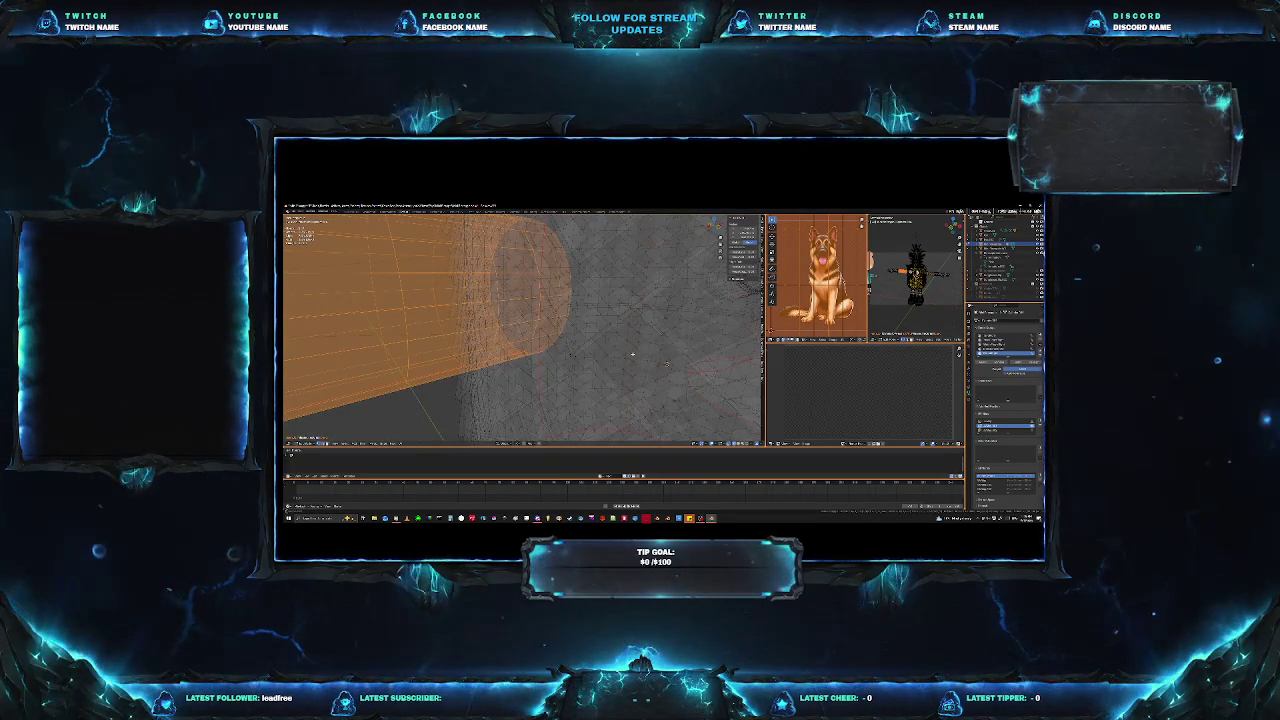
pyautogui.scroll(-3, 666, 364)
pyautogui.scroll(-4, 640, 350)
pyautogui.moveTo(555, 338); pyautogui.dragTo(565, 368, button='middle')
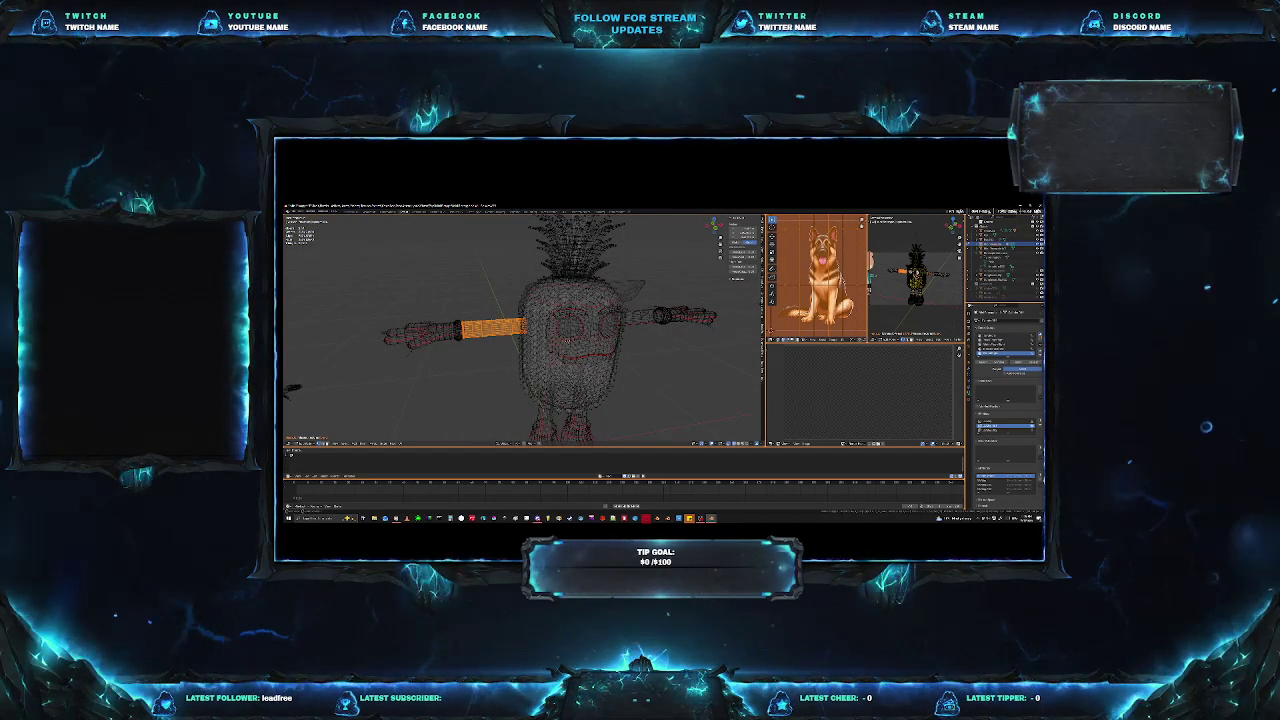
pyautogui.scroll(-2, 1008, 380)
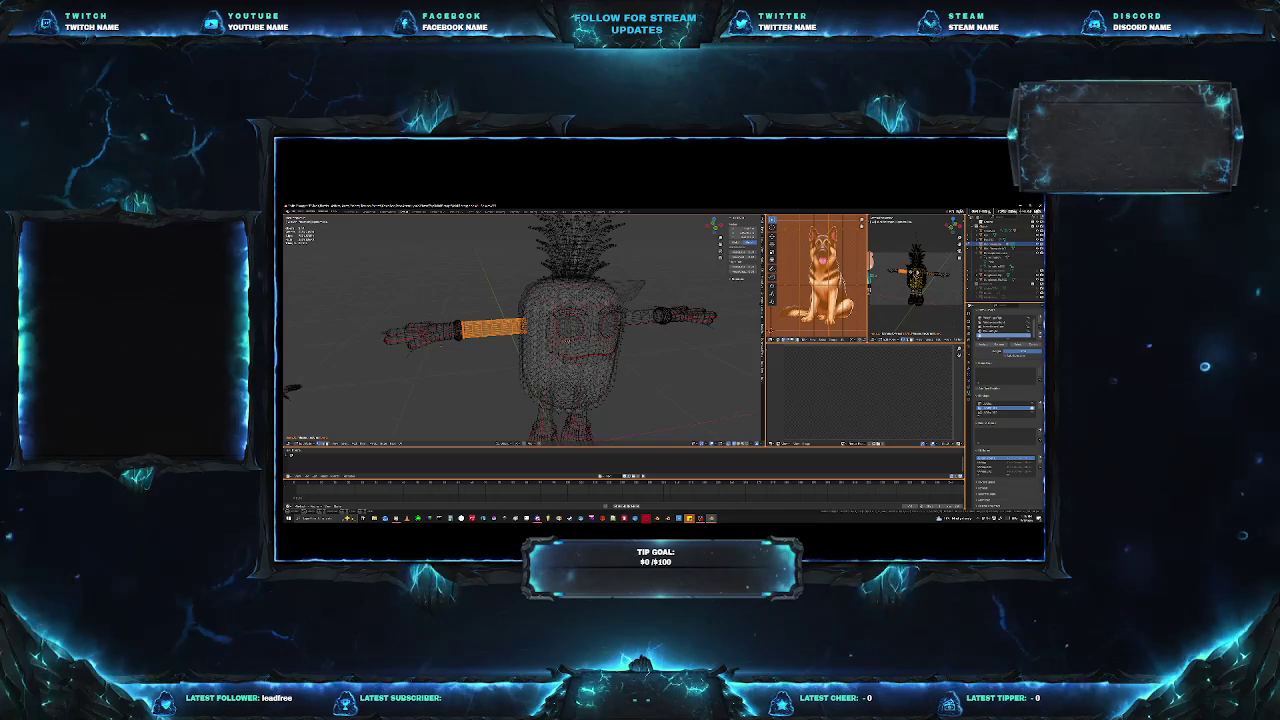
pyautogui.scroll(2, 439, 348)
pyautogui.scroll(2, 450, 360)
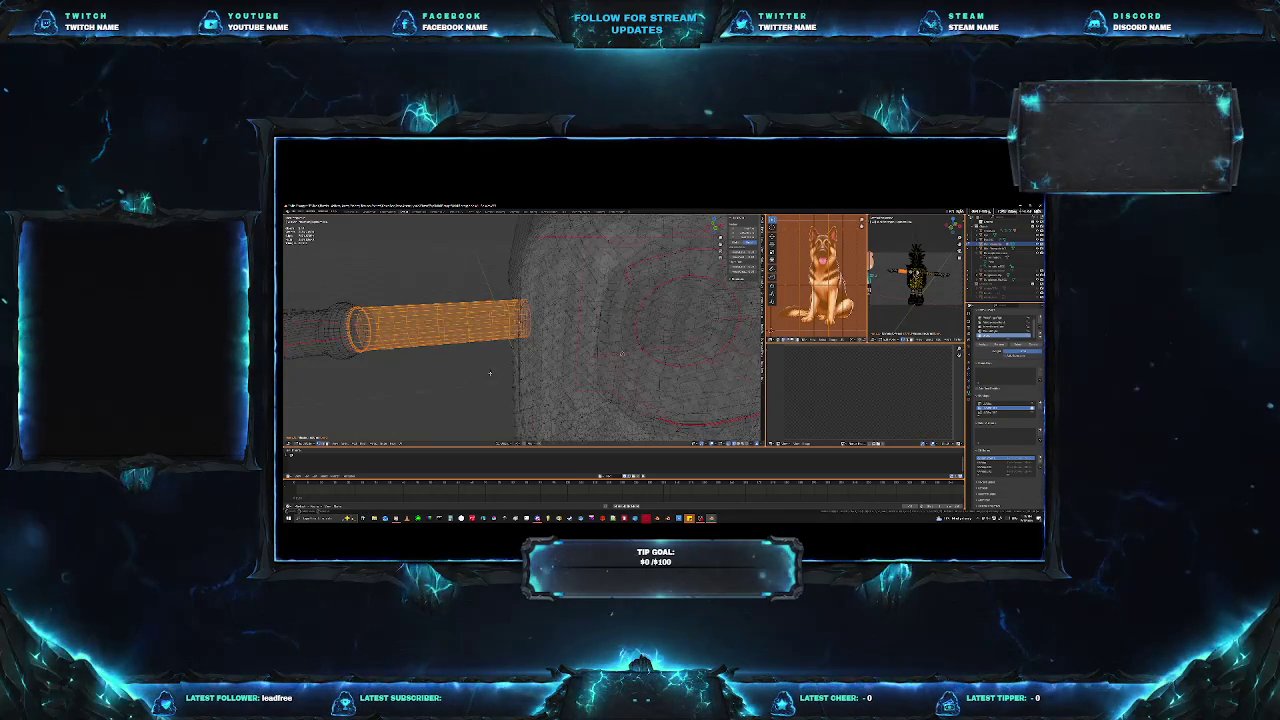
pyautogui.scroll(1, 471, 388)
pyautogui.scroll(-1, 471, 388)
pyautogui.moveTo(471, 388)
pyautogui.mouseDown(button='middle')
pyautogui.moveTo(504, 403)
pyautogui.moveTo(512, 380)
pyautogui.mouseUp(button='middle')
pyautogui.scroll(3, 515, 372)
pyautogui.scroll(2, 519, 366)
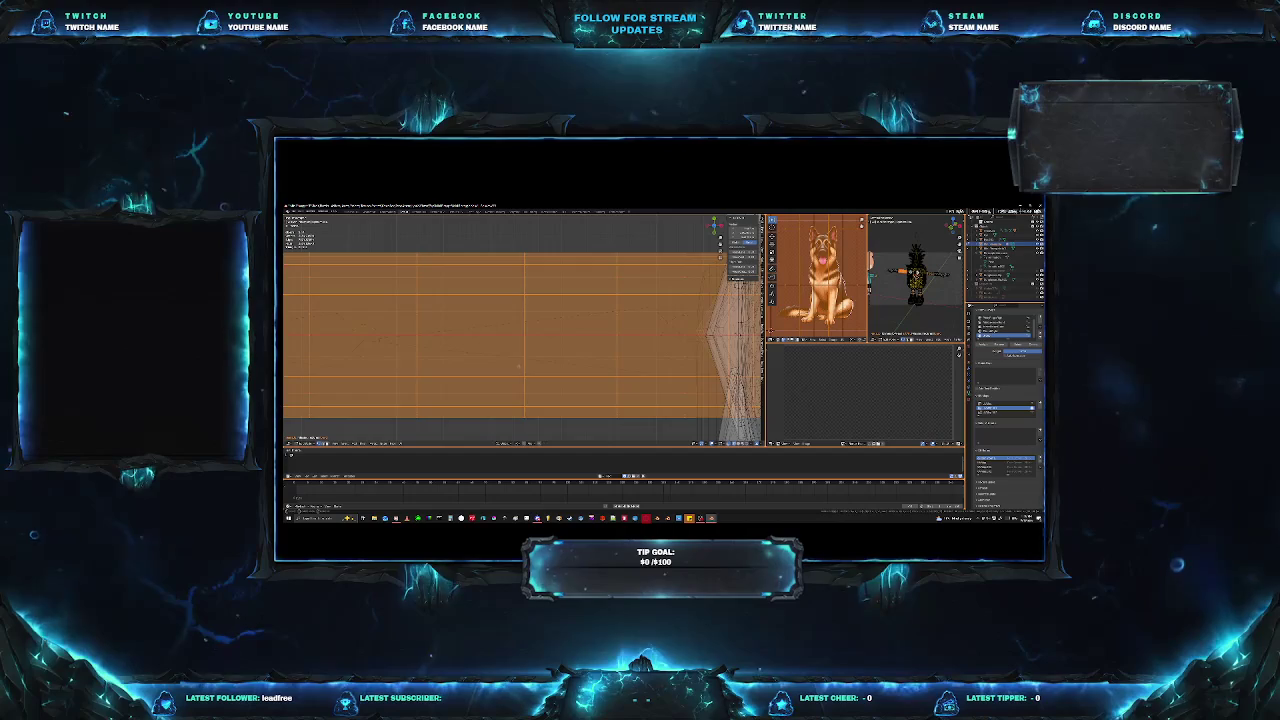
pyautogui.scroll(-2, 518, 367)
pyautogui.scroll(-2, 416, 342)
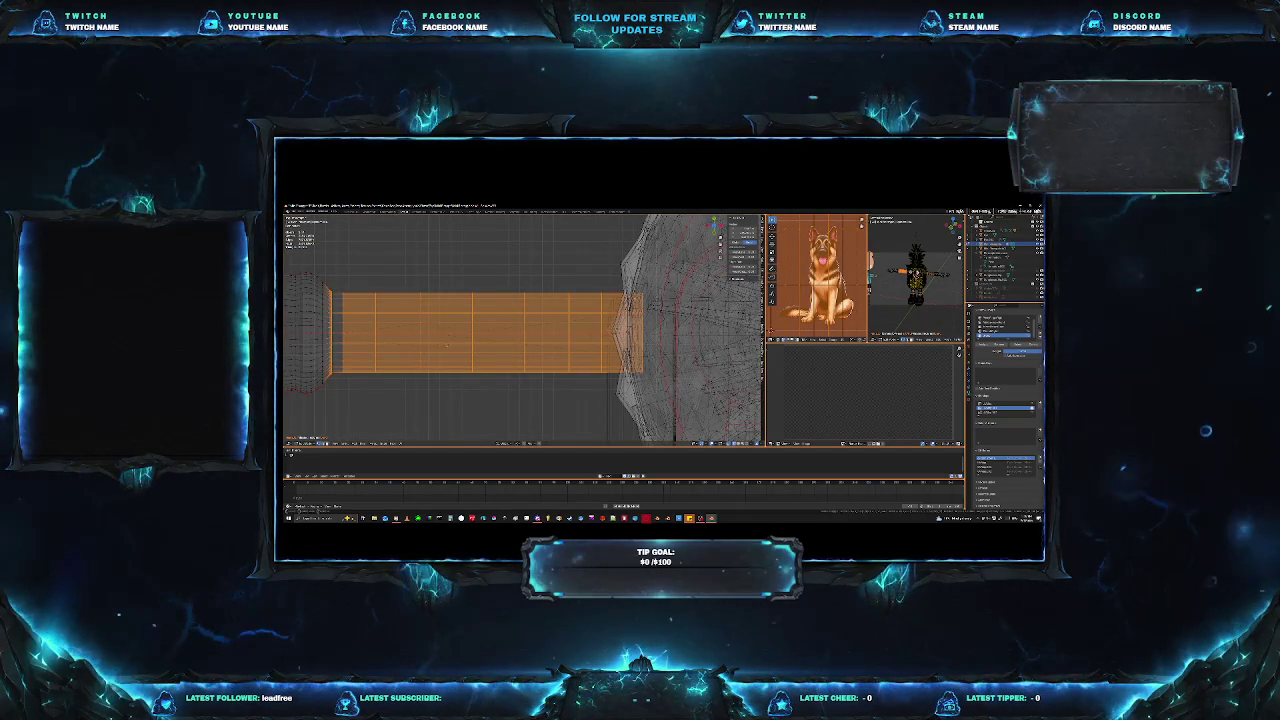
# Leave mesh Edit Mode, select the armature and pick joints along the arm bones.
pyautogui.press('Tab')
pyautogui.click(445, 335)
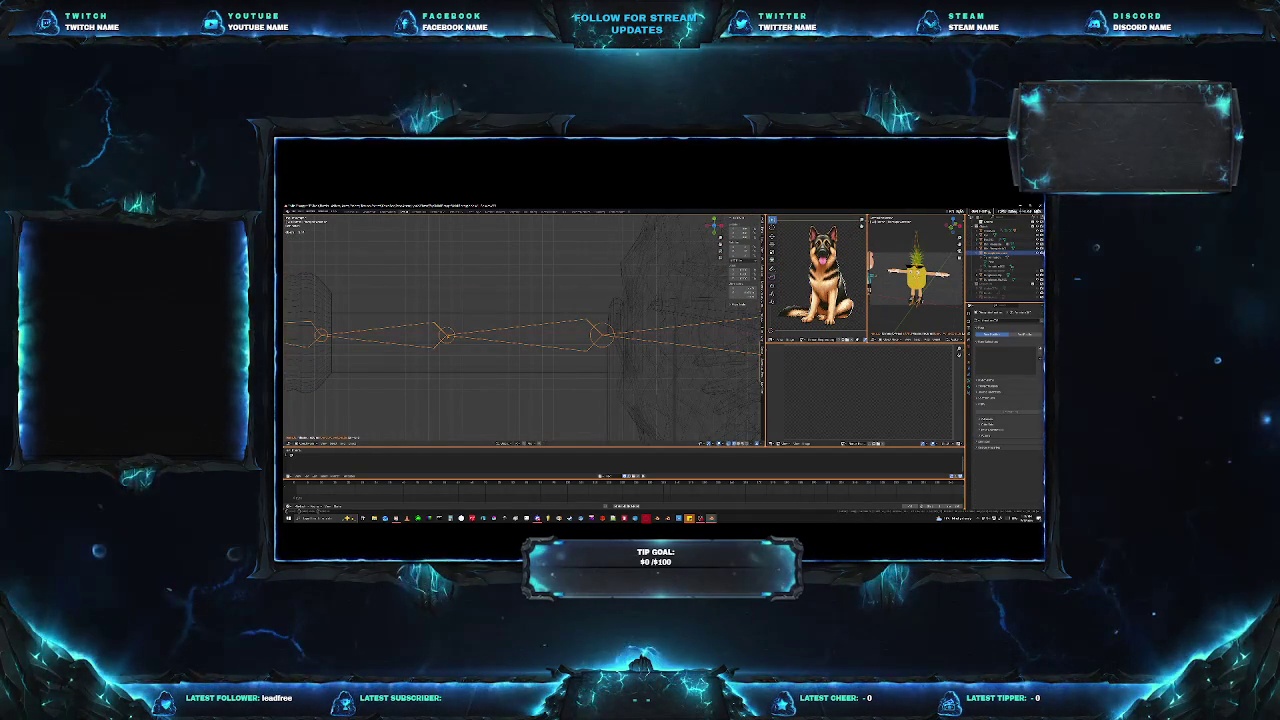
pyautogui.hotkey('alt', 'a')
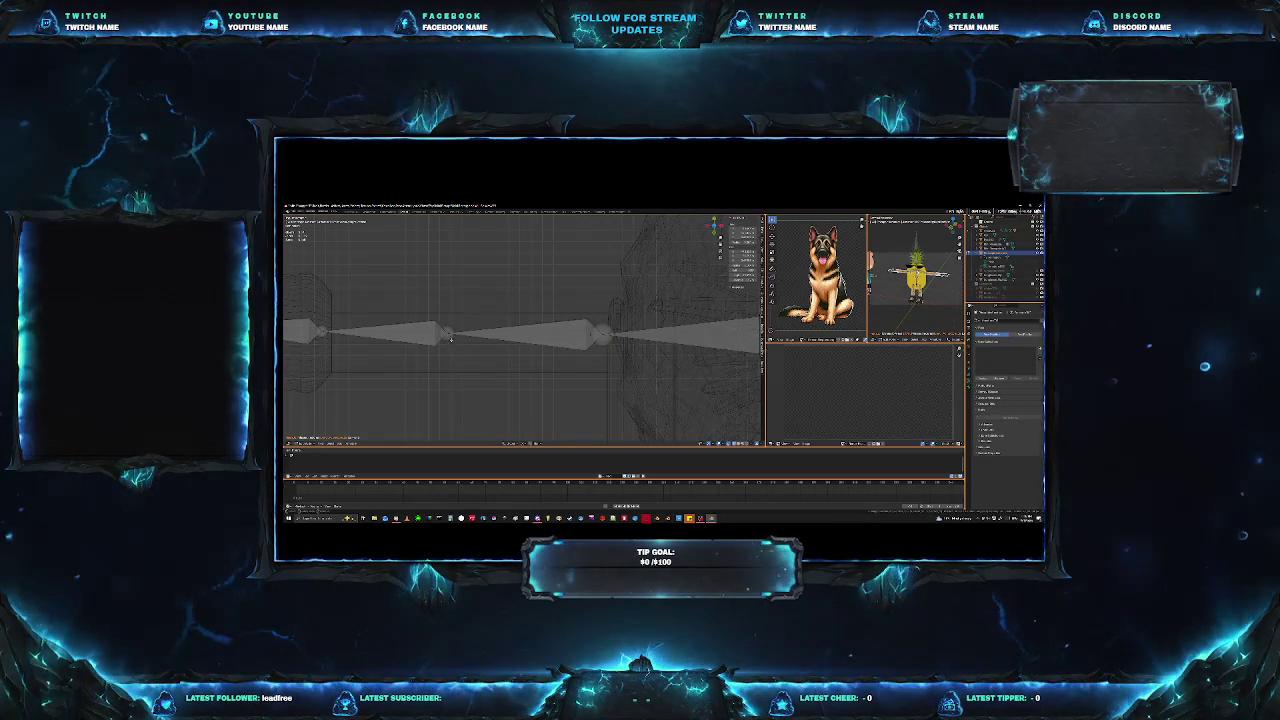
pyautogui.click(449, 337)
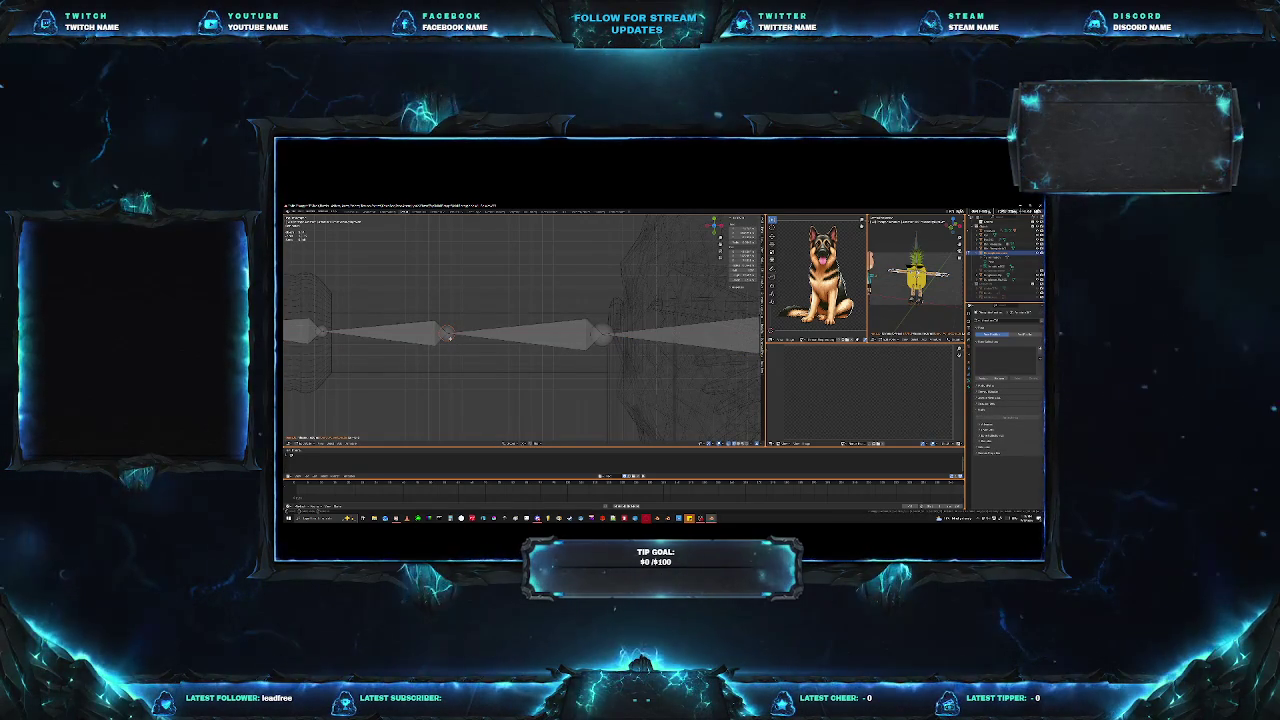
pyautogui.click(462, 334)
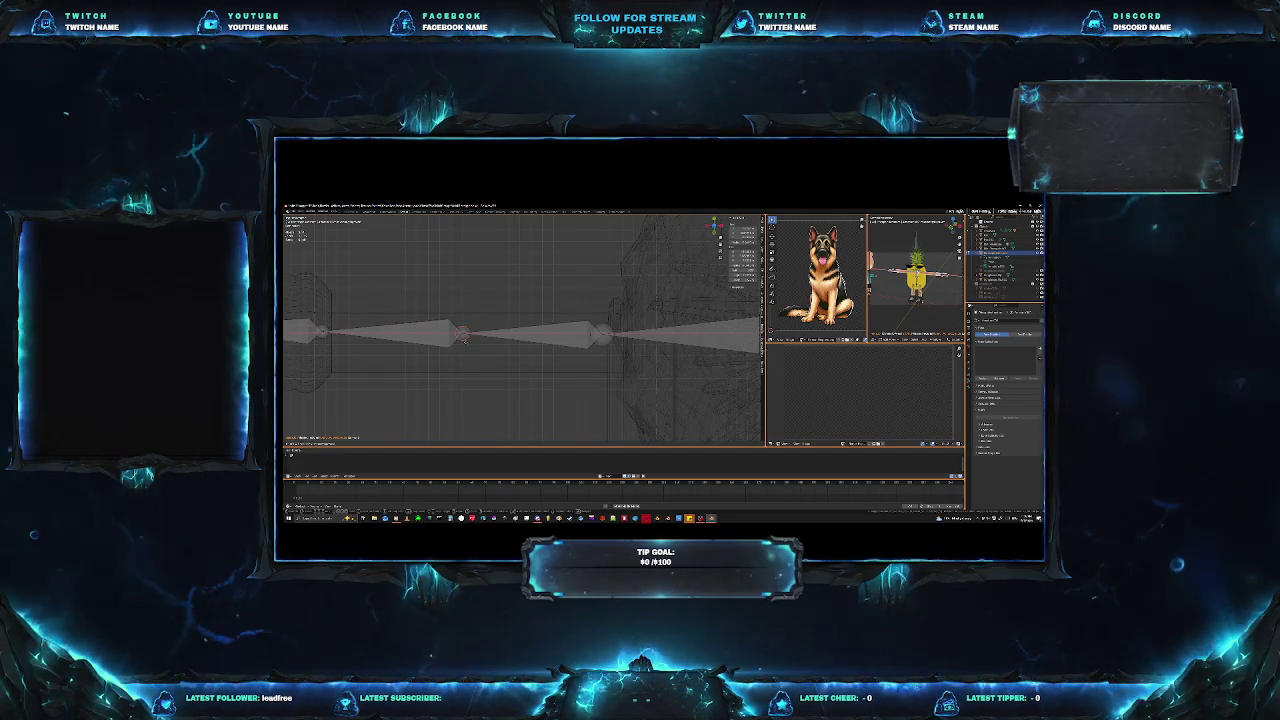
pyautogui.click(462, 336)
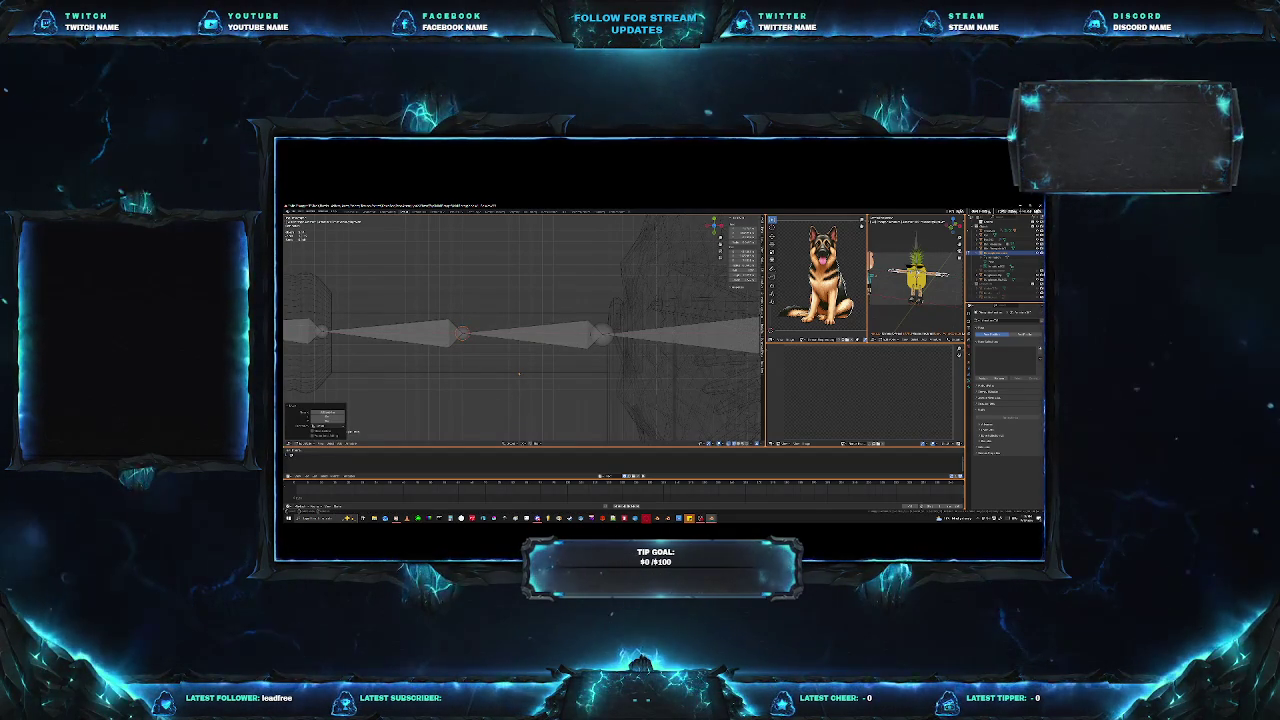
# Select the rig, enter bone editing and frame the selected arm joint.
pyautogui.click(518, 374)
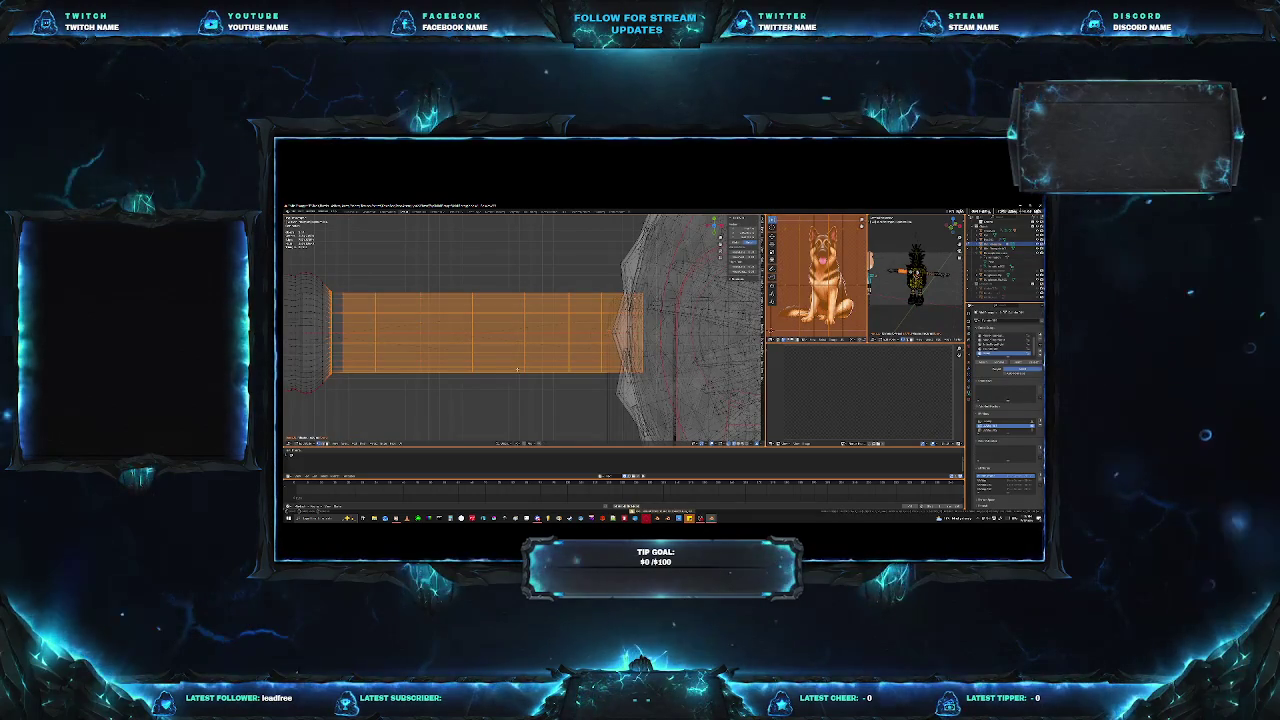
pyautogui.scroll(3, 500, 365)
pyautogui.scroll(3, 450, 352)
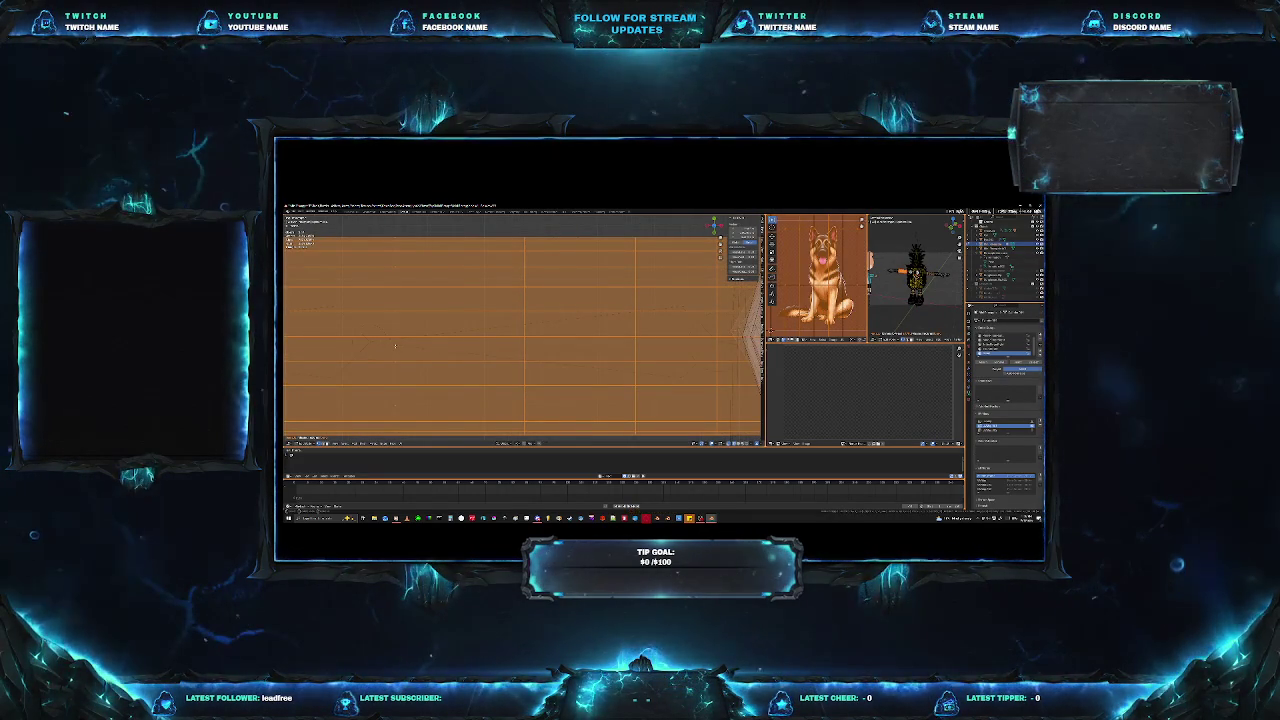
pyautogui.click(395, 348)
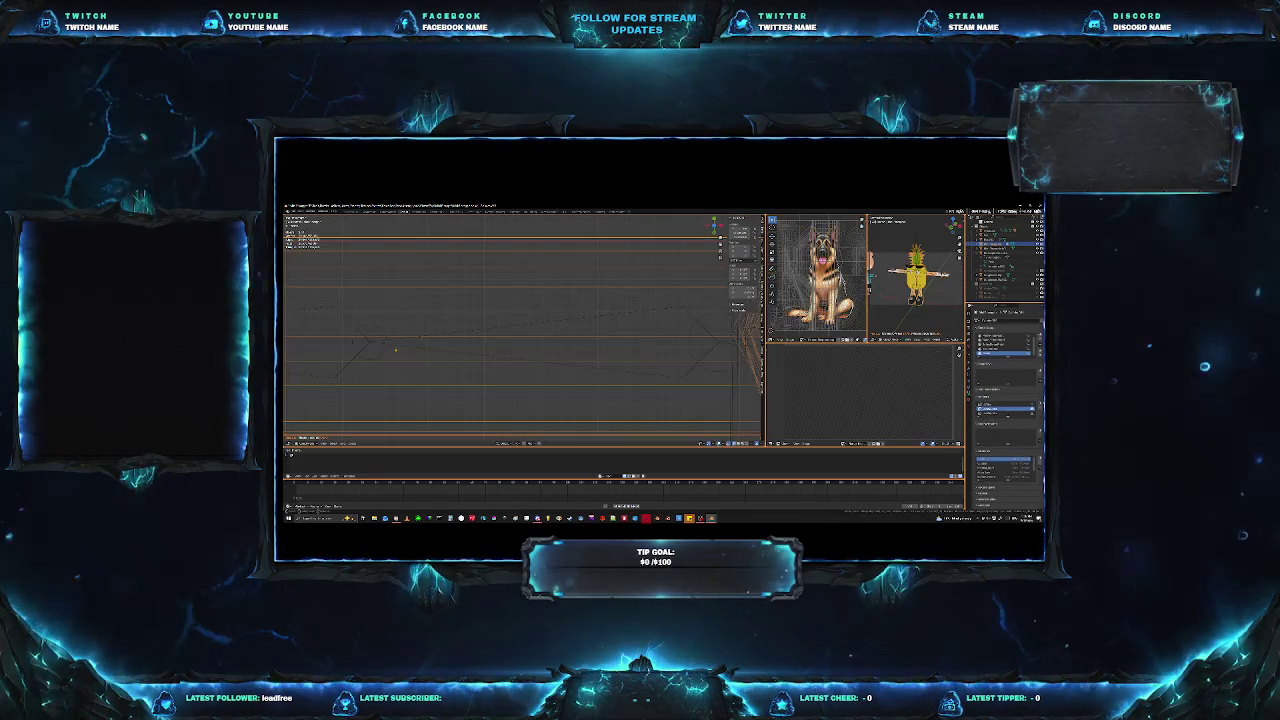
pyautogui.click(386, 346)
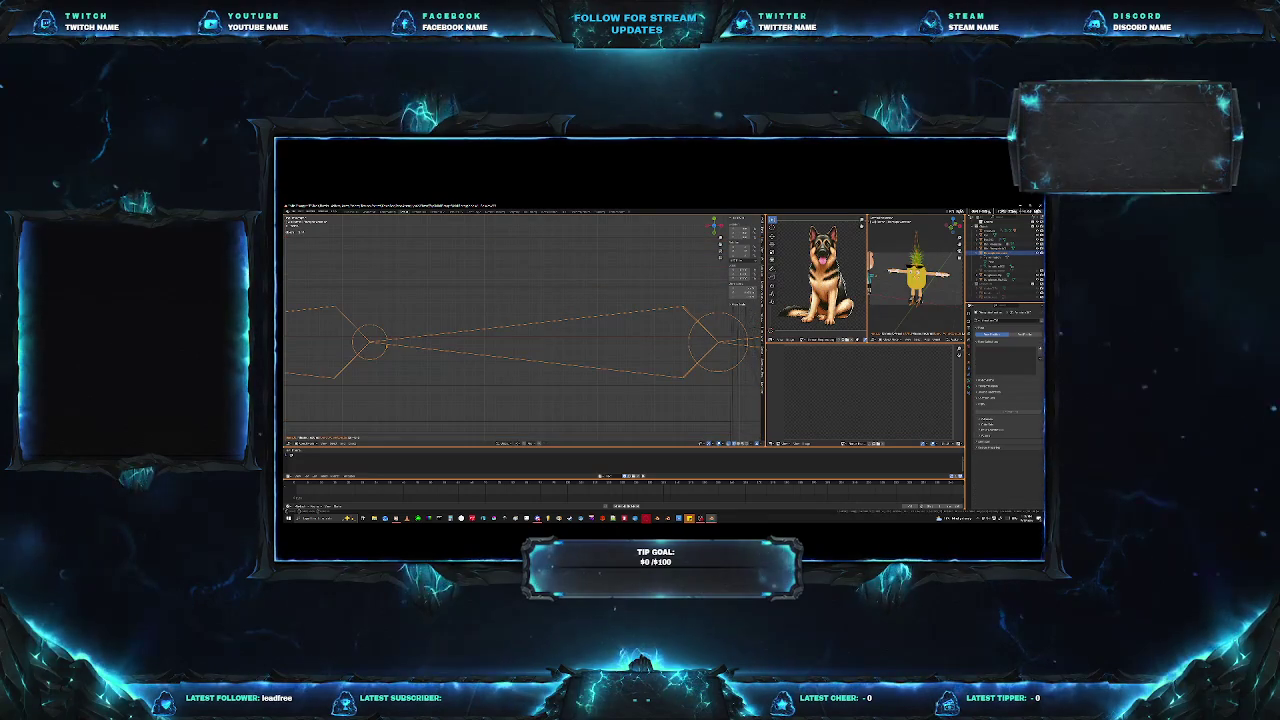
pyautogui.press('KP_Decimal')
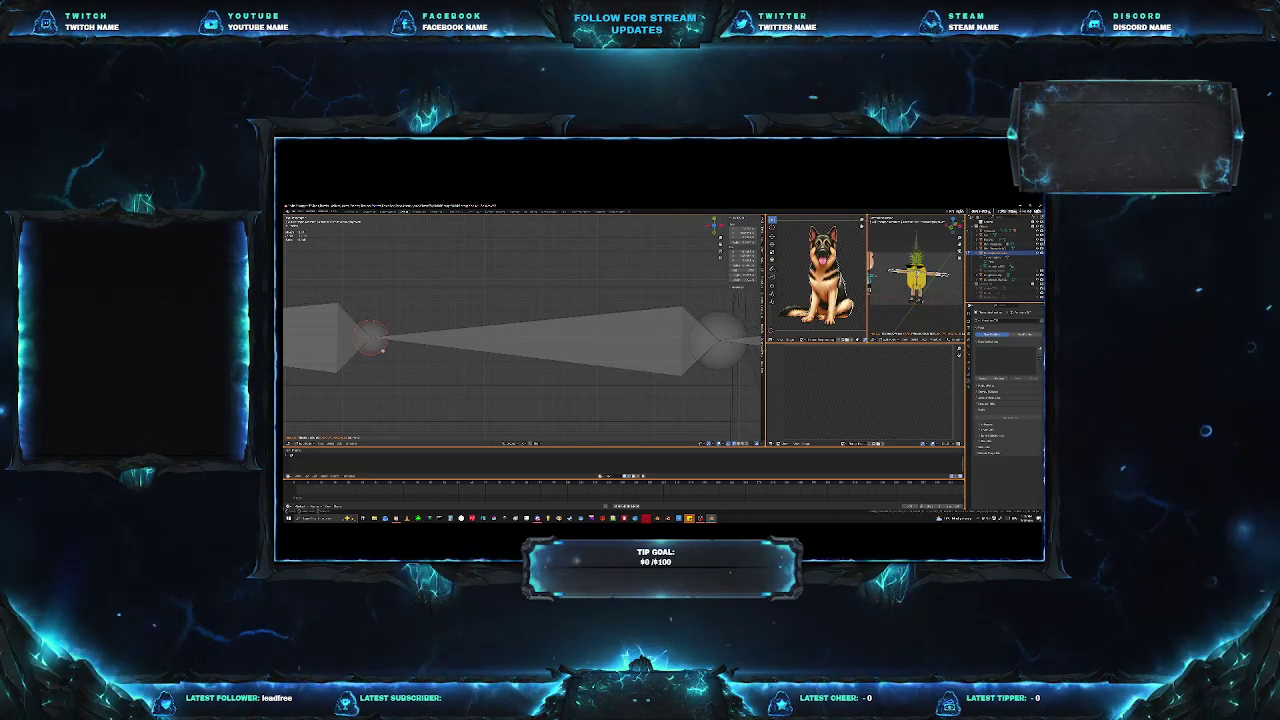
# Slide the arm joint along the X axis to line up with the arm mesh.
pyautogui.press('g')
pyautogui.press('x')
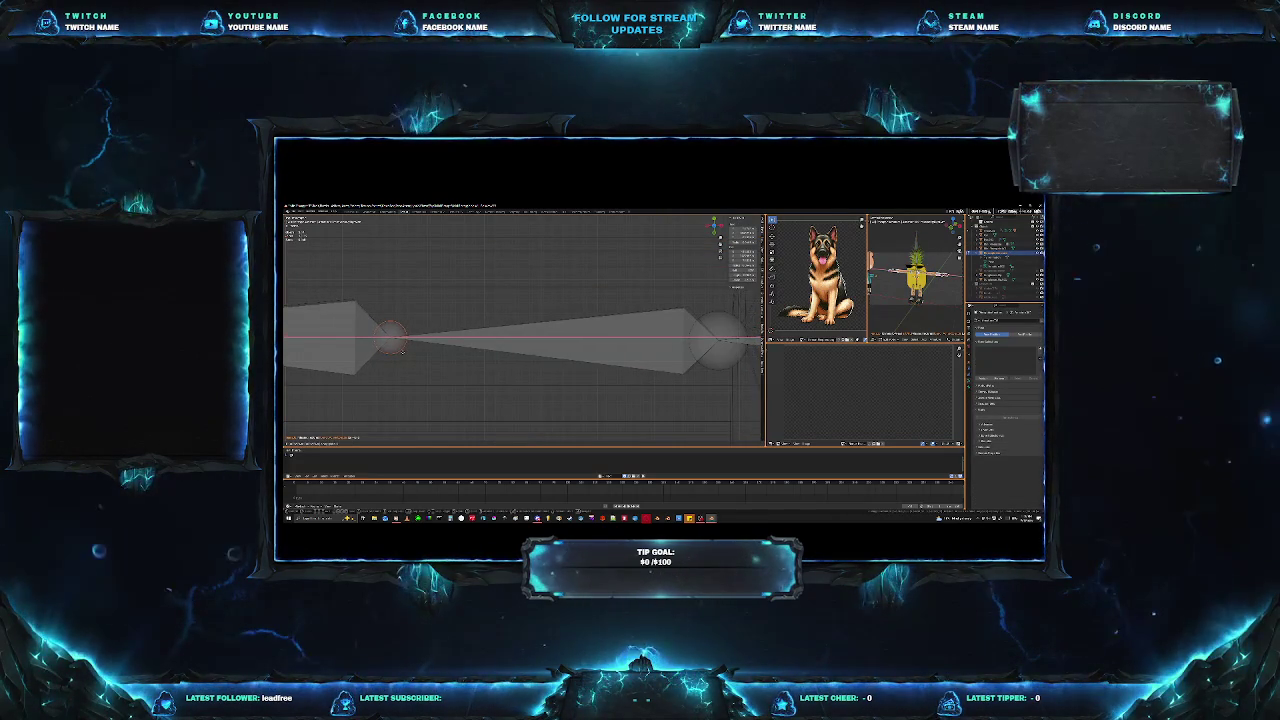
pyautogui.click(409, 352)
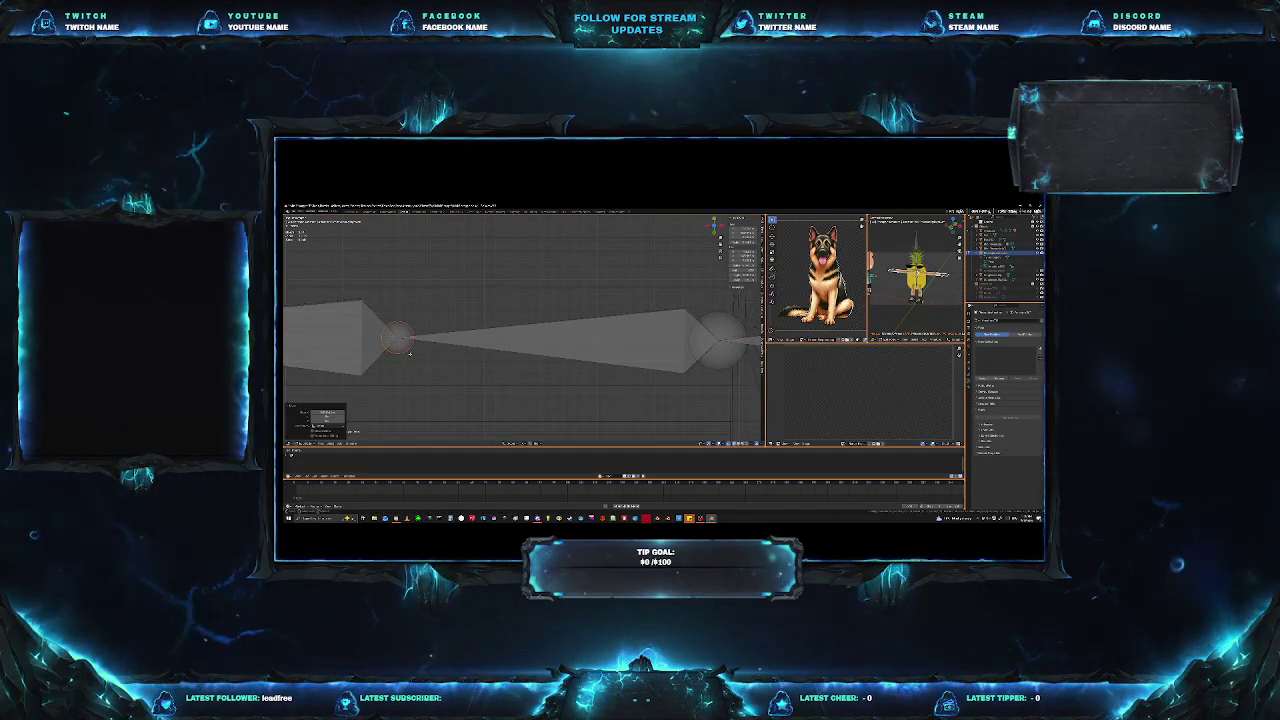
pyautogui.scroll(-2, 440, 365)
pyautogui.scroll(-2, 473, 380)
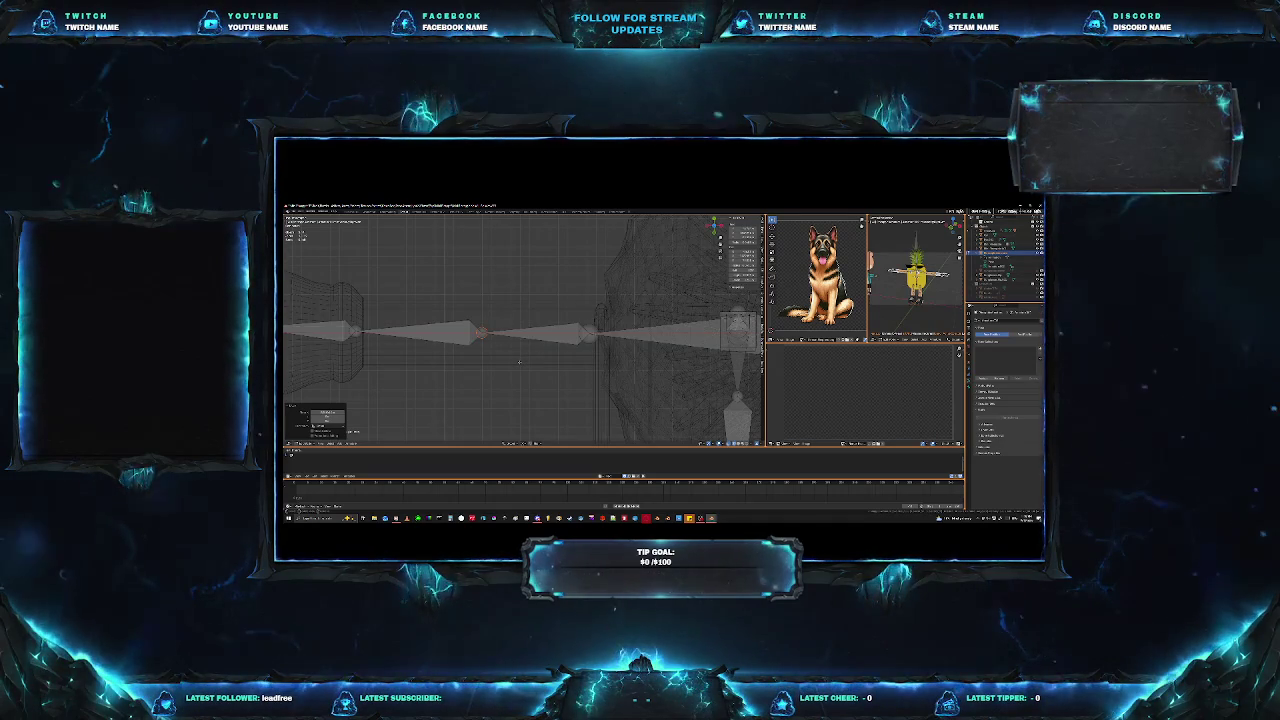
pyautogui.scroll(-2, 521, 362)
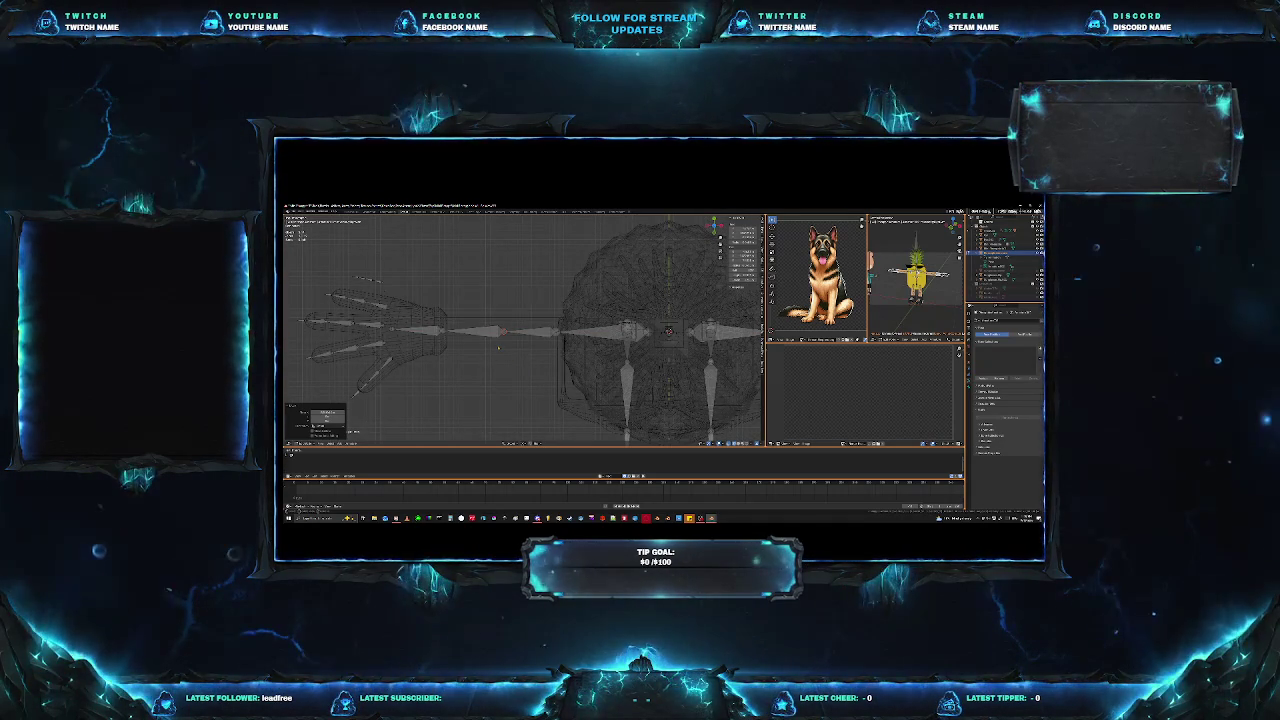
# Select all bones and hide them to reveal the mesh.
pyautogui.press('a')
pyautogui.press('h')
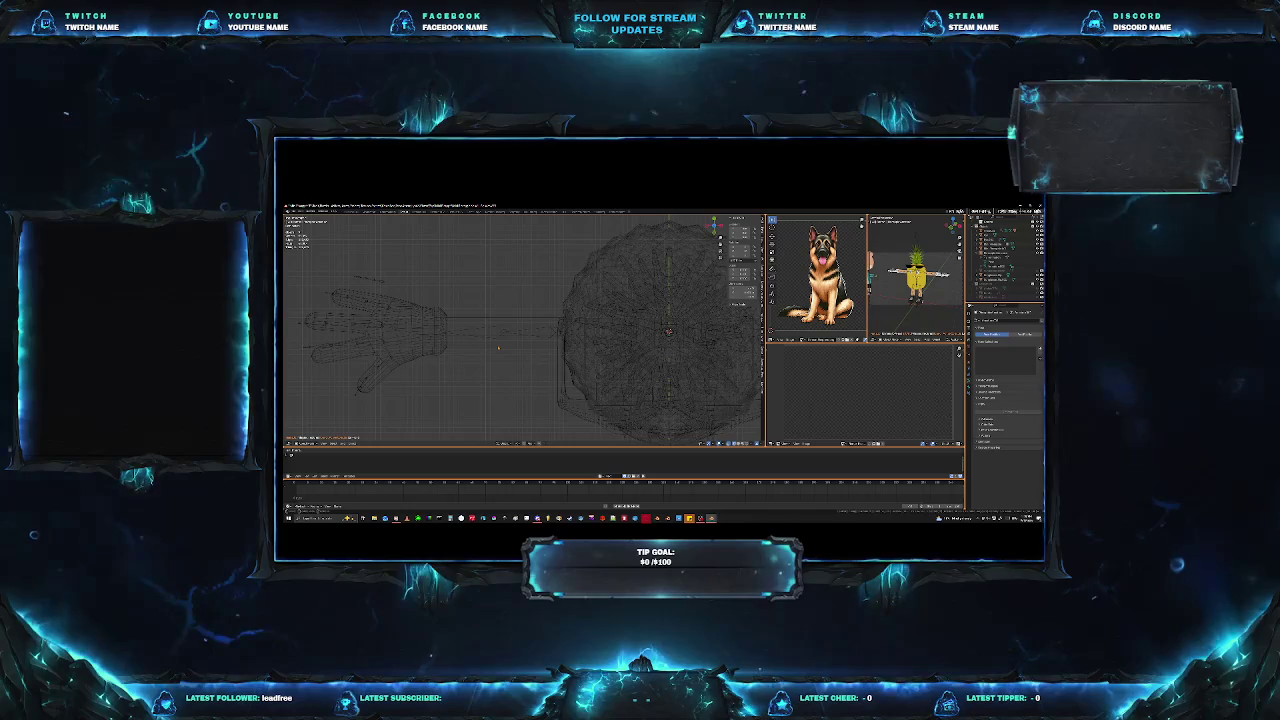
pyautogui.hotkey('alt', 'h')
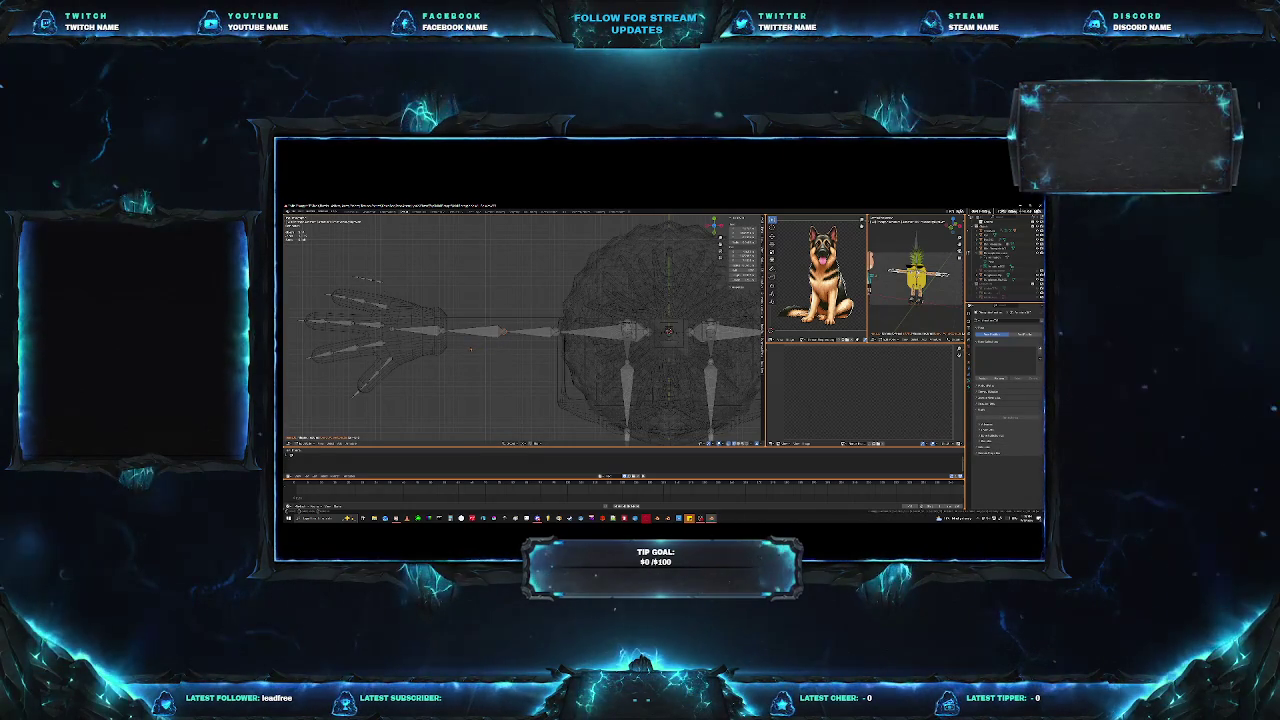
pyautogui.press('h')
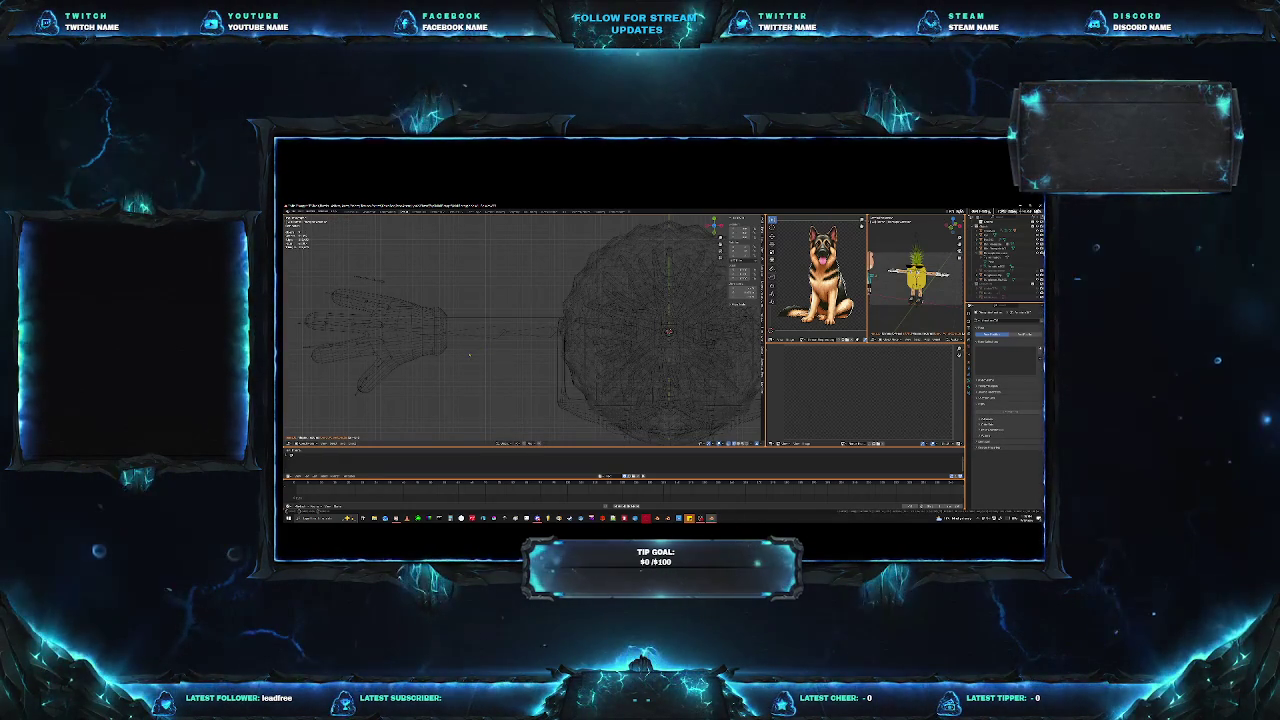
# Switch the viewport from solid to wireframe overlay, then to see-through wireframe.
pyautogui.hotkey('shift', 'z')
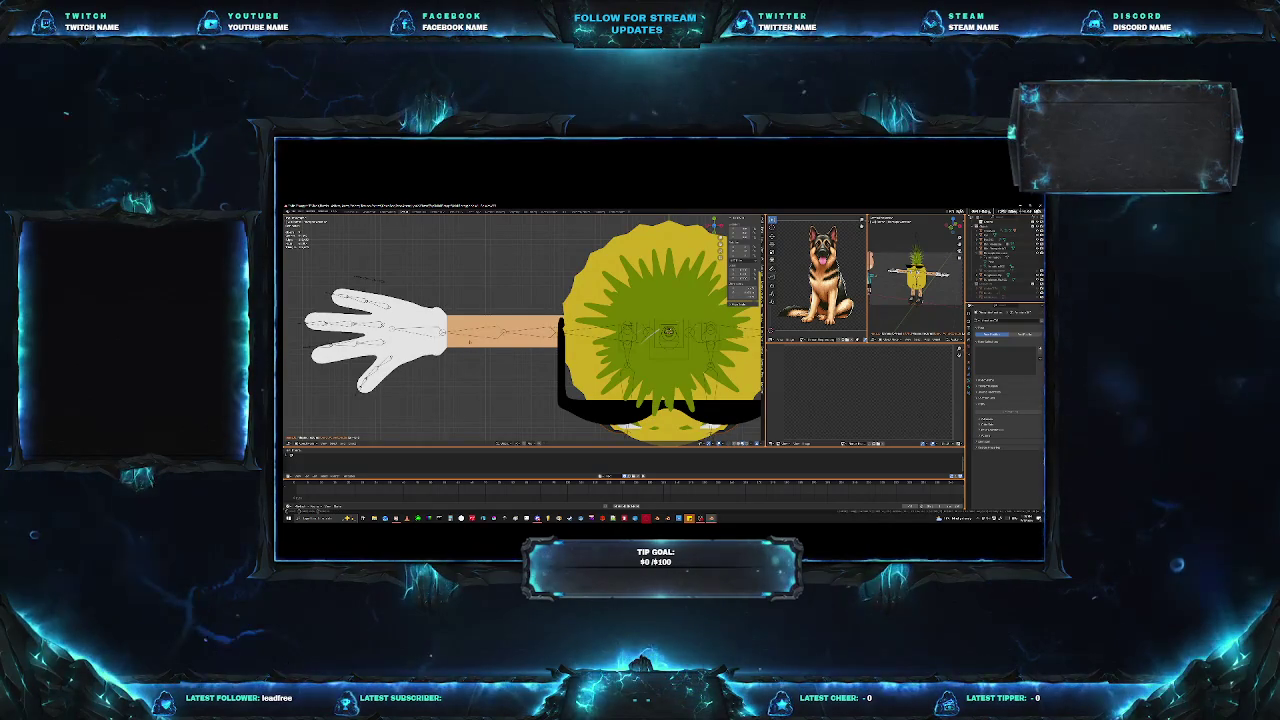
pyautogui.hotkey('shift', 'z')
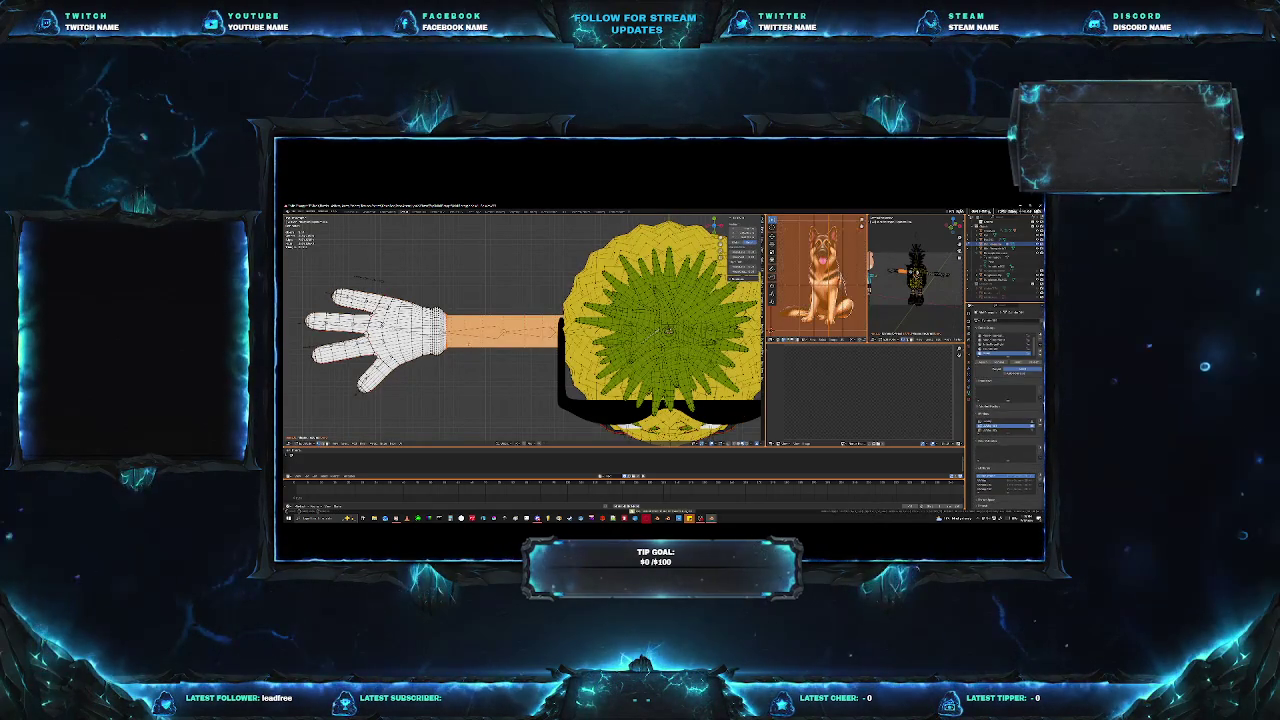
pyautogui.scroll(5, 523, 372)
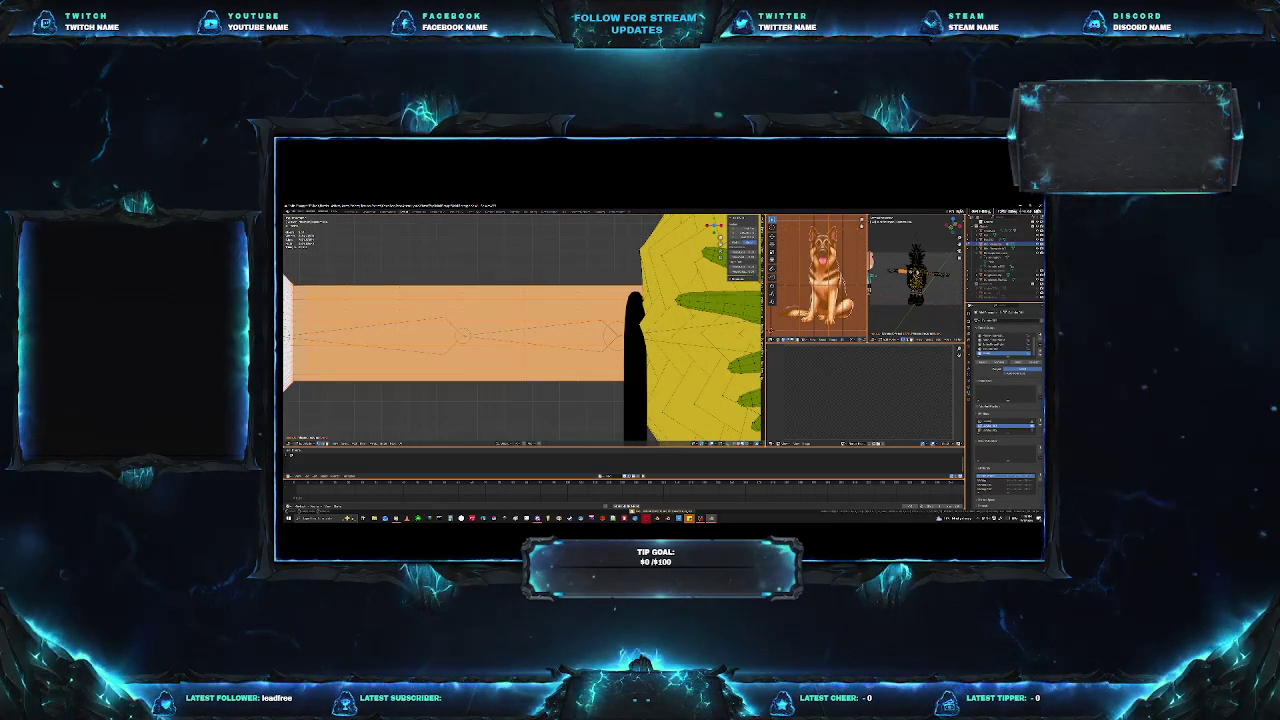
pyautogui.scroll(-1, 444, 378)
pyautogui.hotkey('shift', 'z')
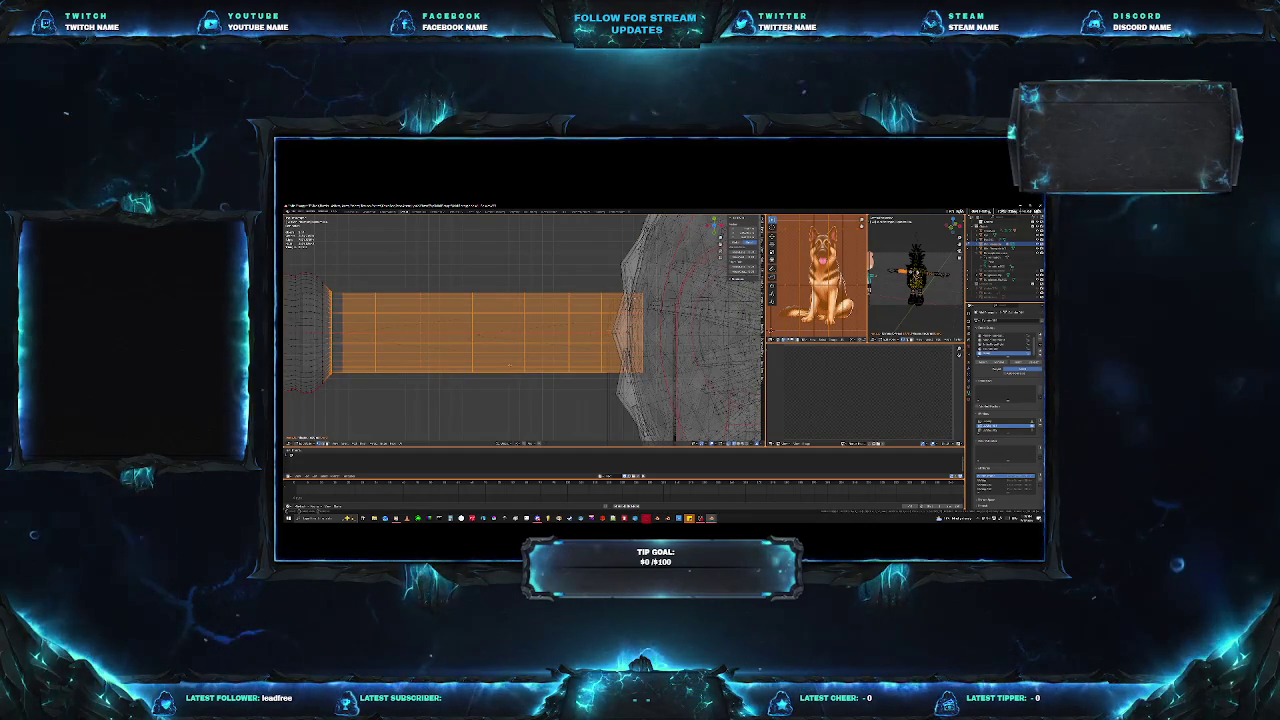
# Move the selected arm faces along Z and box-deselect the outer arm faces.
pyautogui.press('g')
pyautogui.press('z')
pyautogui.press('Return')
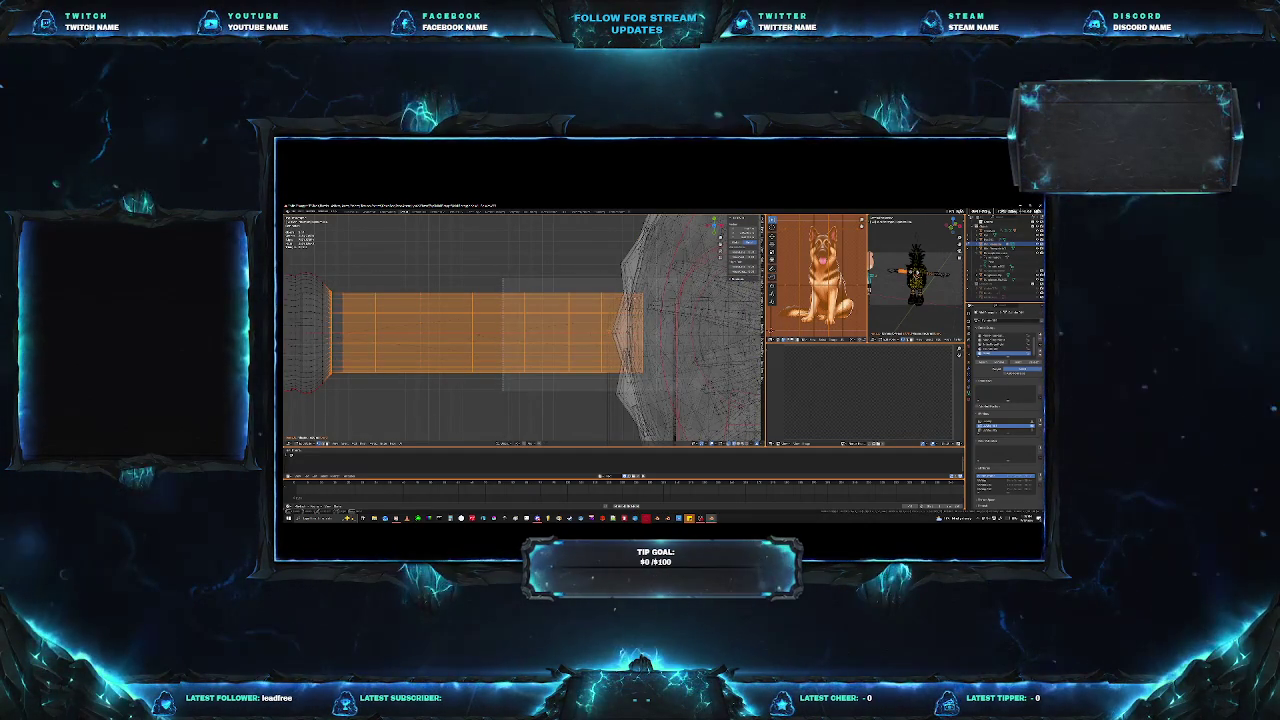
pyautogui.keyDown('ctrl'); pyautogui.moveTo(502, 391); pyautogui.dragTo(504, 388); pyautogui.keyUp('ctrl')
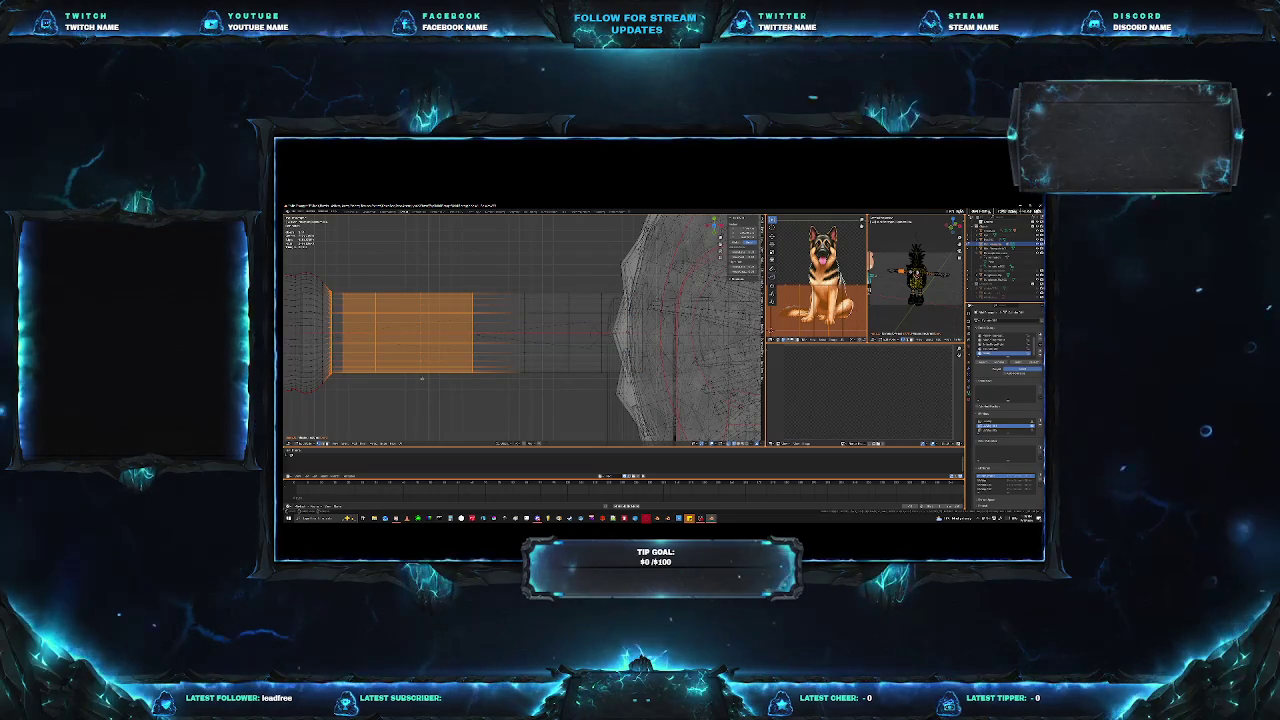
pyautogui.keyDown('shift'); pyautogui.moveTo(435, 381); pyautogui.dragTo(452, 391, button='middle'); pyautogui.keyUp('shift')
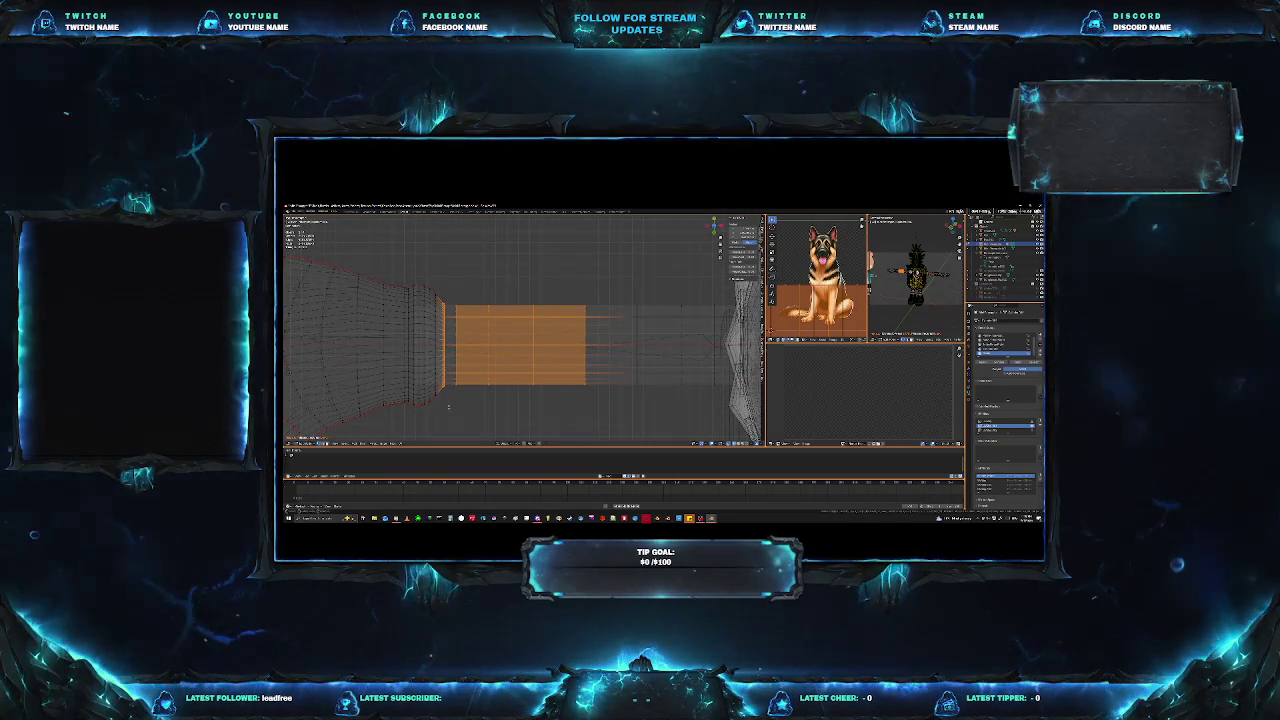
pyautogui.scroll(2, 439, 386)
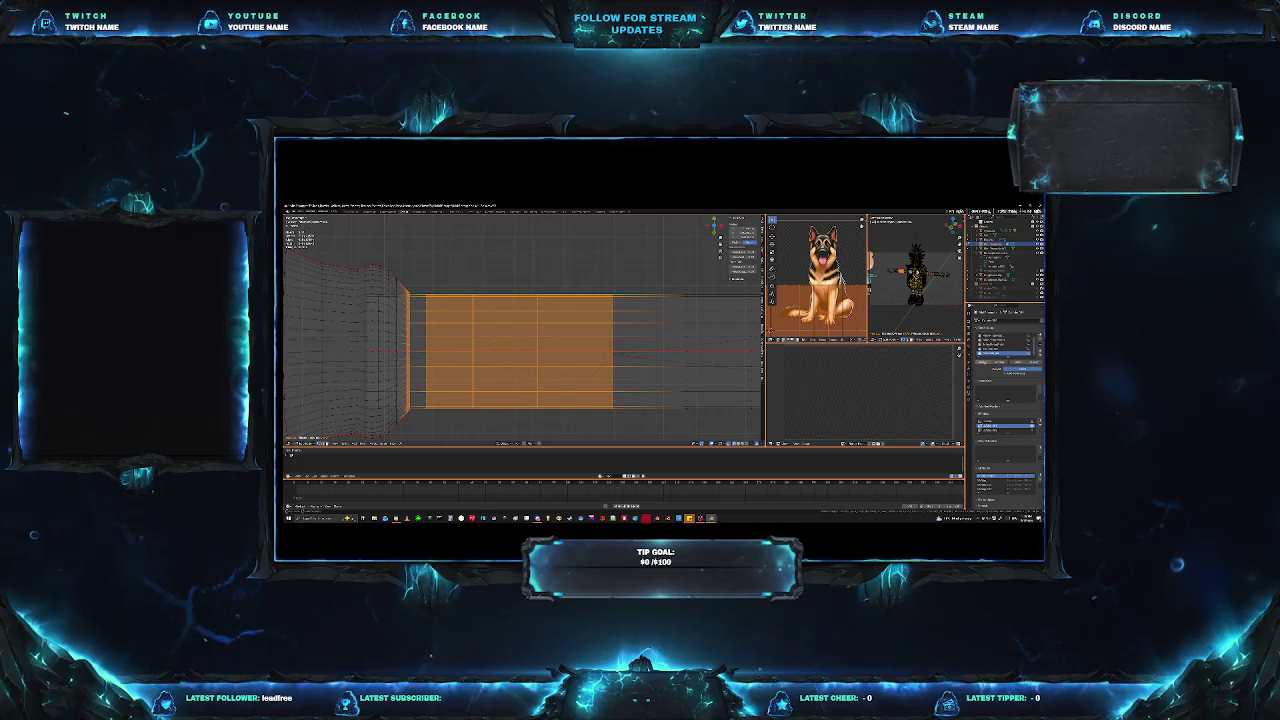
pyautogui.scroll(-2, 545, 358)
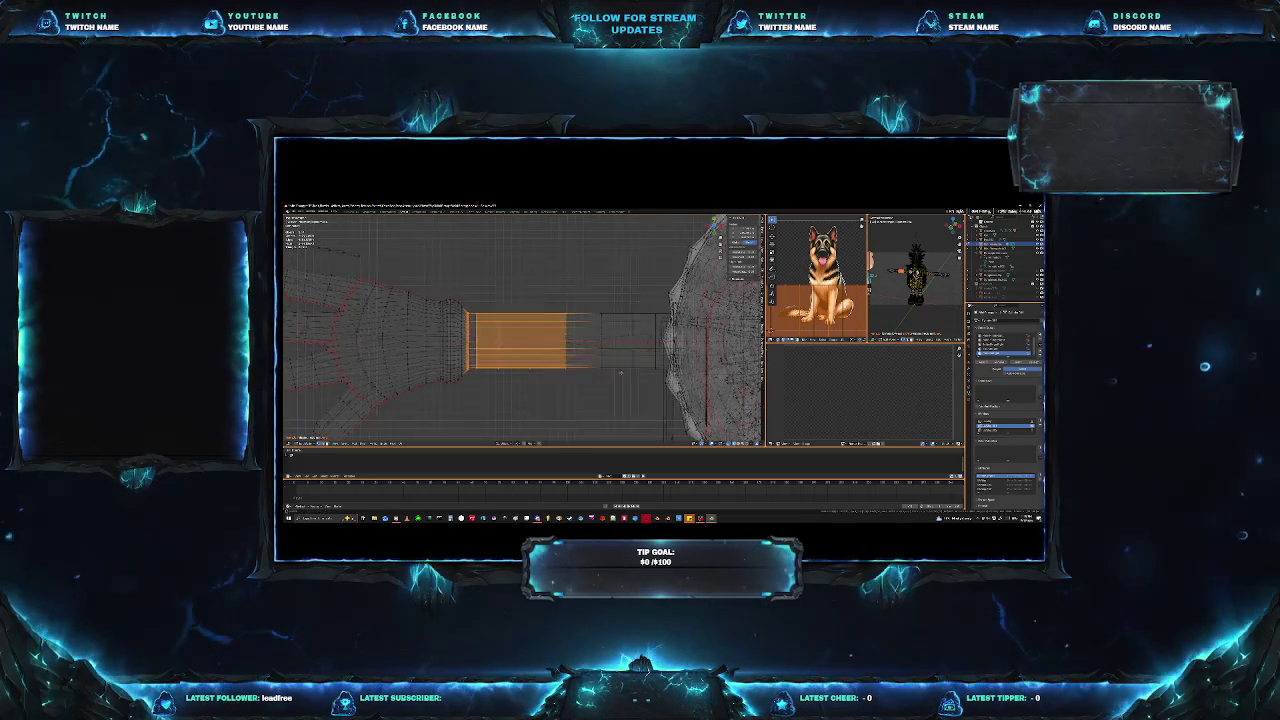
pyautogui.scroll(-2, 535, 360)
pyautogui.scroll(1, 522, 364)
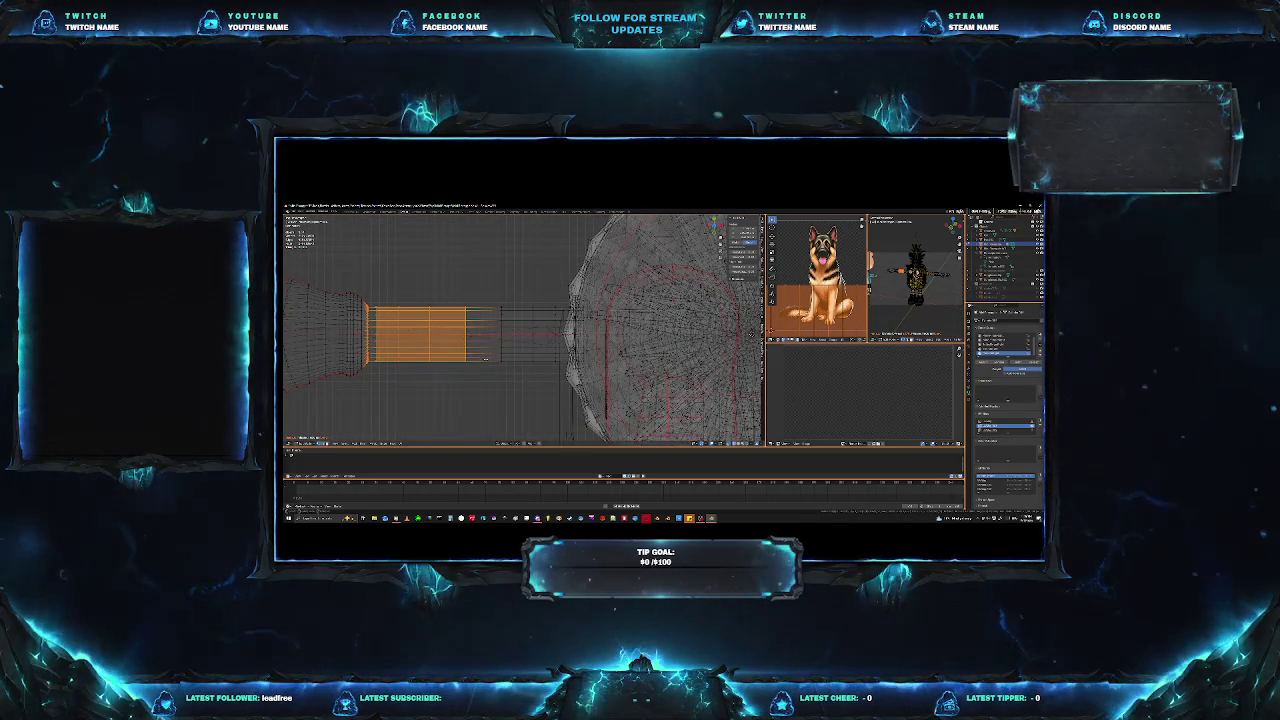
# Reselect a band of arm faces and extend it toward the pineapple head.
pyautogui.click(454, 374)
pyautogui.moveTo(466, 310); pyautogui.dragTo(555, 298)
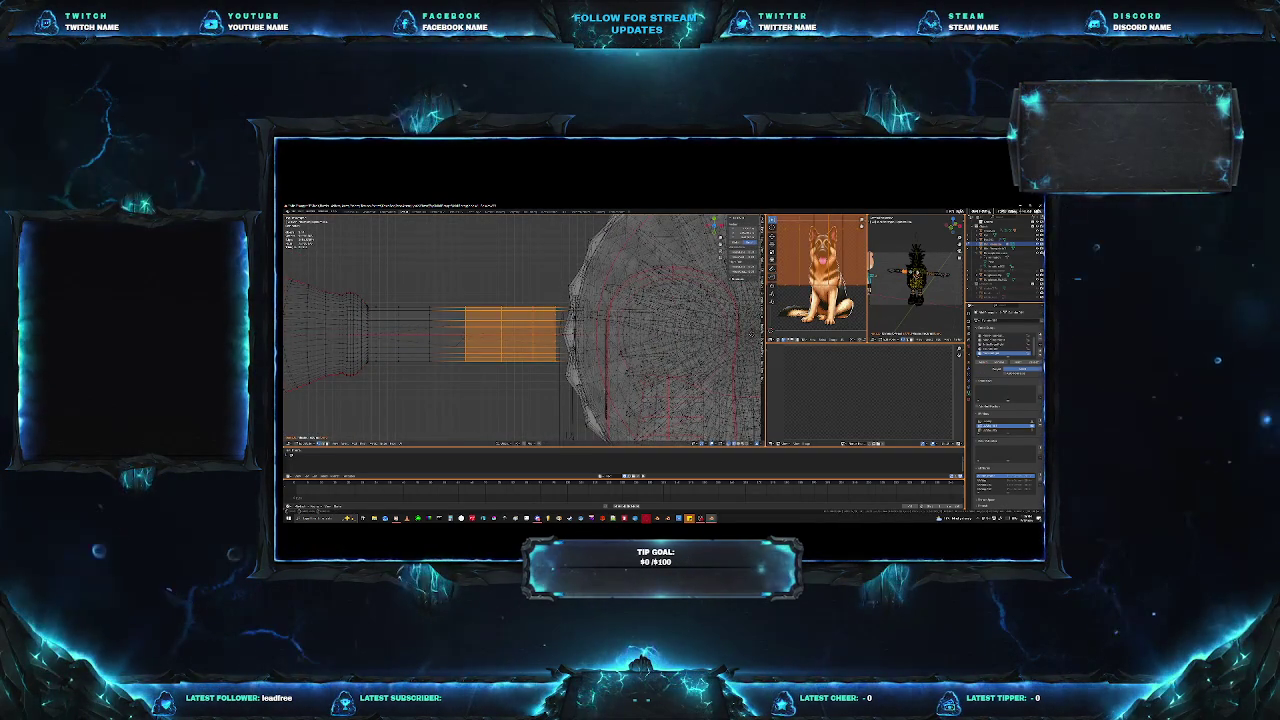
pyautogui.scroll(3, 555, 298)
pyautogui.scroll(1, 557, 298)
pyautogui.scroll(2, 560, 298)
pyautogui.scroll(2, 560, 298)
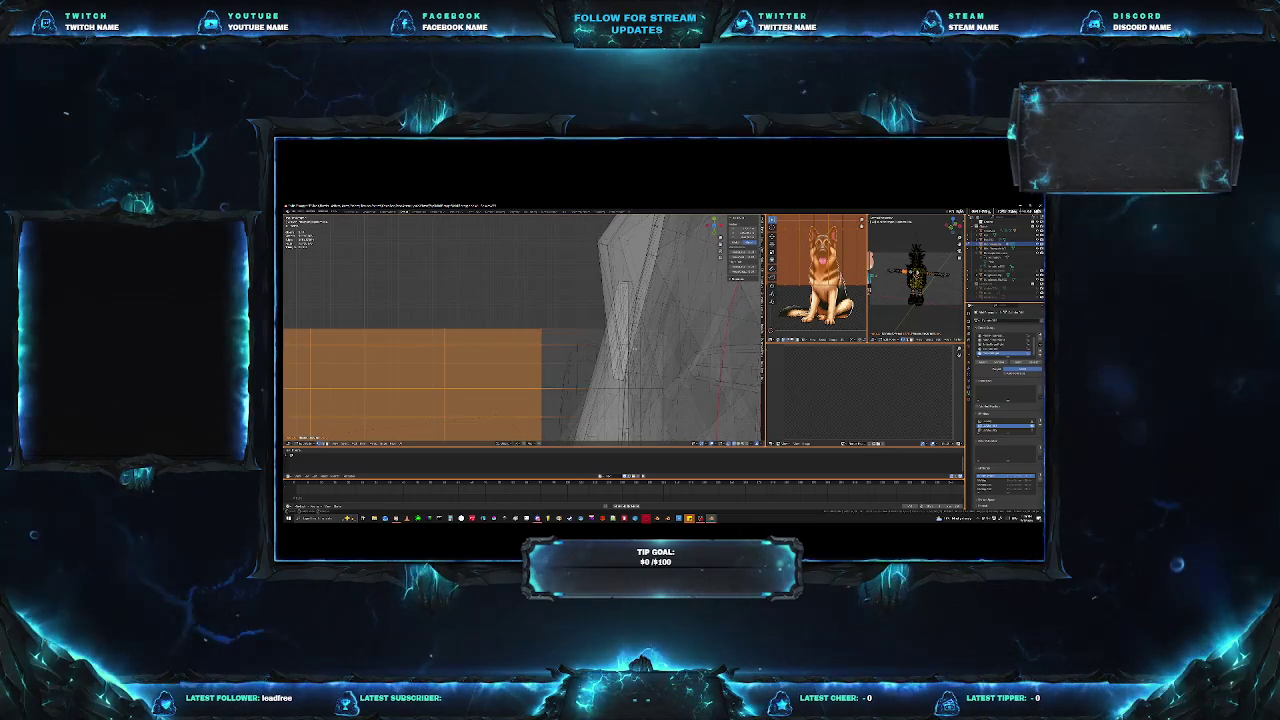
pyautogui.scroll(1, 638, 344)
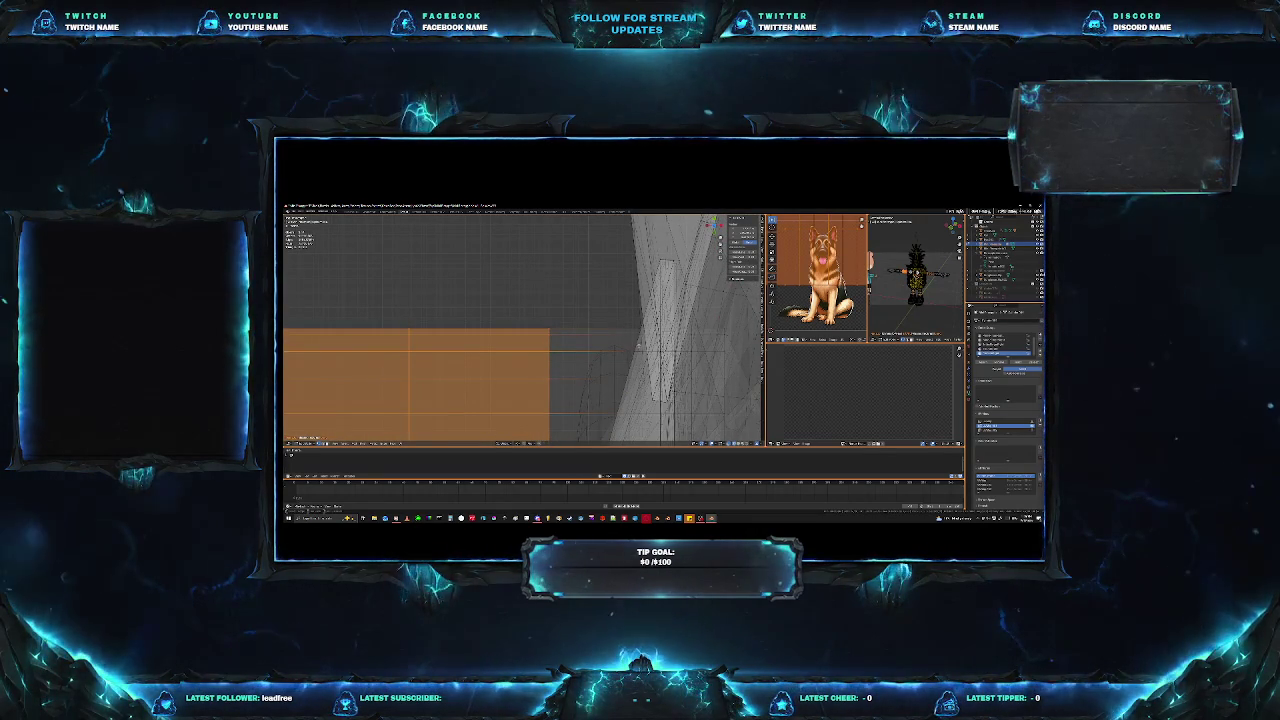
pyautogui.keyDown('shift'); pyautogui.click(638, 342); pyautogui.keyUp('shift')
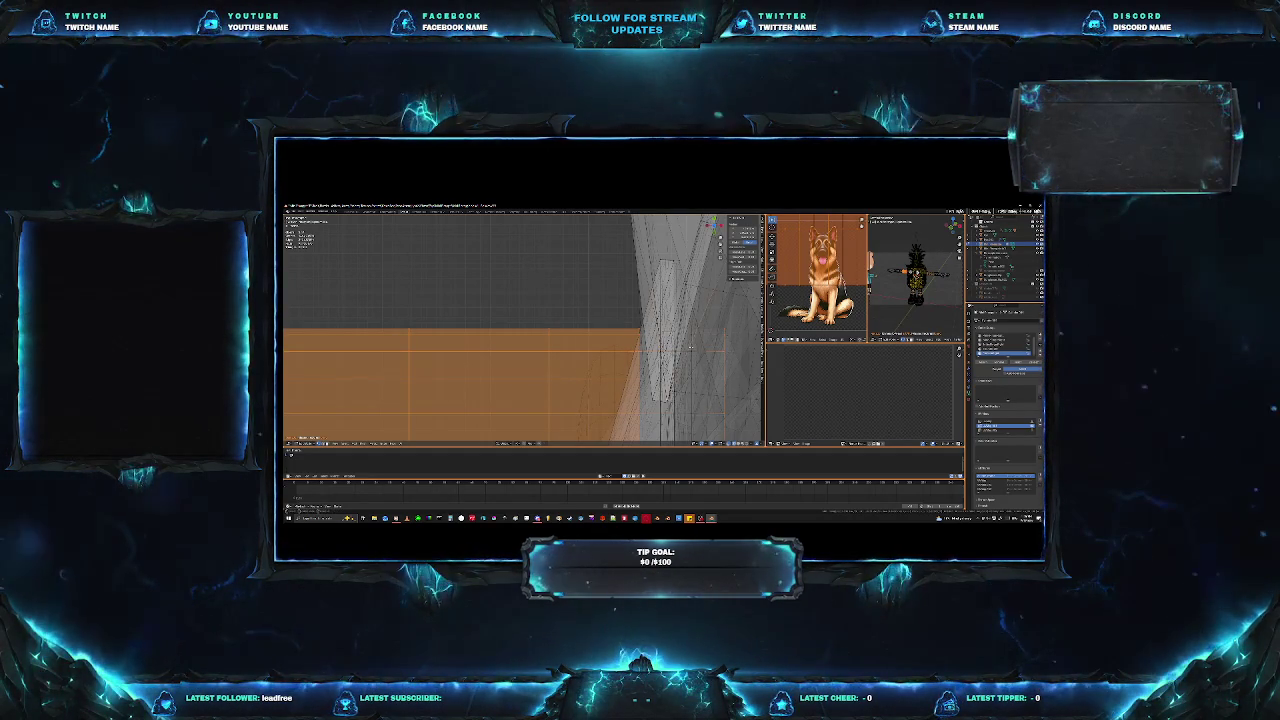
pyautogui.moveTo(520, 340)
pyautogui.mouseDown(button='middle')
pyautogui.moveTo(466, 362)
pyautogui.moveTo(695, 341)
pyautogui.moveTo(640, 345)
pyautogui.mouseUp(button='middle')
pyautogui.scroll(-3, 640, 345)
pyautogui.scroll(-4, 640, 345)
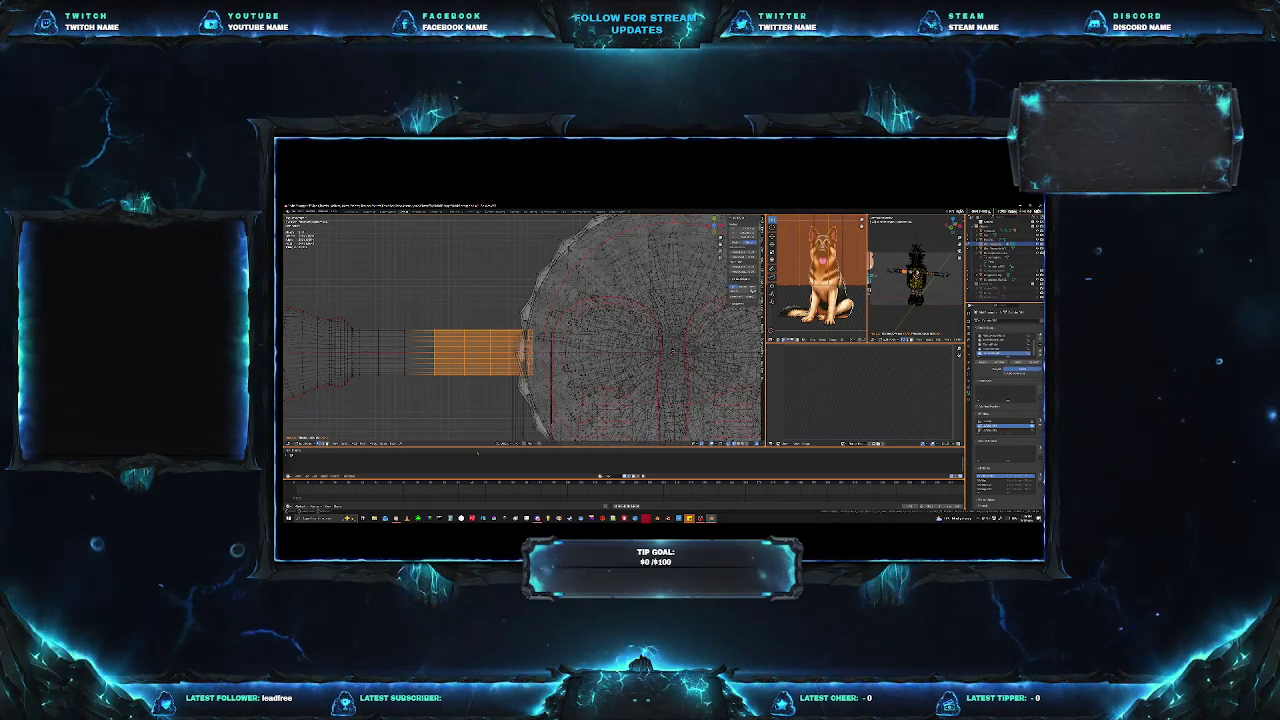
# Orbit around head, arm and hand, then snap to the numpad 1 front view.
pyautogui.scroll(-5, 497, 402)
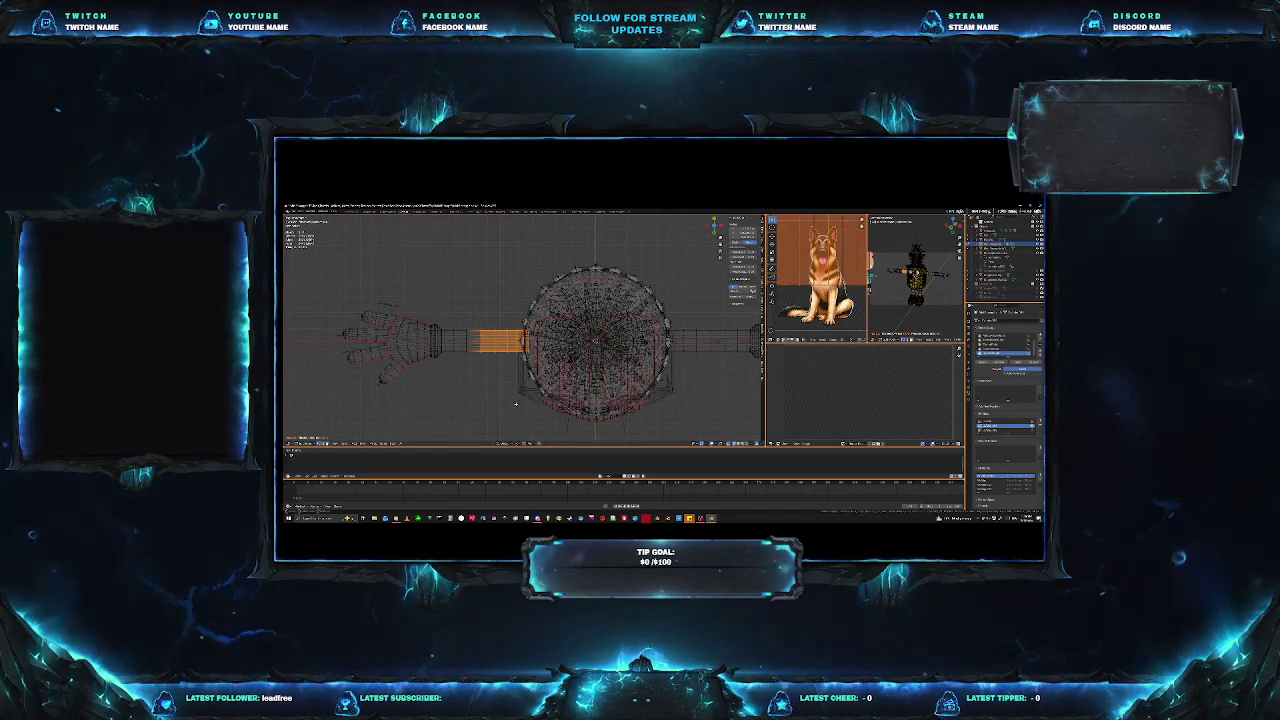
pyautogui.moveTo(527, 401)
pyautogui.mouseDown(button='middle')
pyautogui.moveTo(556, 346)
pyautogui.moveTo(451, 387)
pyautogui.mouseUp(button='middle')
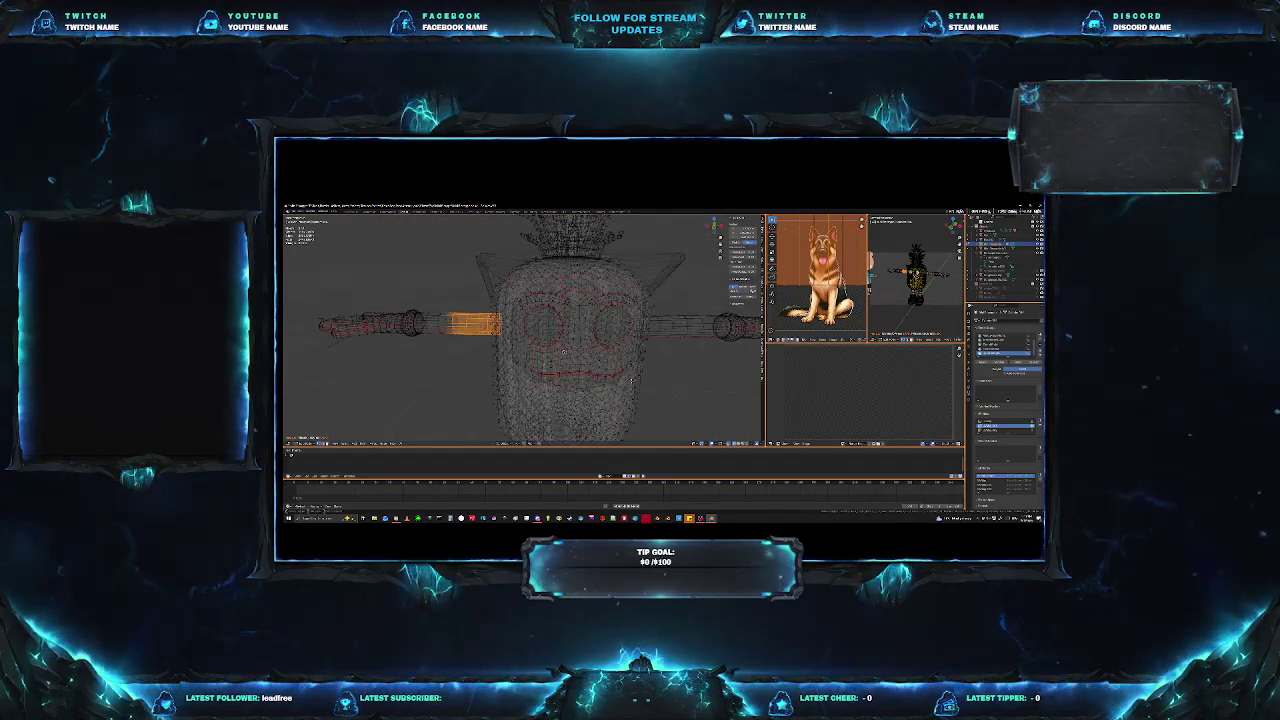
pyautogui.scroll(3, 451, 388)
pyautogui.moveTo(451, 388); pyautogui.dragTo(442, 415, button='middle')
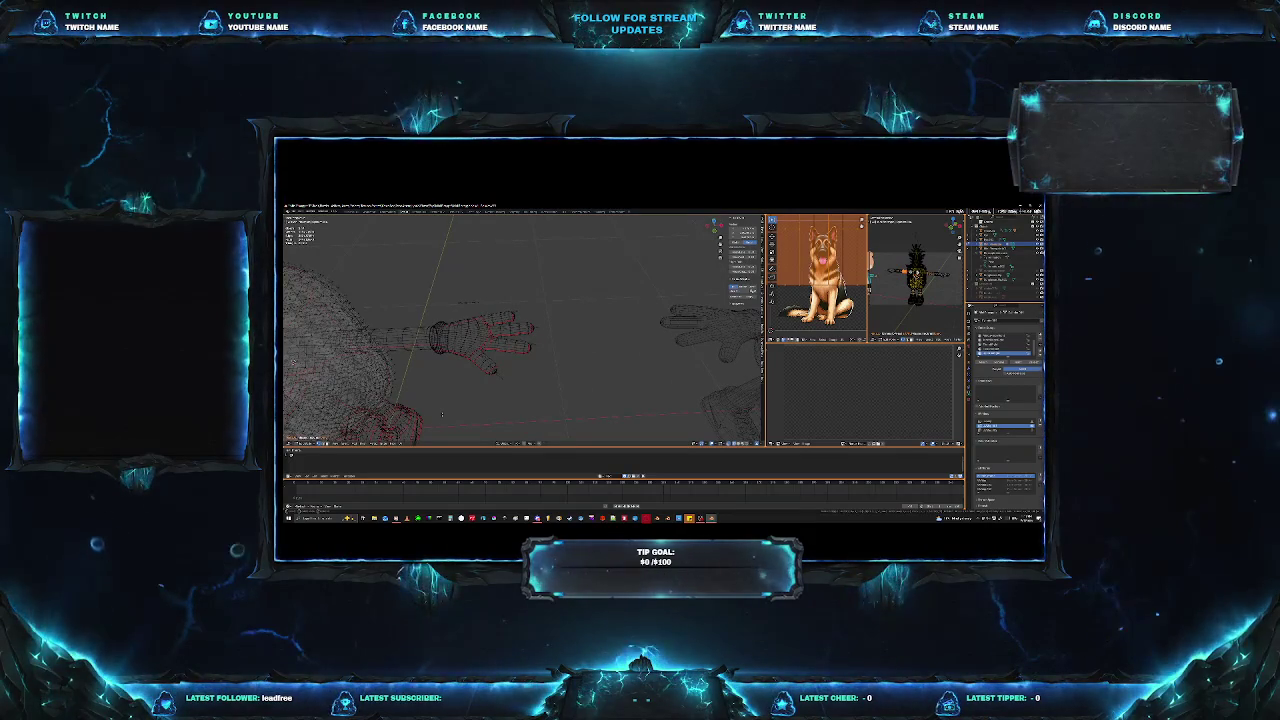
pyautogui.press('KP_1')
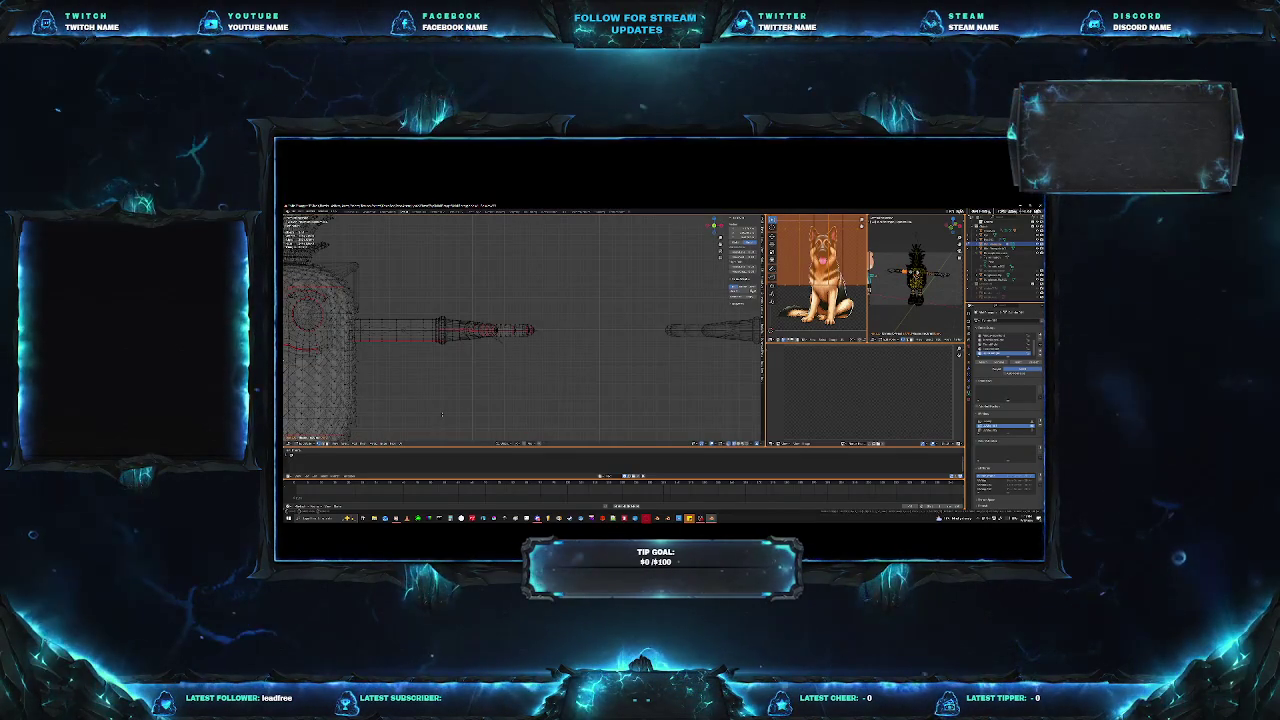
# Zoom and pan along the arm to the hand, orbiting to an angled view.
pyautogui.scroll(2, 430, 380)
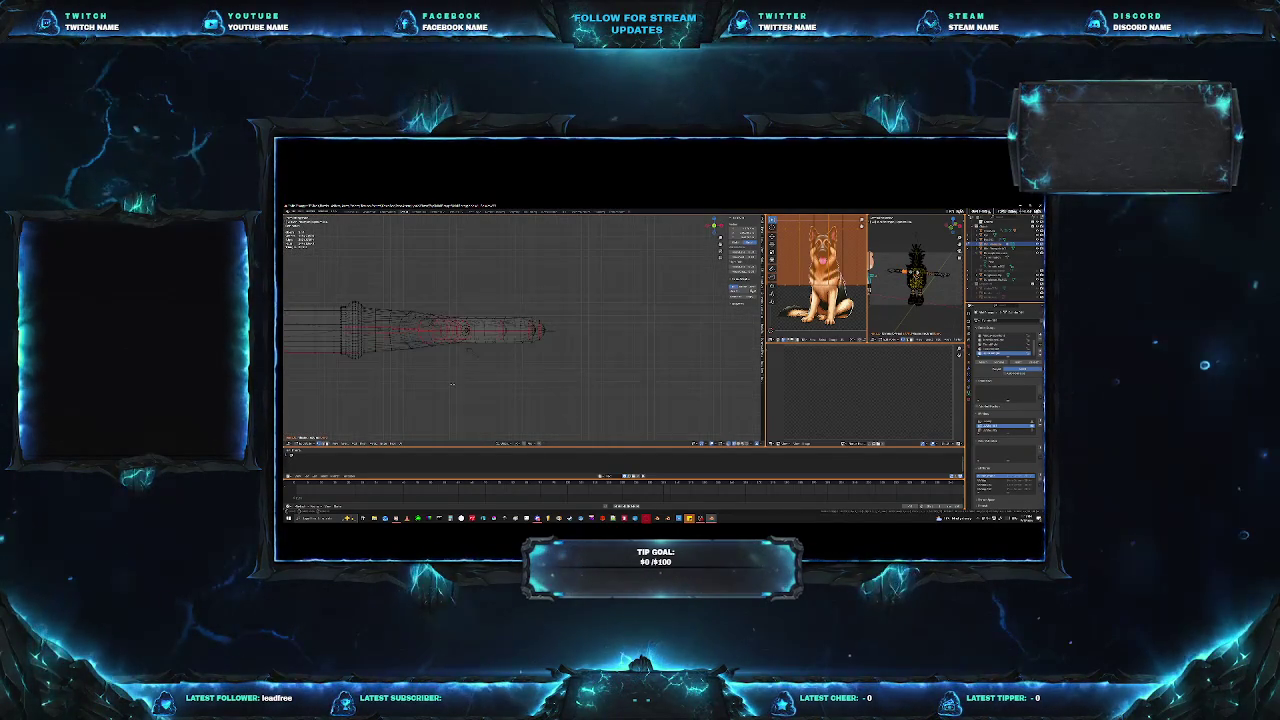
pyautogui.scroll(3, 338, 391)
pyautogui.scroll(-1, 338, 390)
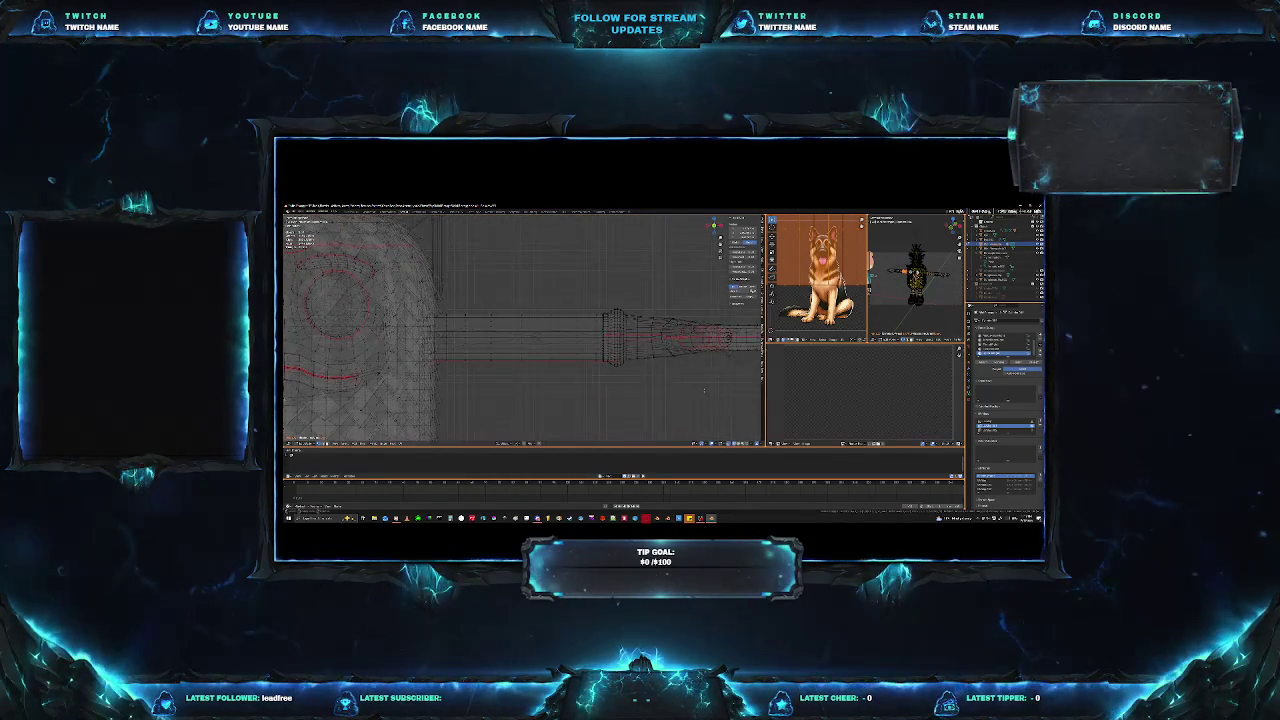
pyautogui.scroll(-1, 622, 392)
pyautogui.keyDown('shift'); pyautogui.moveTo(622, 392); pyautogui.dragTo(510, 355, button='middle'); pyautogui.keyUp('shift')
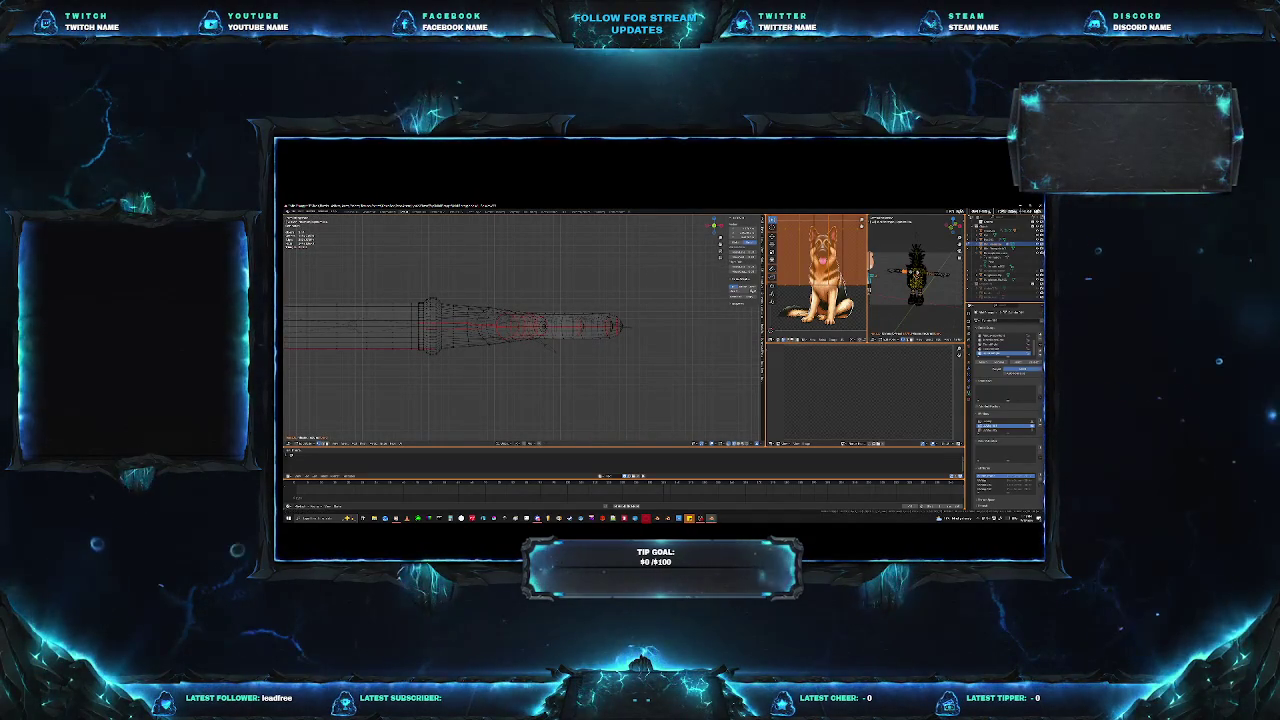
pyautogui.click(1006, 352)
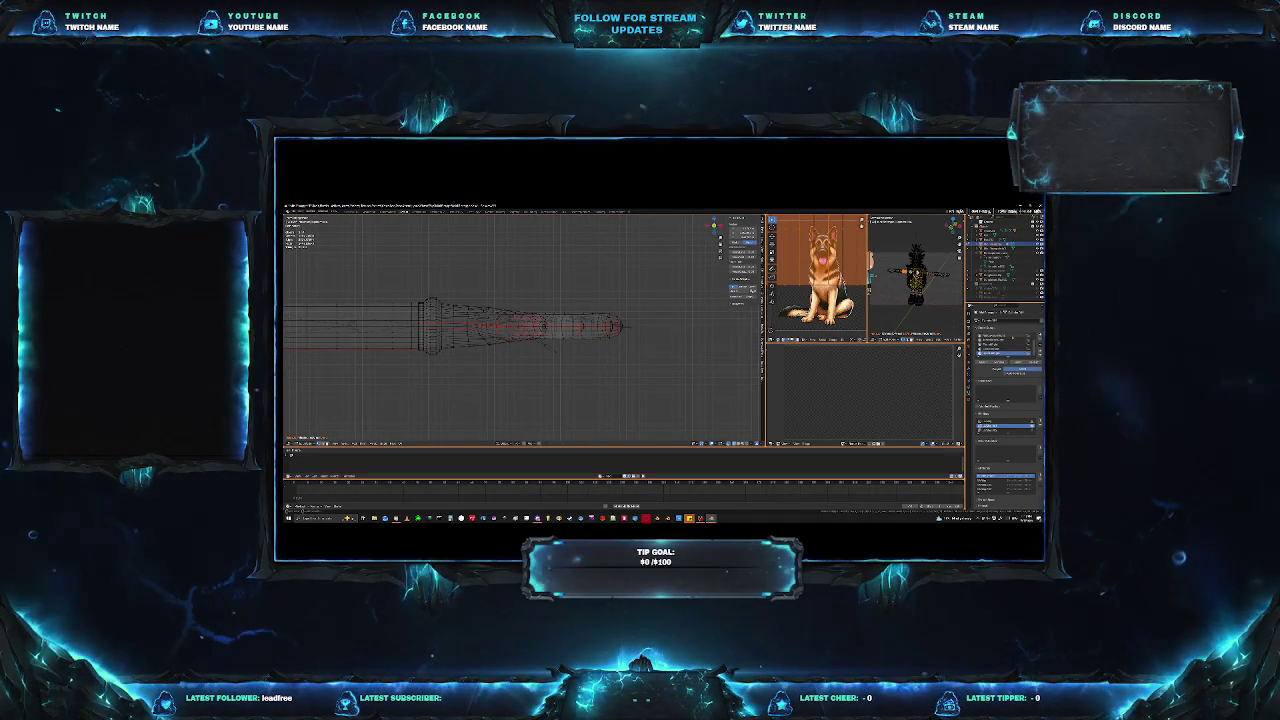
pyautogui.moveTo(540, 370); pyautogui.dragTo(565, 391, button='middle')
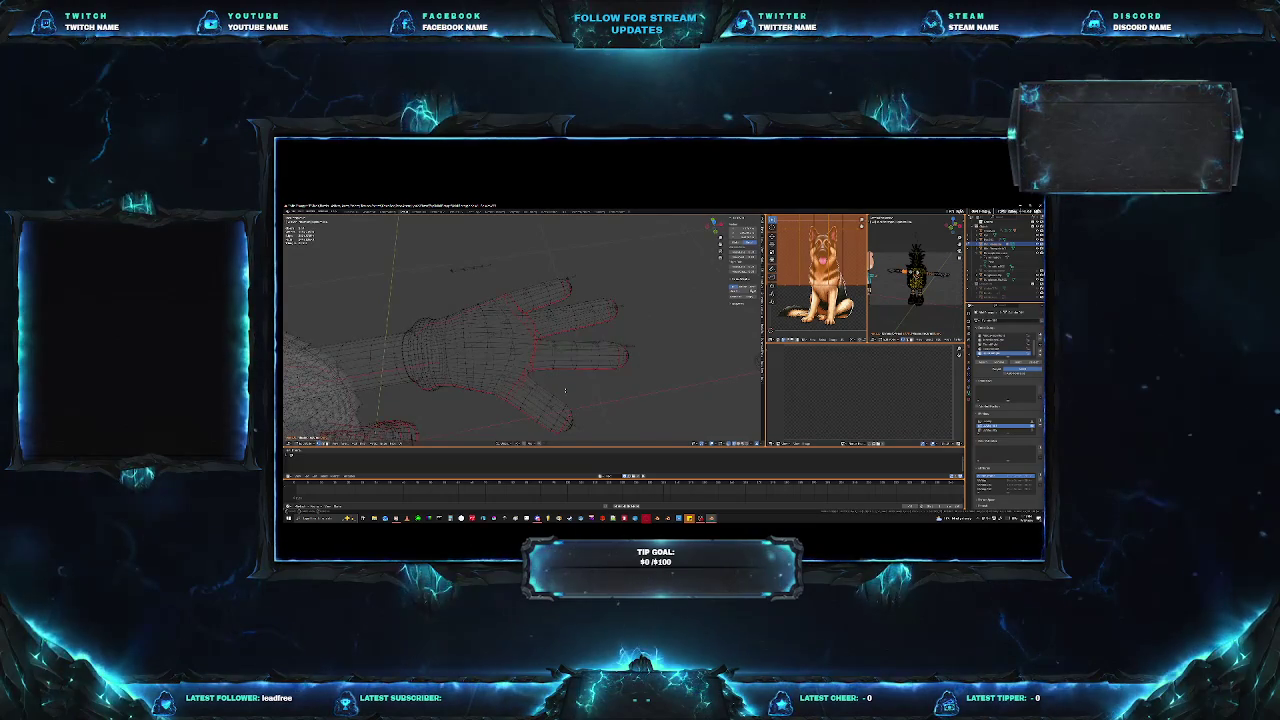
# In top view, select an edge loop across the hand and nudge it slightly left.
pyautogui.press('KP_7')
pyautogui.scroll(3, 552, 365)
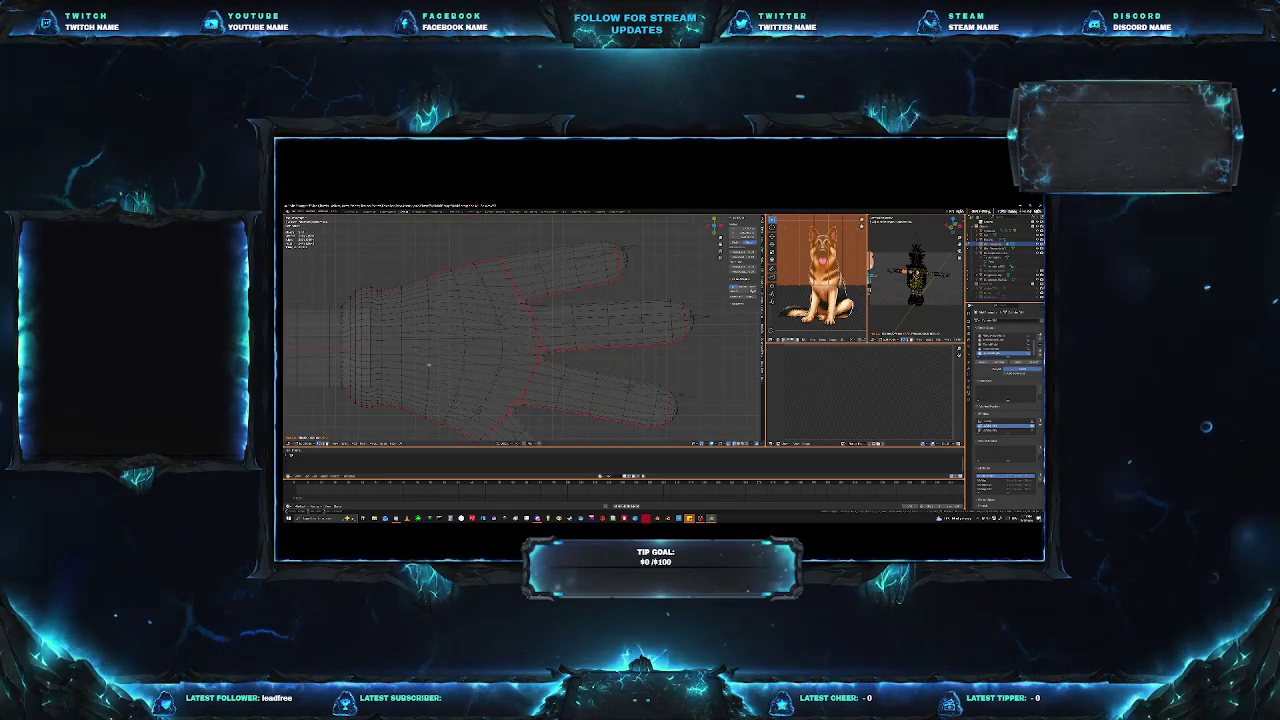
pyautogui.keyDown('shift'); pyautogui.moveTo(428, 365); pyautogui.dragTo(484, 377, button='middle'); pyautogui.keyUp('shift')
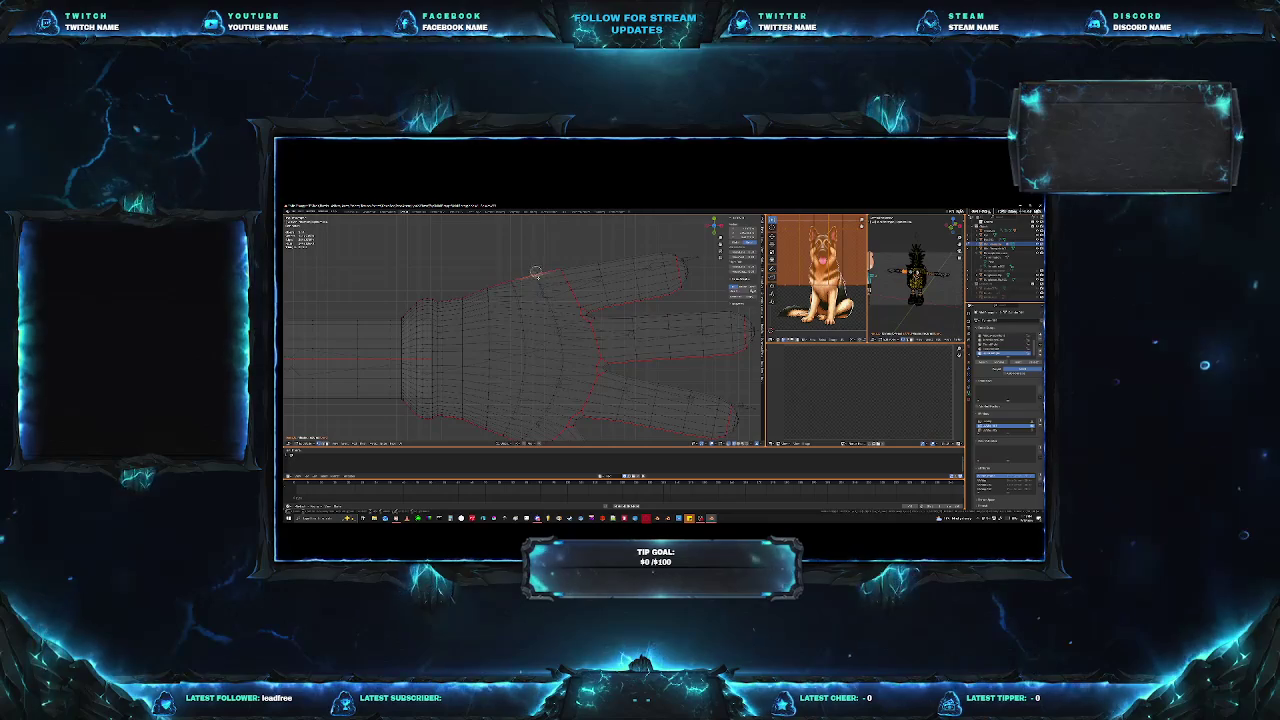
pyautogui.click(548, 305)
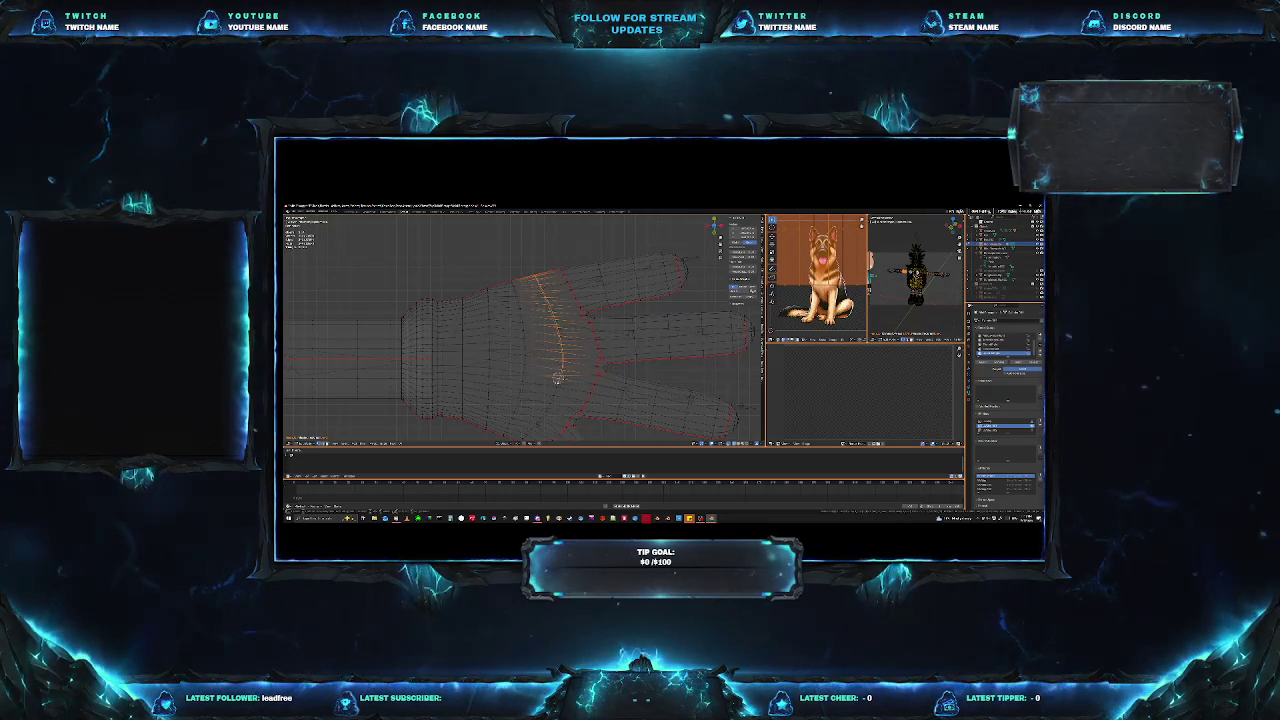
pyautogui.keyDown('alt'); pyautogui.keyDown('shift'); pyautogui.click(522, 440); pyautogui.keyUp('shift'); pyautogui.keyUp('alt')
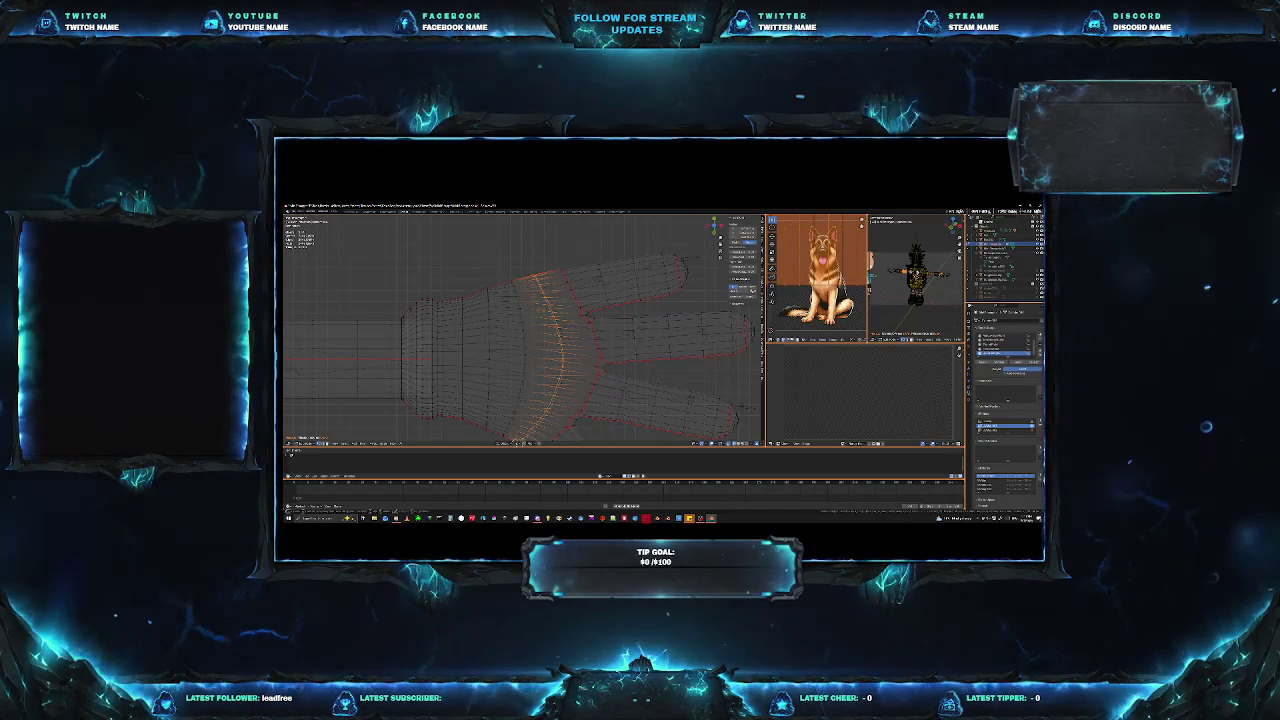
pyautogui.moveTo(522, 440); pyautogui.dragTo(522, 386, button='middle')
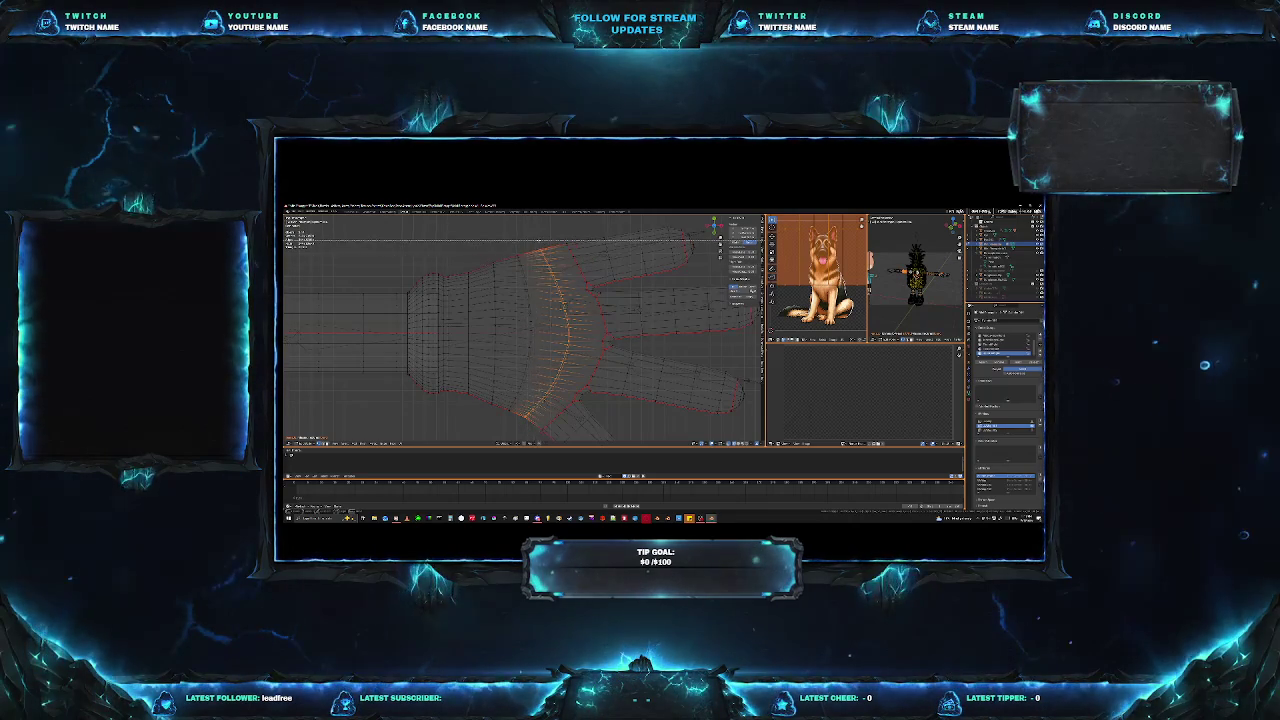
pyautogui.press('g')
pyautogui.click(537, 245)
pyautogui.moveTo(536, 243); pyautogui.dragTo(399, 410)
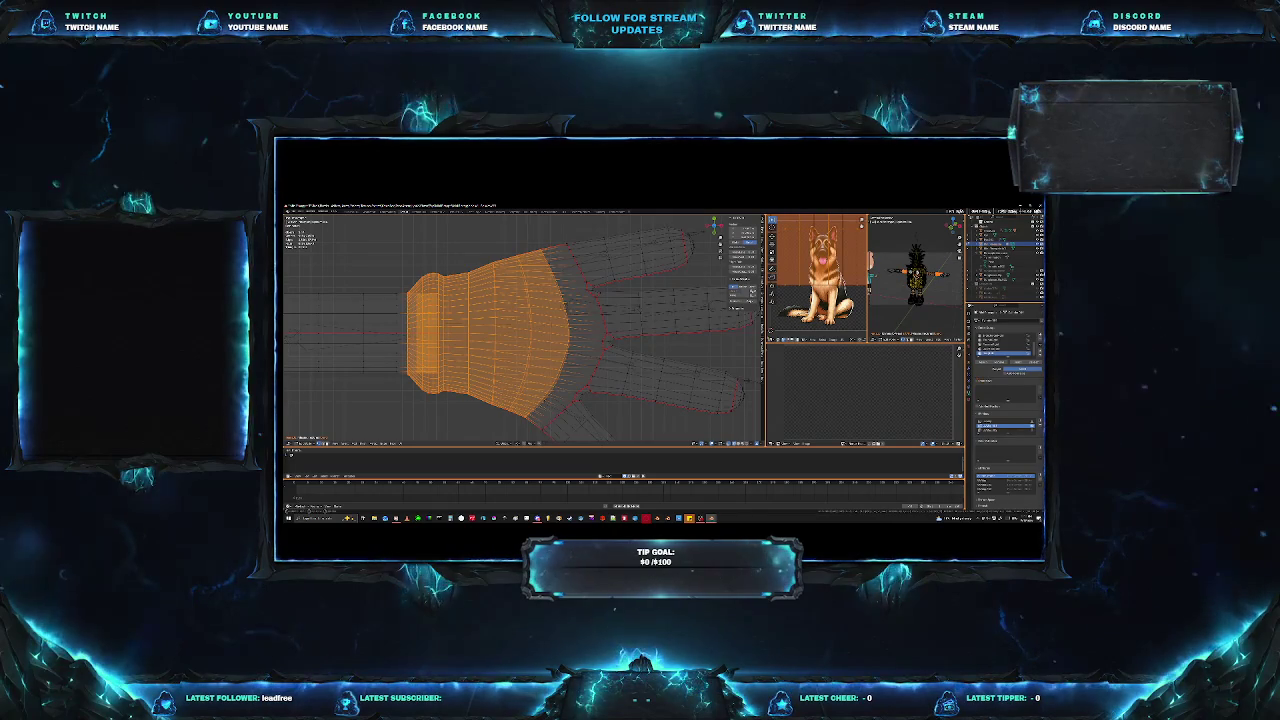
# Clear the selection, place the 3D cursor on the hand and select top finger vertices.
pyautogui.moveTo(560, 300)
pyautogui.mouseDown(button='middle')
pyautogui.moveTo(594, 276)
pyautogui.moveTo(565, 339)
pyautogui.mouseUp(button='middle')
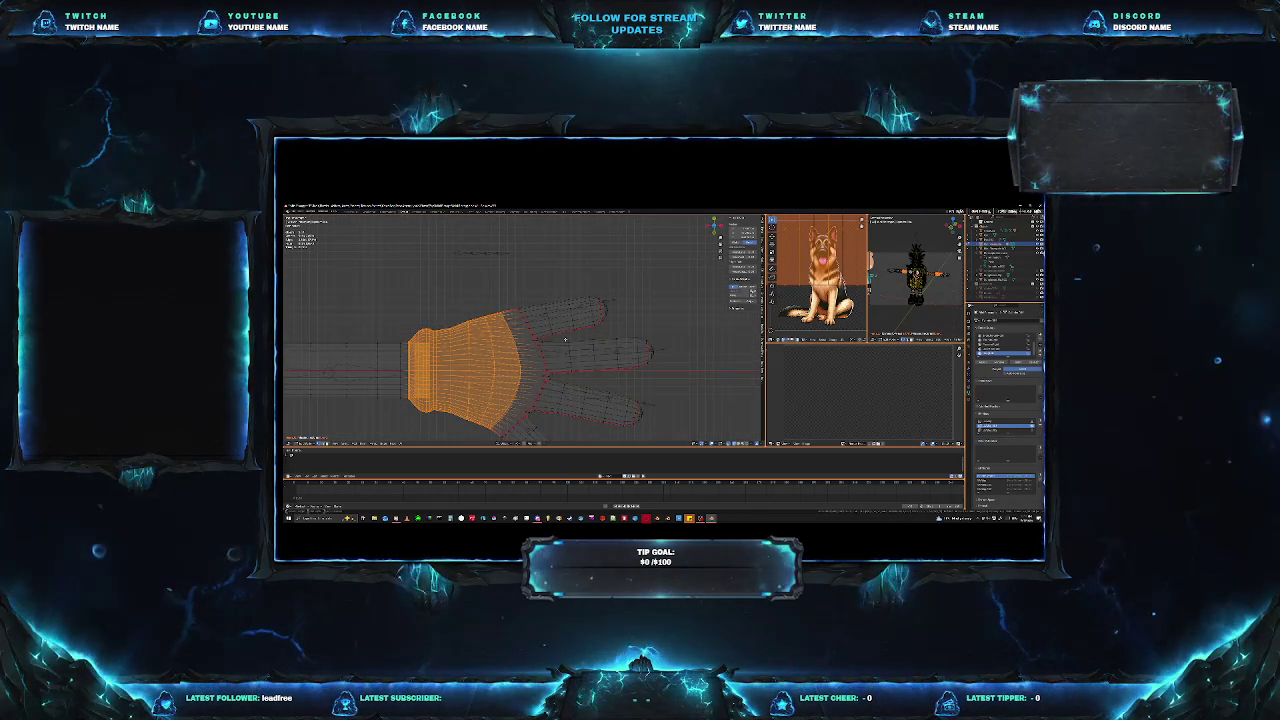
pyautogui.scroll(4, 565, 339)
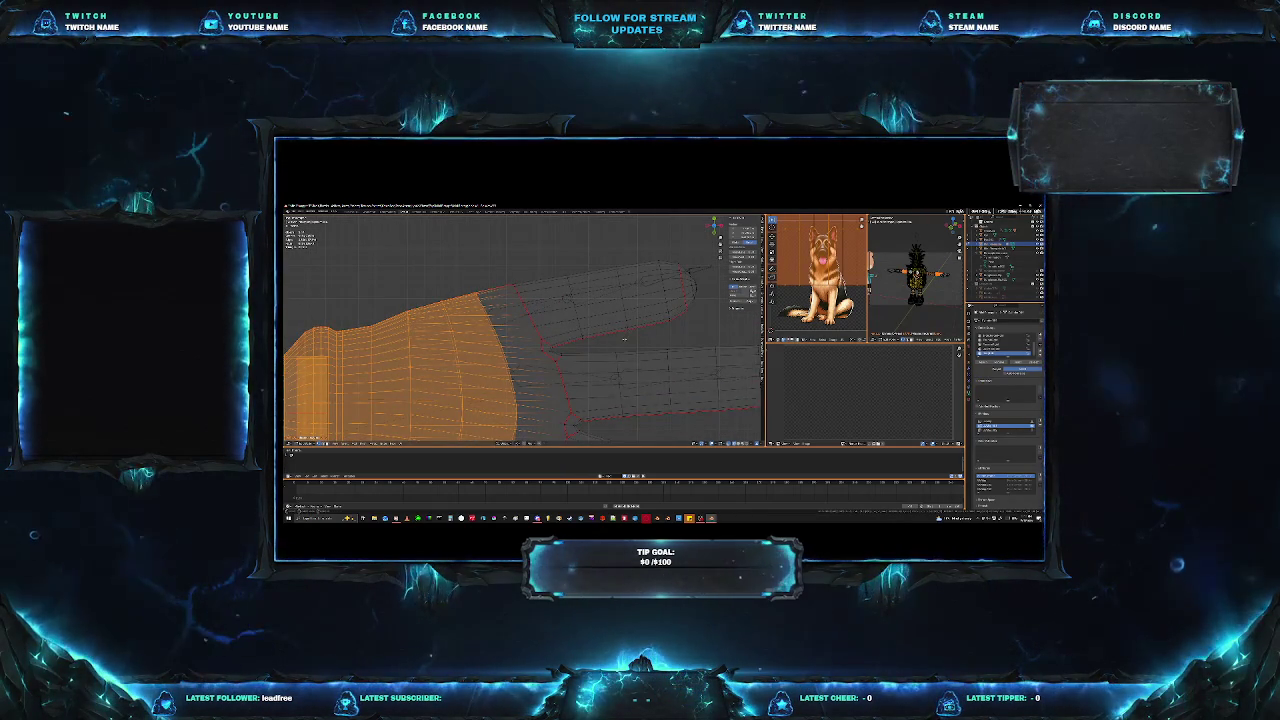
pyautogui.hotkey('alt', 'a')
pyautogui.keyDown('shift'); pyautogui.rightClick(548, 344); pyautogui.keyUp('shift')
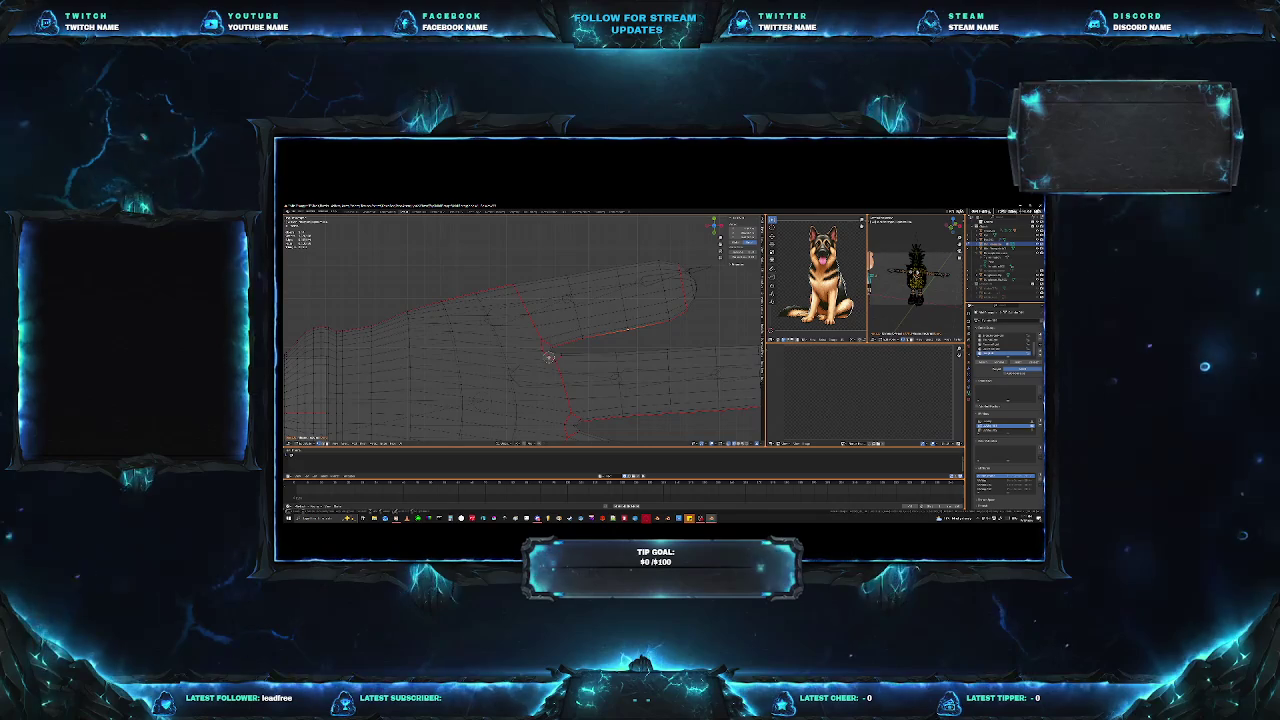
pyautogui.keyDown('shift'); pyautogui.moveTo(548, 346); pyautogui.dragTo(540, 346, button='right'); pyautogui.keyUp('shift')
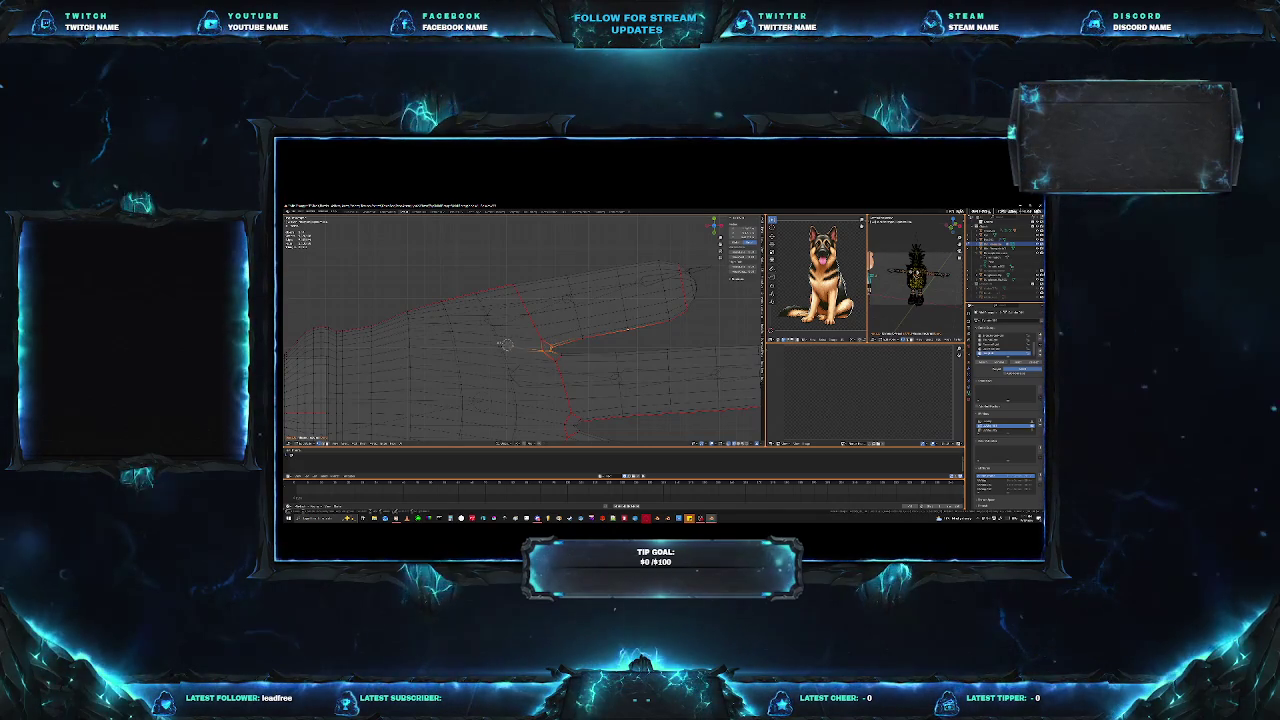
pyautogui.moveTo(507, 345); pyautogui.dragTo(476, 290)
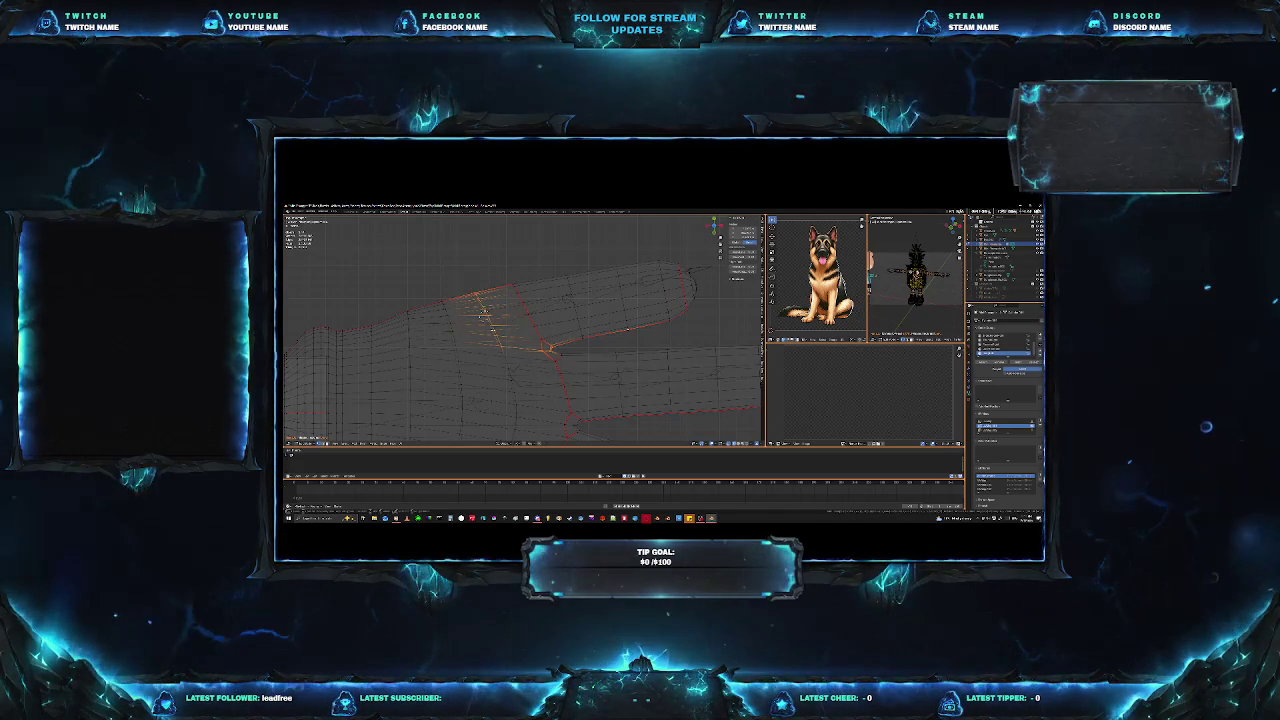
# Circle-select (C) across the top finger's faces and save the file.
pyautogui.press('c')
pyautogui.moveTo(522, 288)
pyautogui.mouseDown()
pyautogui.moveTo(578, 262)
pyautogui.moveTo(672, 313)
pyautogui.moveTo(682, 272)
pyautogui.mouseUp()
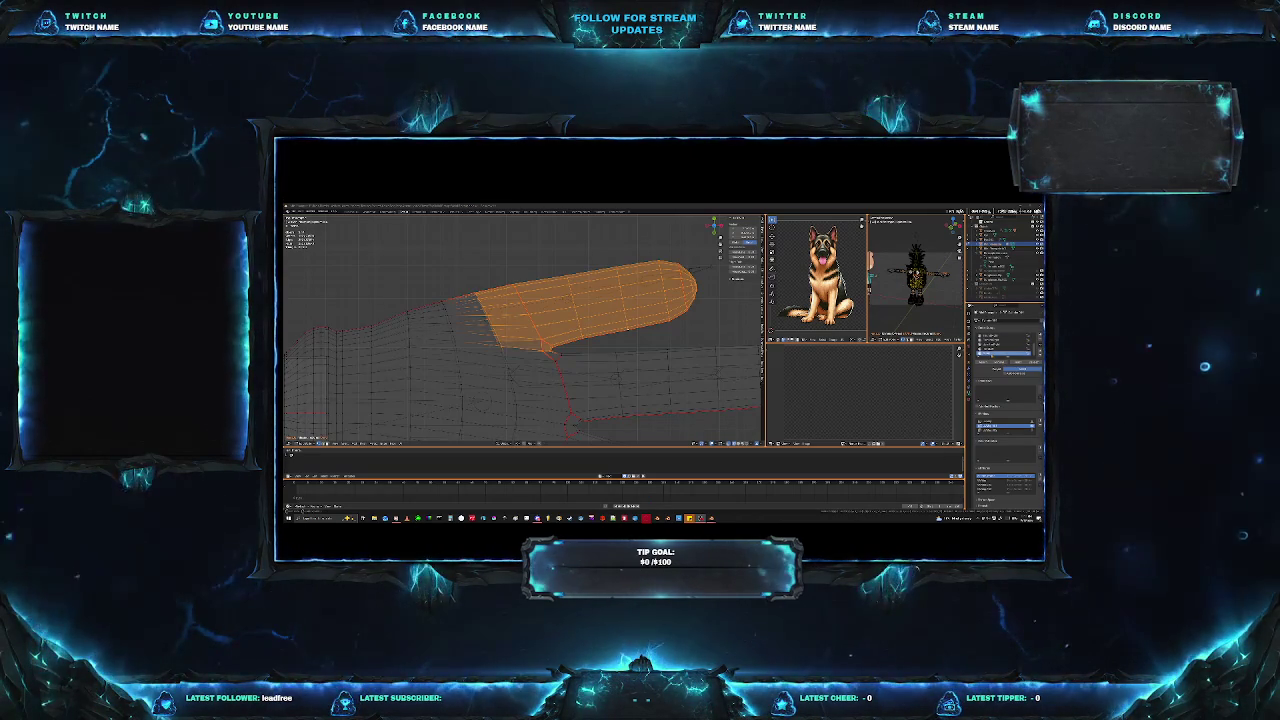
pyautogui.hotkey('ctrl', 's')
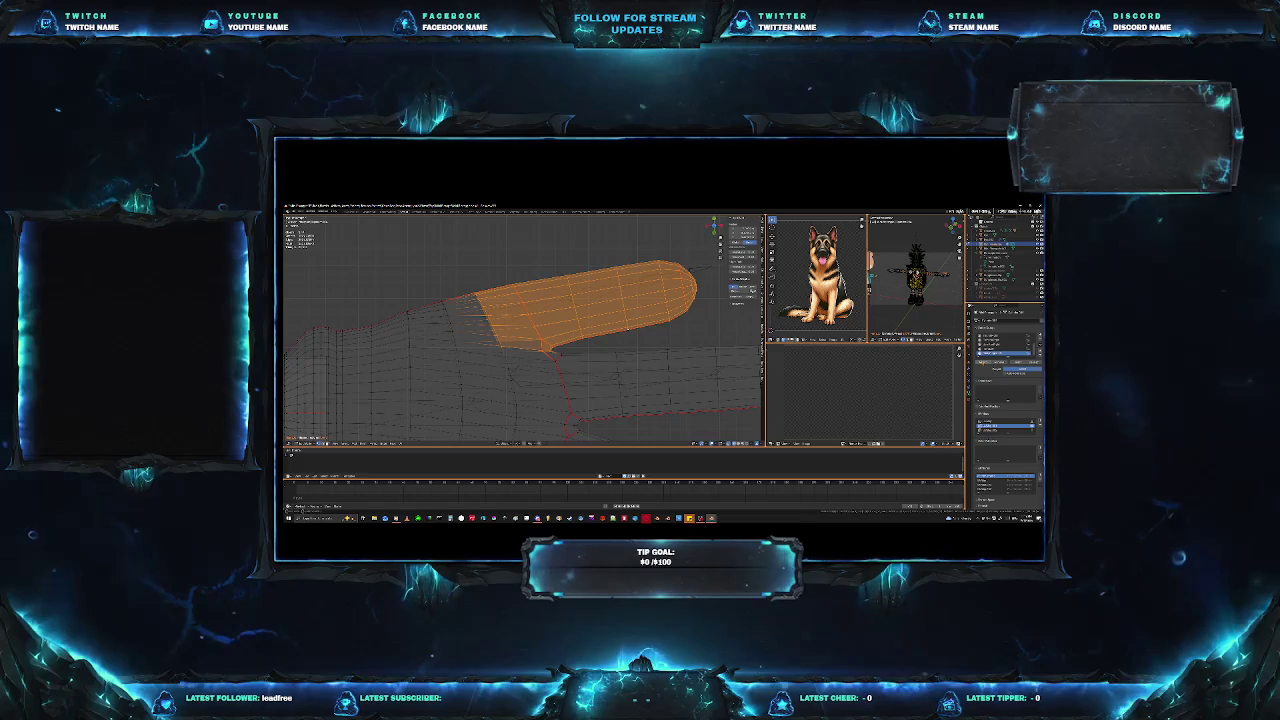
# Deselect the top finger, set the 3D cursor at the middle finger base and select that finger's full length.
pyautogui.scroll(-5, 488, 357)
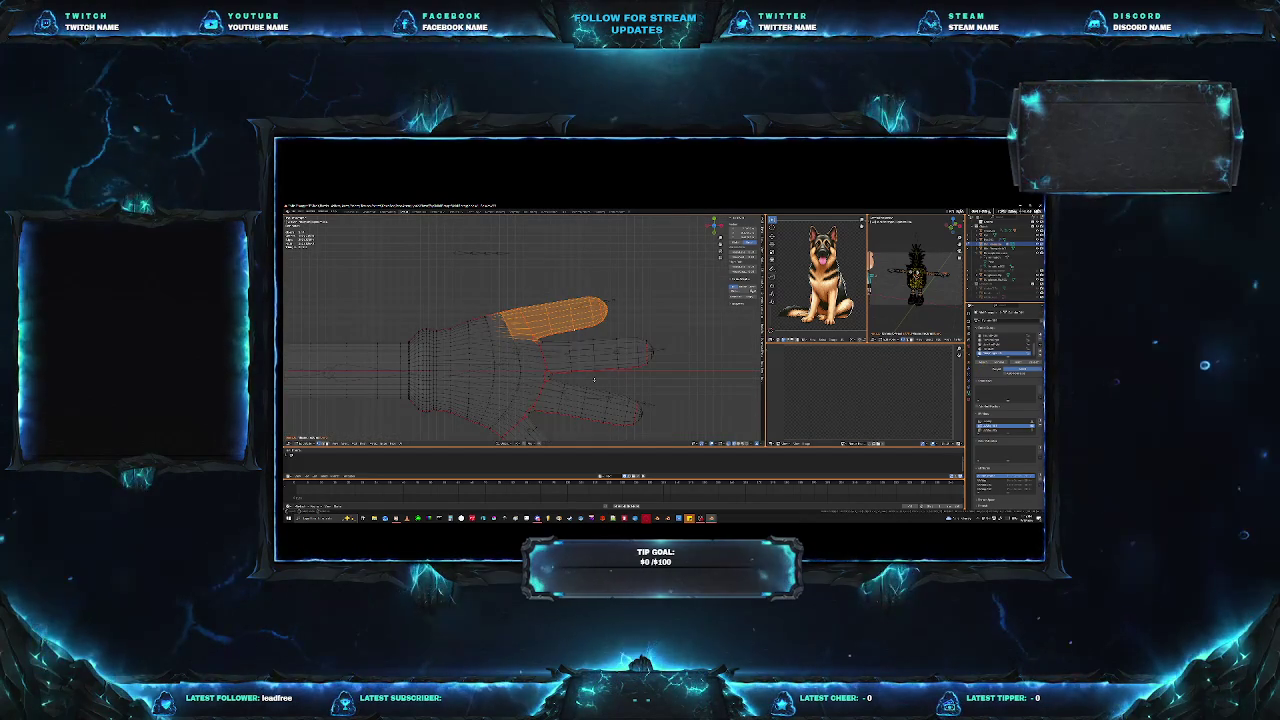
pyautogui.keyDown('shift'); pyautogui.moveTo(594, 380); pyautogui.dragTo(555, 352, button='middle'); pyautogui.keyUp('shift')
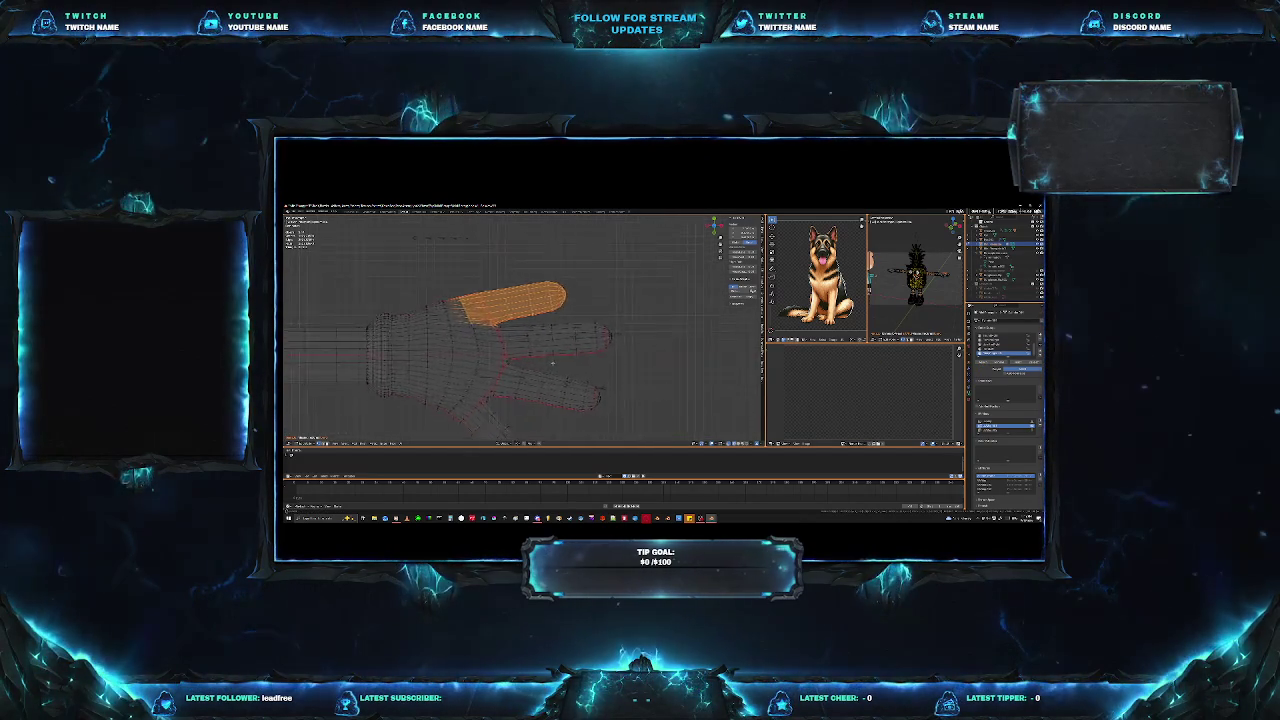
pyautogui.scroll(3, 555, 352)
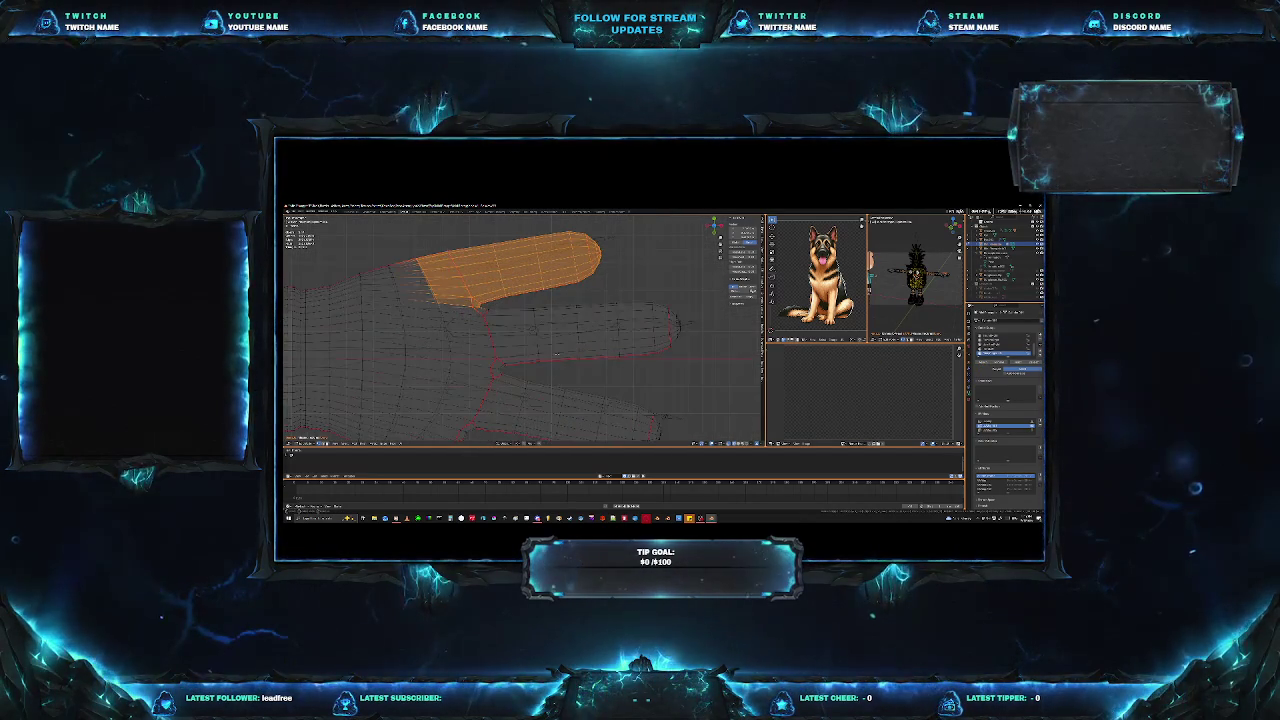
pyautogui.click(604, 375)
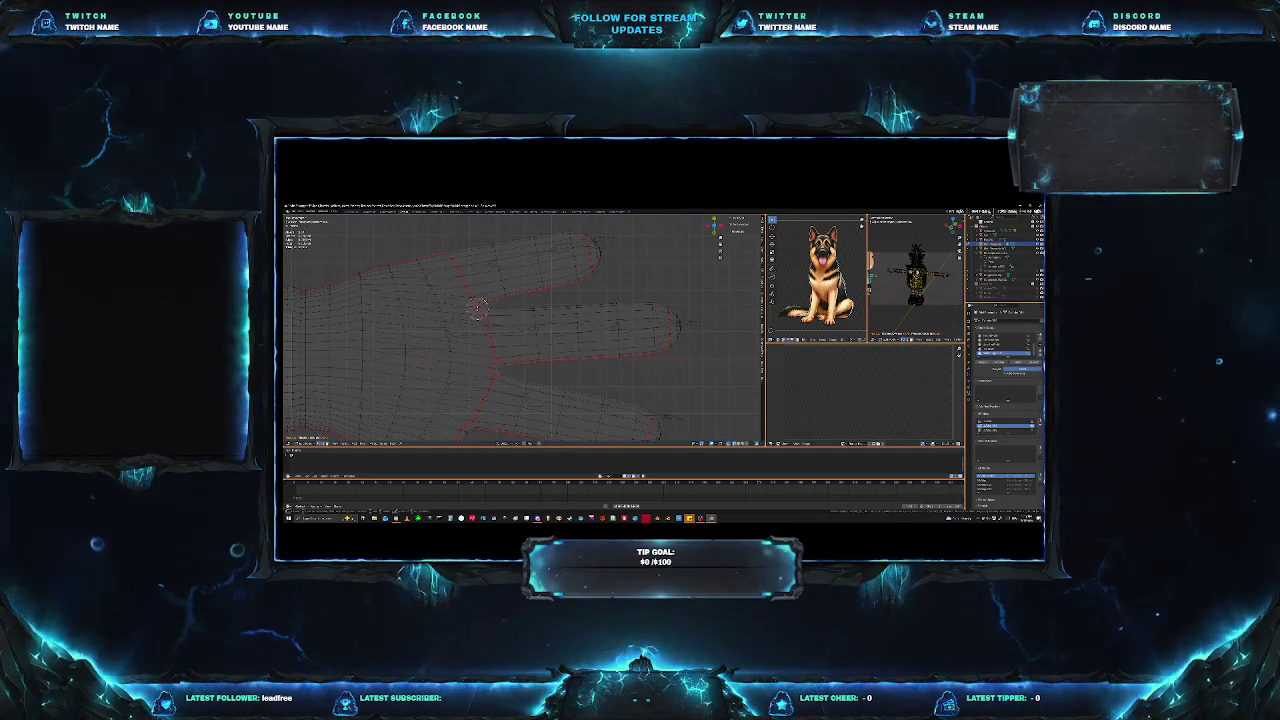
pyautogui.keyDown('shift'); pyautogui.rightClick(478, 320); pyautogui.keyUp('shift')
pyautogui.click(480, 318)
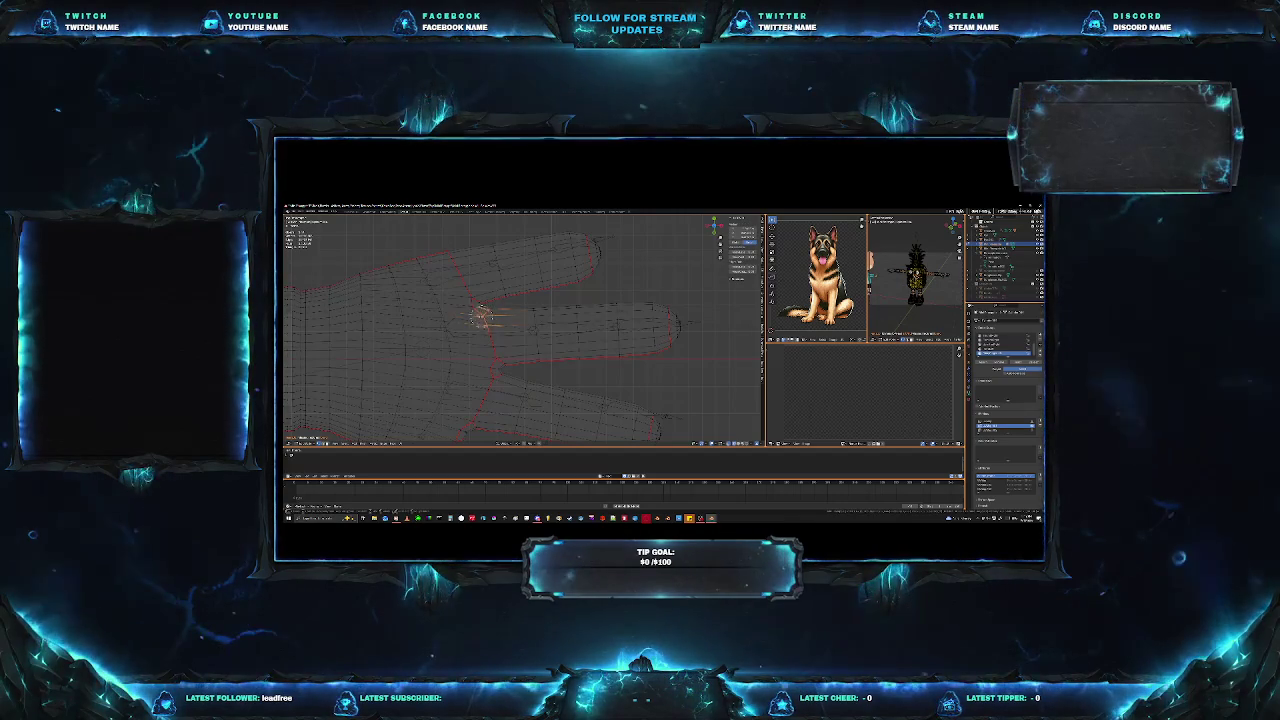
pyautogui.moveTo(443, 307); pyautogui.dragTo(485, 316)
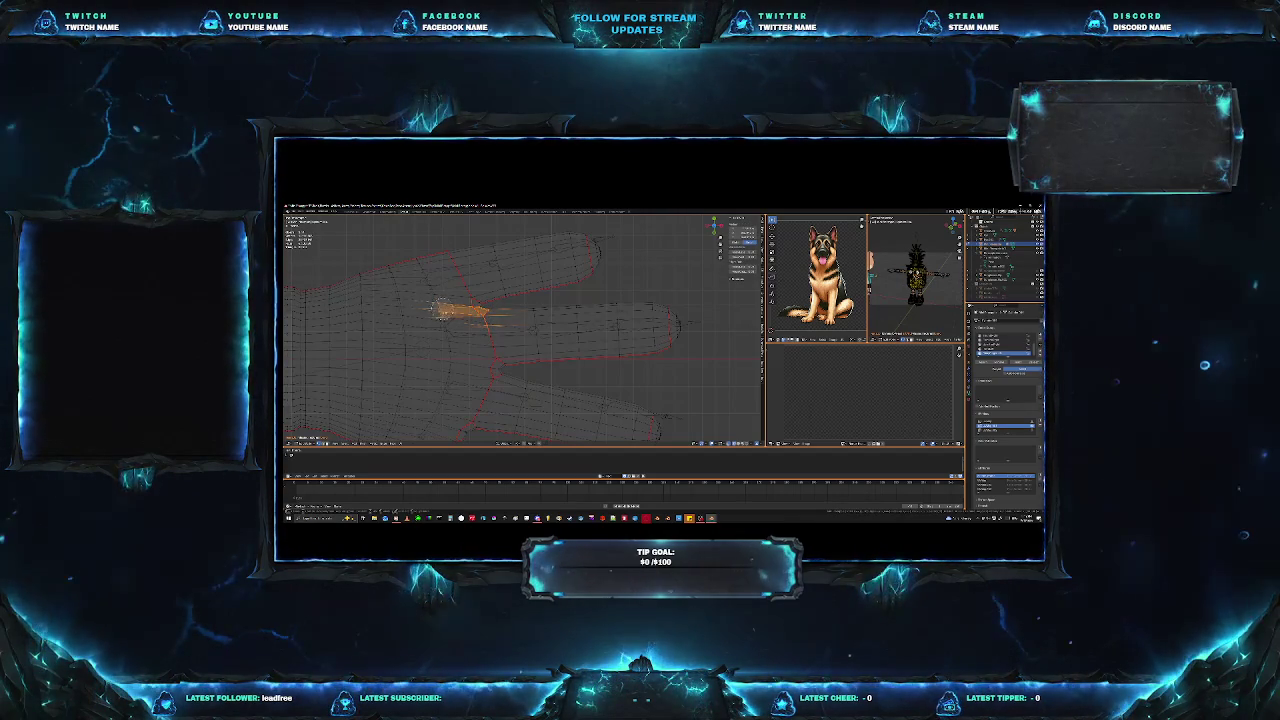
pyautogui.moveTo(447, 358)
pyautogui.mouseDown()
pyautogui.moveTo(503, 362)
pyautogui.moveTo(496, 338)
pyautogui.moveTo(545, 335)
pyautogui.moveTo(541, 306)
pyautogui.moveTo(600, 338)
pyautogui.moveTo(624, 318)
pyautogui.moveTo(672, 330)
pyautogui.mouseUp()
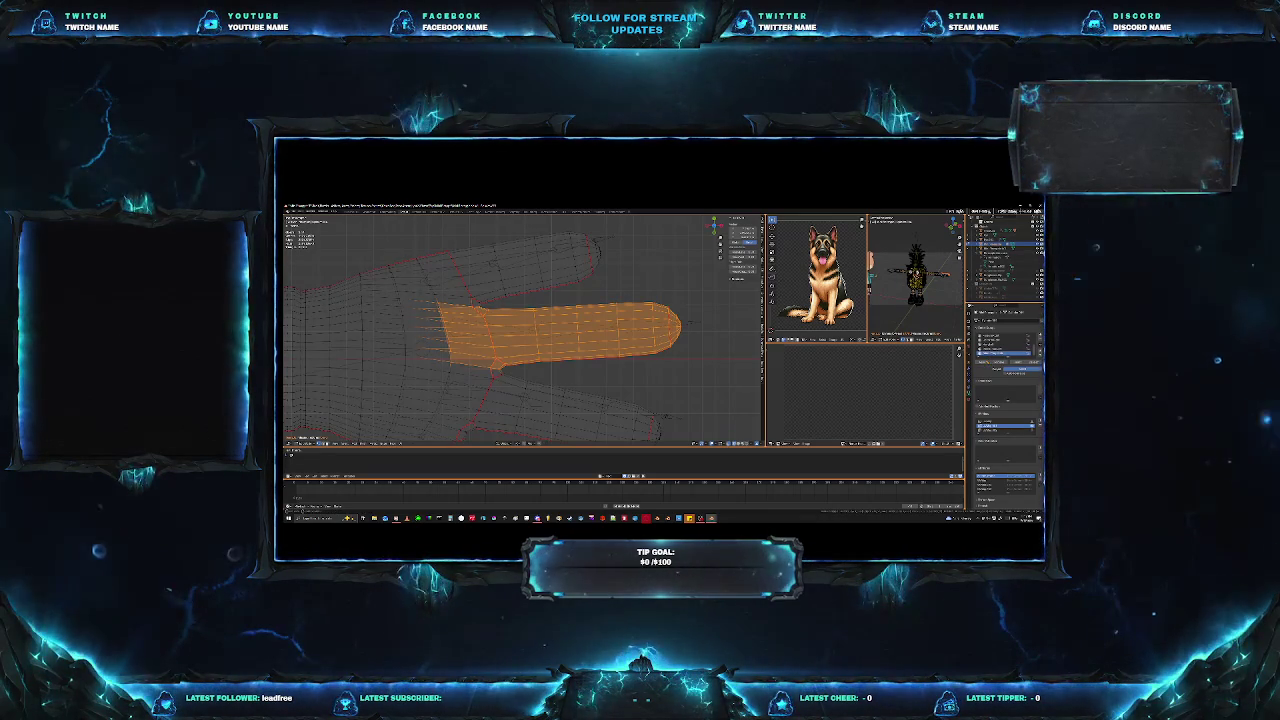
# Drop the middle finger selection and select the next finger's faces, including its tip's lower edge.
pyautogui.moveTo(520, 420); pyautogui.dragTo(531, 383, button='middle')
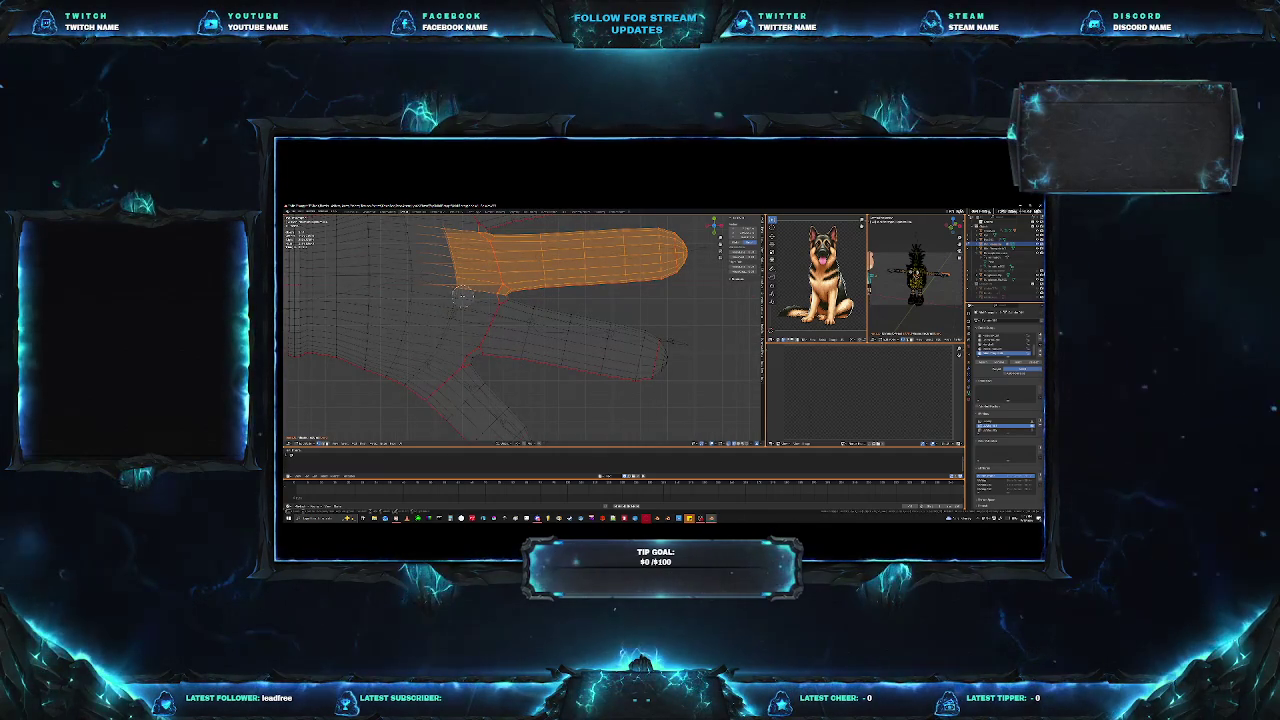
pyautogui.hotkey('ctrl', 'z')
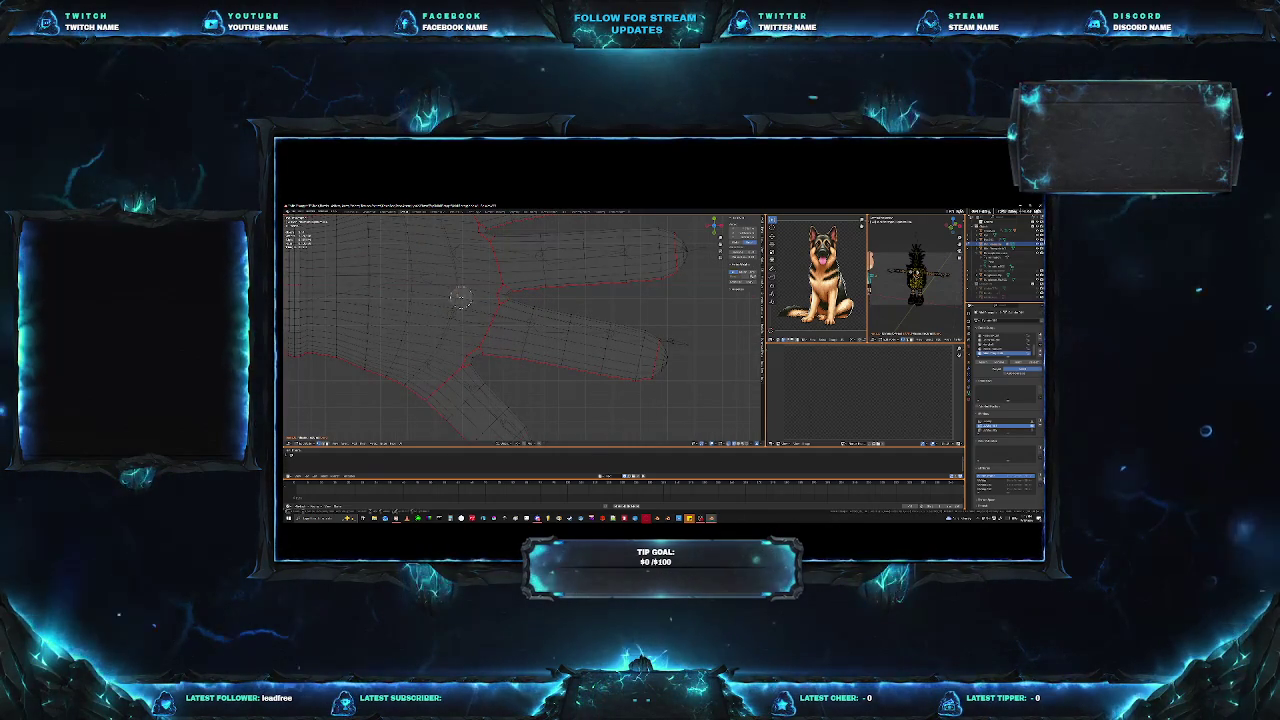
pyautogui.moveTo(460, 297)
pyautogui.mouseDown()
pyautogui.moveTo(666, 337)
pyautogui.moveTo(660, 355)
pyautogui.moveTo(557, 355)
pyautogui.moveTo(455, 318)
pyautogui.moveTo(497, 336)
pyautogui.mouseUp()
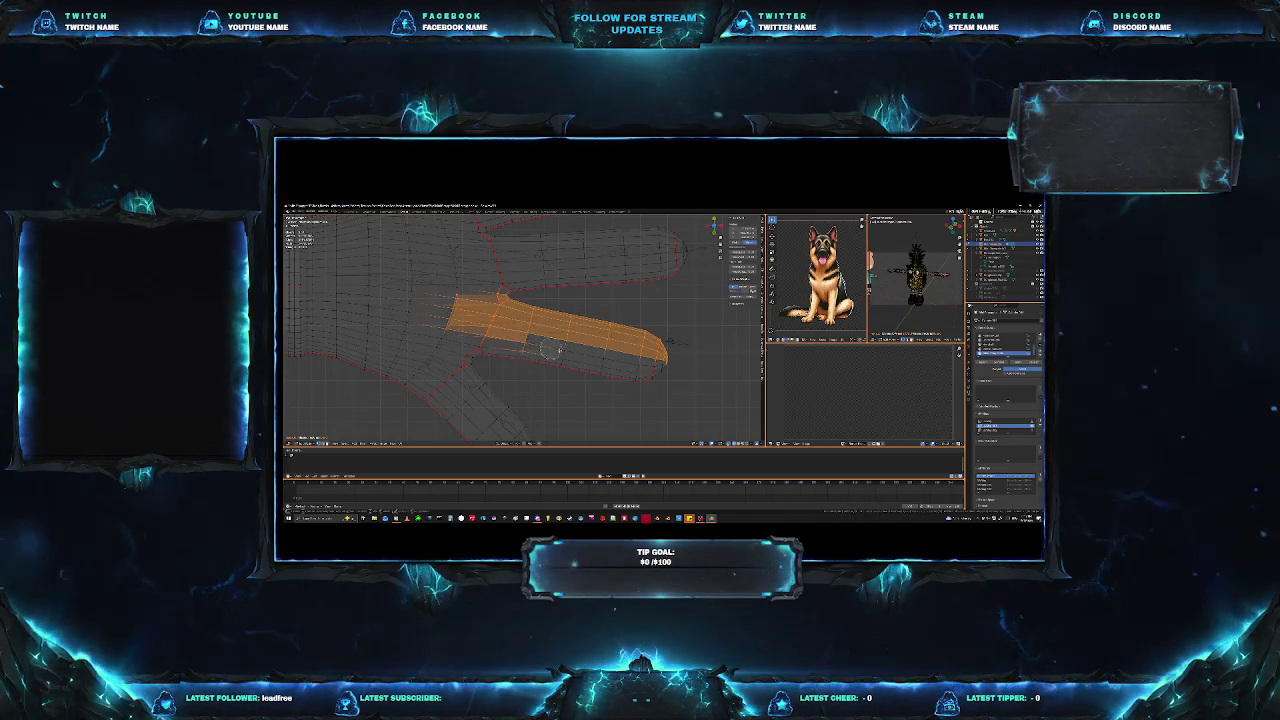
pyautogui.moveTo(635, 362)
pyautogui.mouseDown()
pyautogui.moveTo(610, 372)
pyautogui.moveTo(458, 342)
pyautogui.mouseUp()
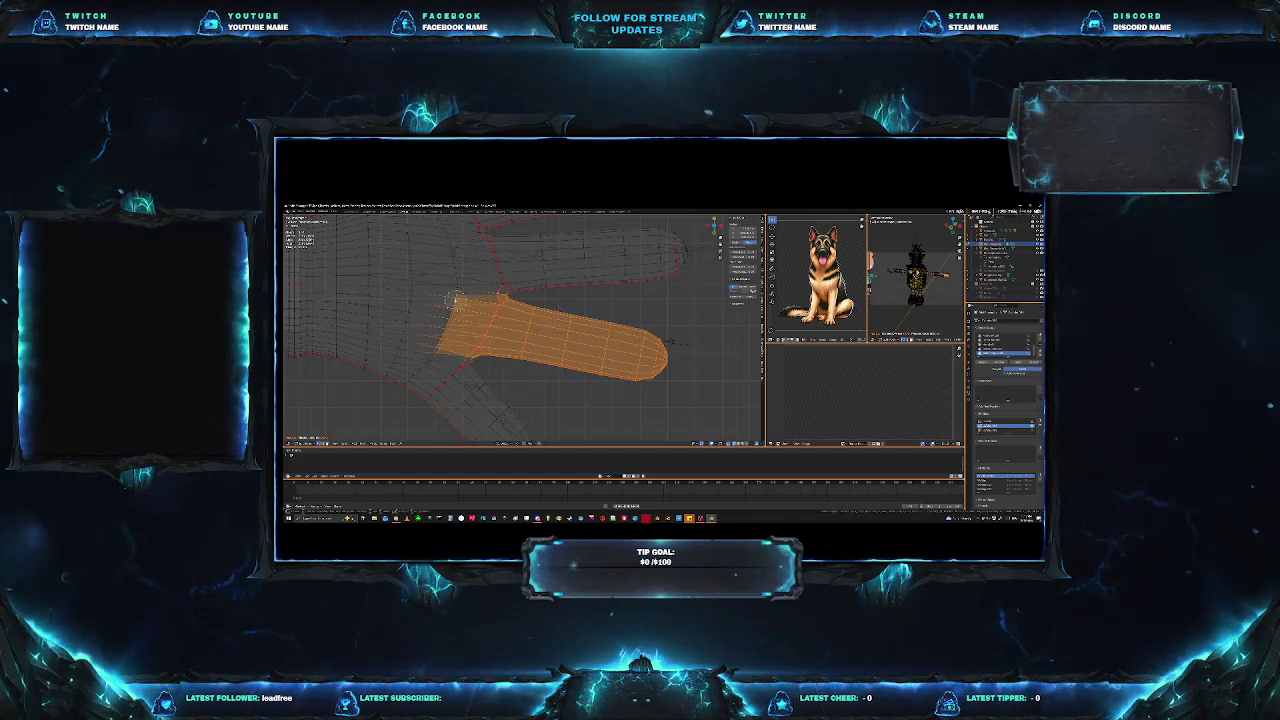
pyautogui.rightClick(489, 324)
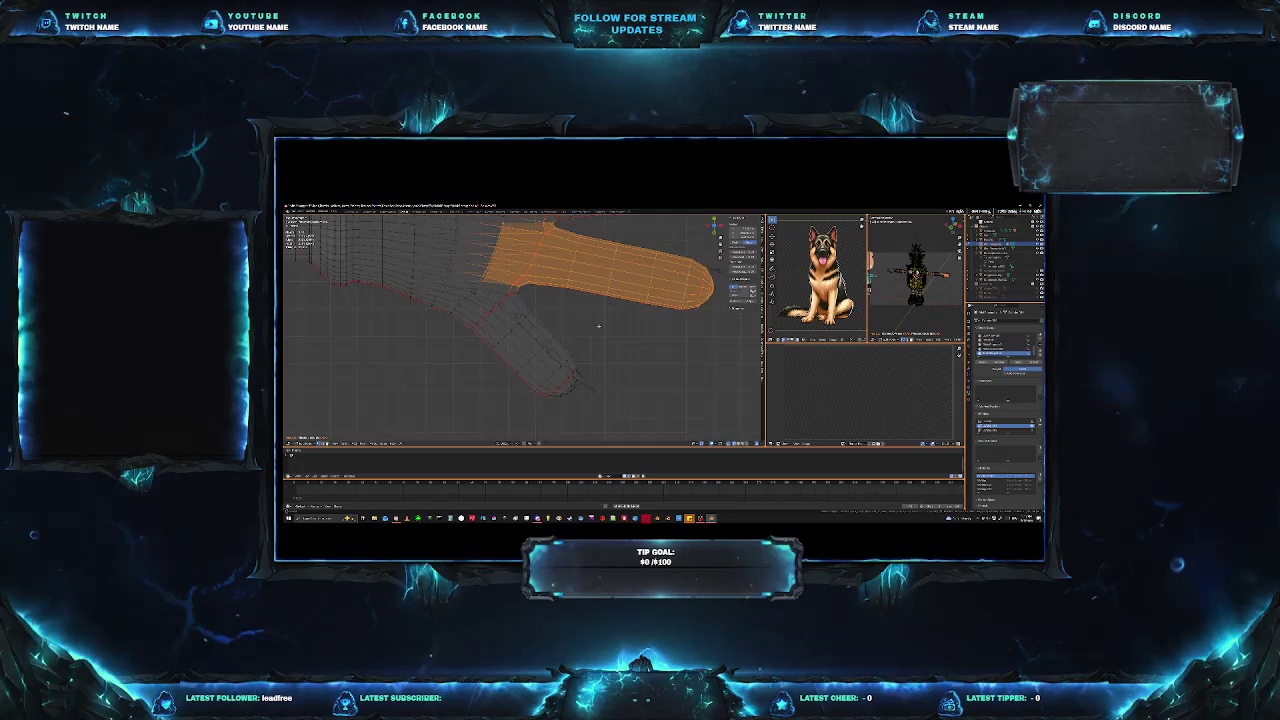
# Replace the finger selection with a circle-painted thumb selection, then orbit along the arm to check it.
pyautogui.moveTo(598, 325); pyautogui.dragTo(594, 334, button='middle')
pyautogui.hotkey('alt', 'a')
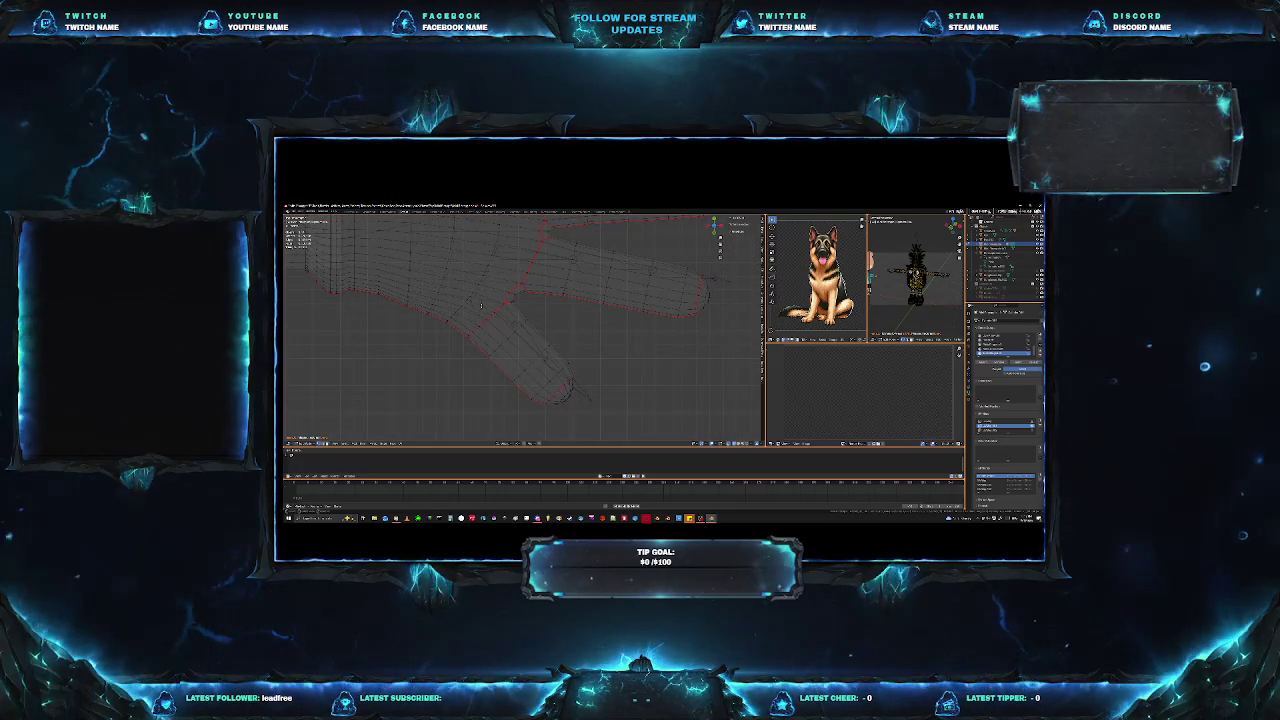
pyautogui.press('c')
pyautogui.moveTo(486, 289)
pyautogui.mouseDown()
pyautogui.moveTo(508, 308)
pyautogui.moveTo(468, 293)
pyautogui.moveTo(505, 340)
pyautogui.moveTo(552, 348)
pyautogui.moveTo(535, 401)
pyautogui.mouseUp()
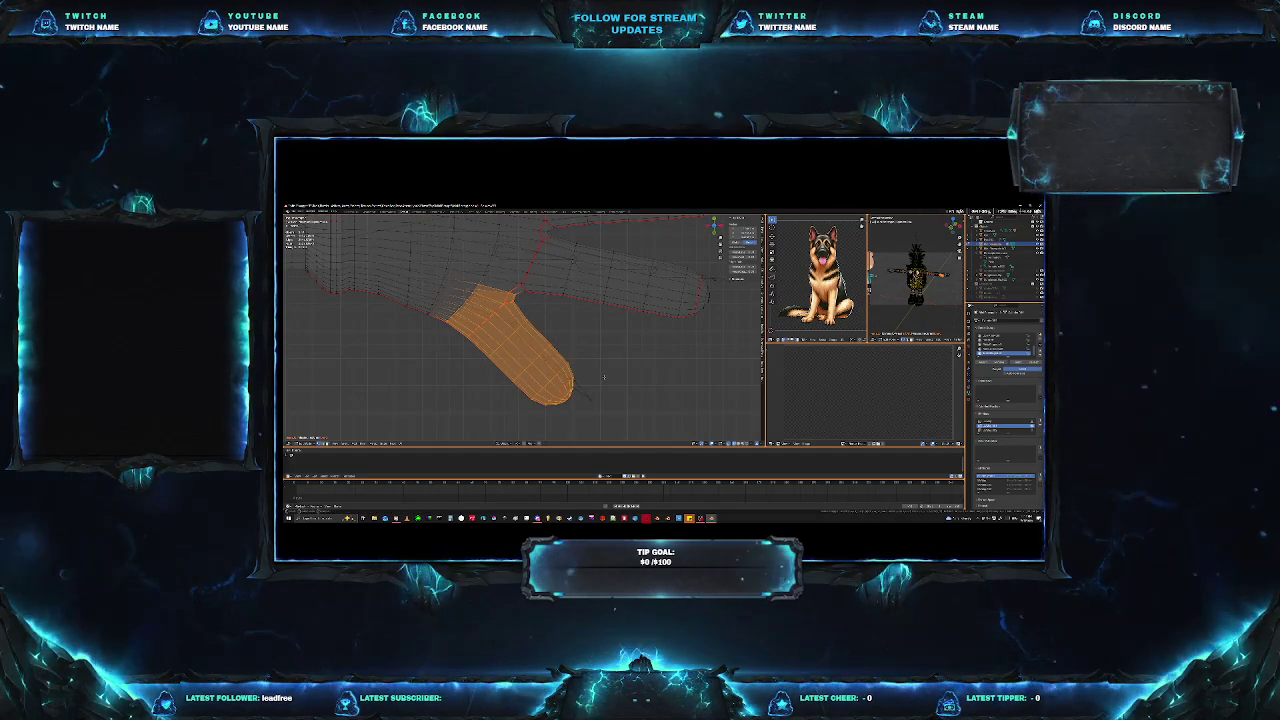
pyautogui.moveTo(575, 390); pyautogui.dragTo(651, 296, button='middle')
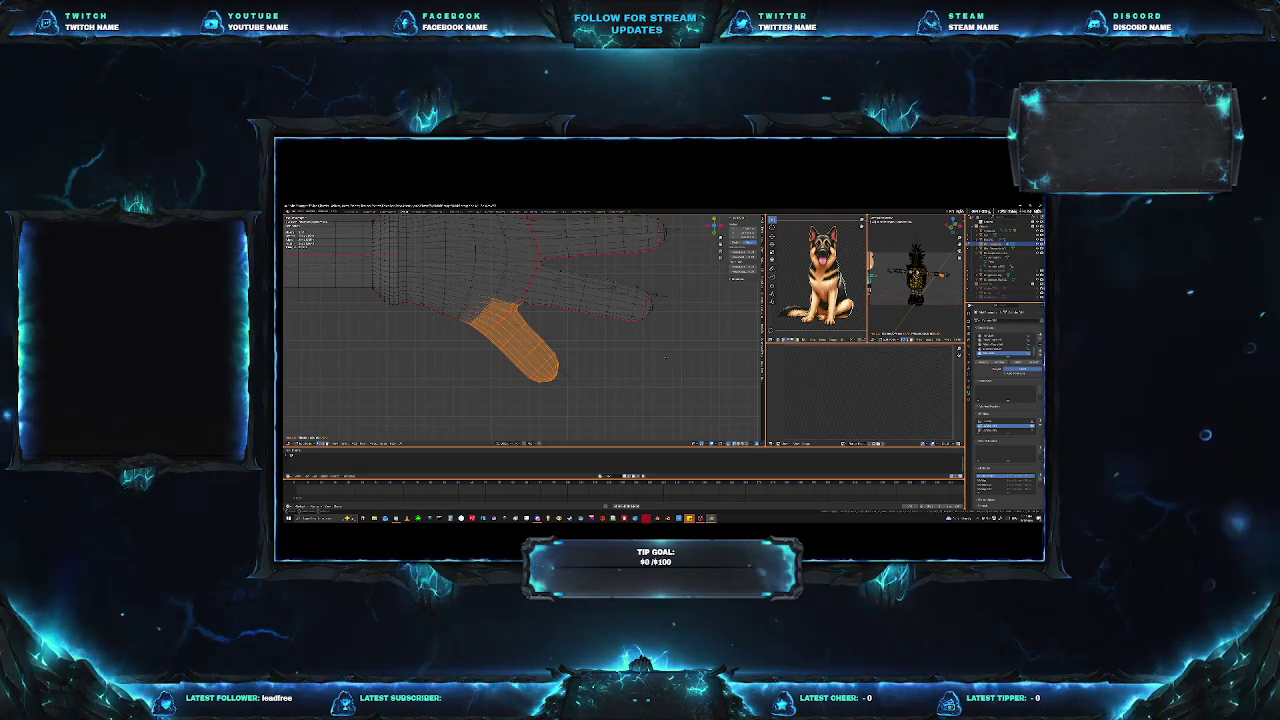
pyautogui.moveTo(708, 363); pyautogui.dragTo(576, 366, button='middle')
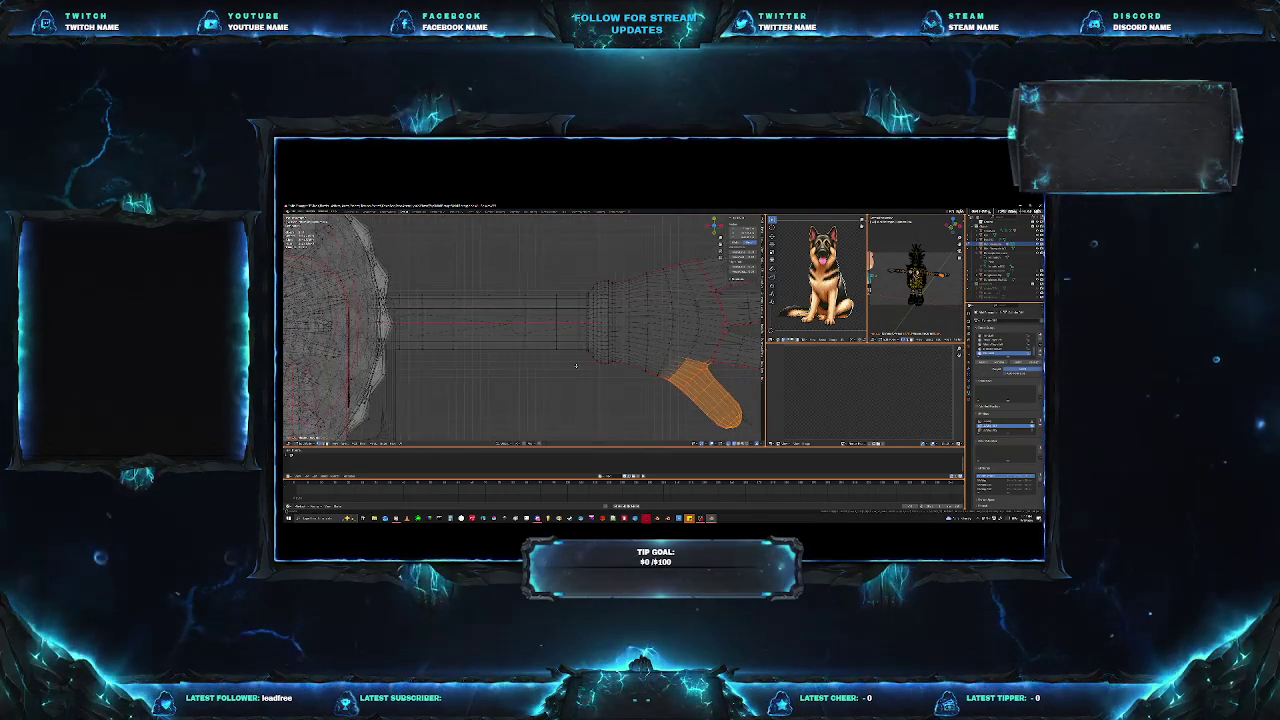
# Deselect the thumb, select the whole mesh and pick the arm's bone joint in the armature.
pyautogui.hotkey('alt', 'a')
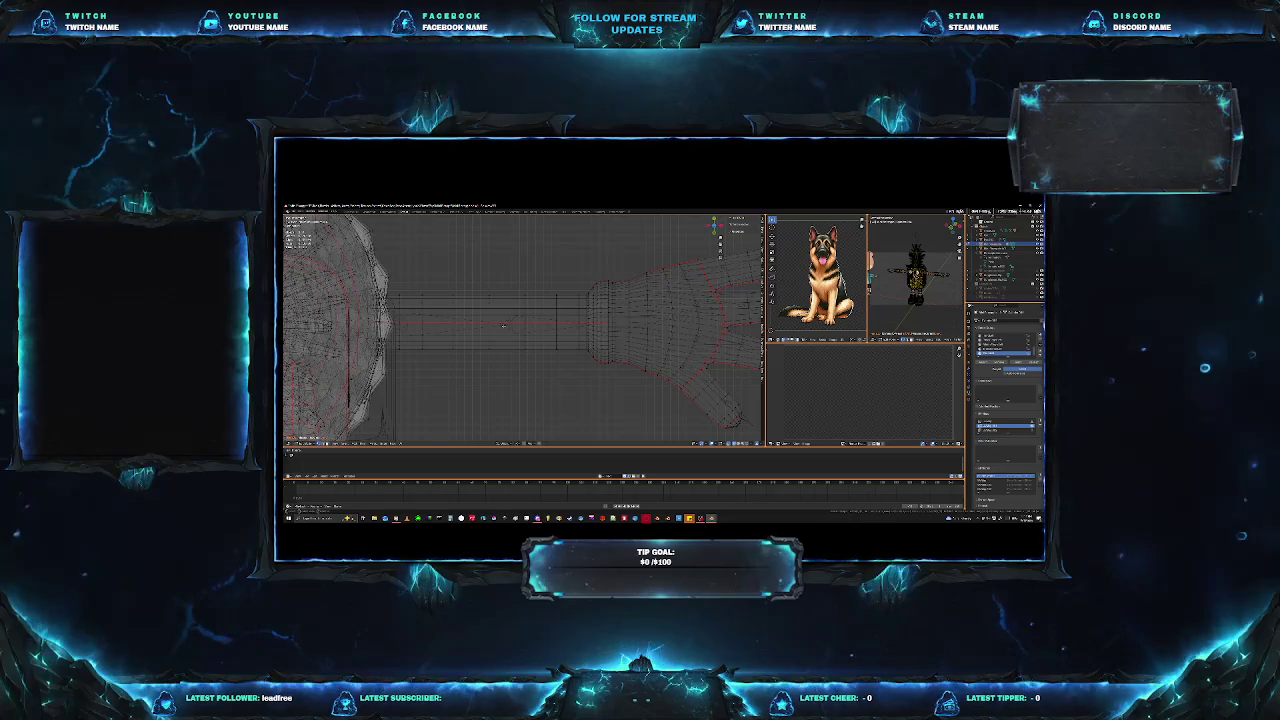
pyautogui.press('a')
pyautogui.press('Tab')
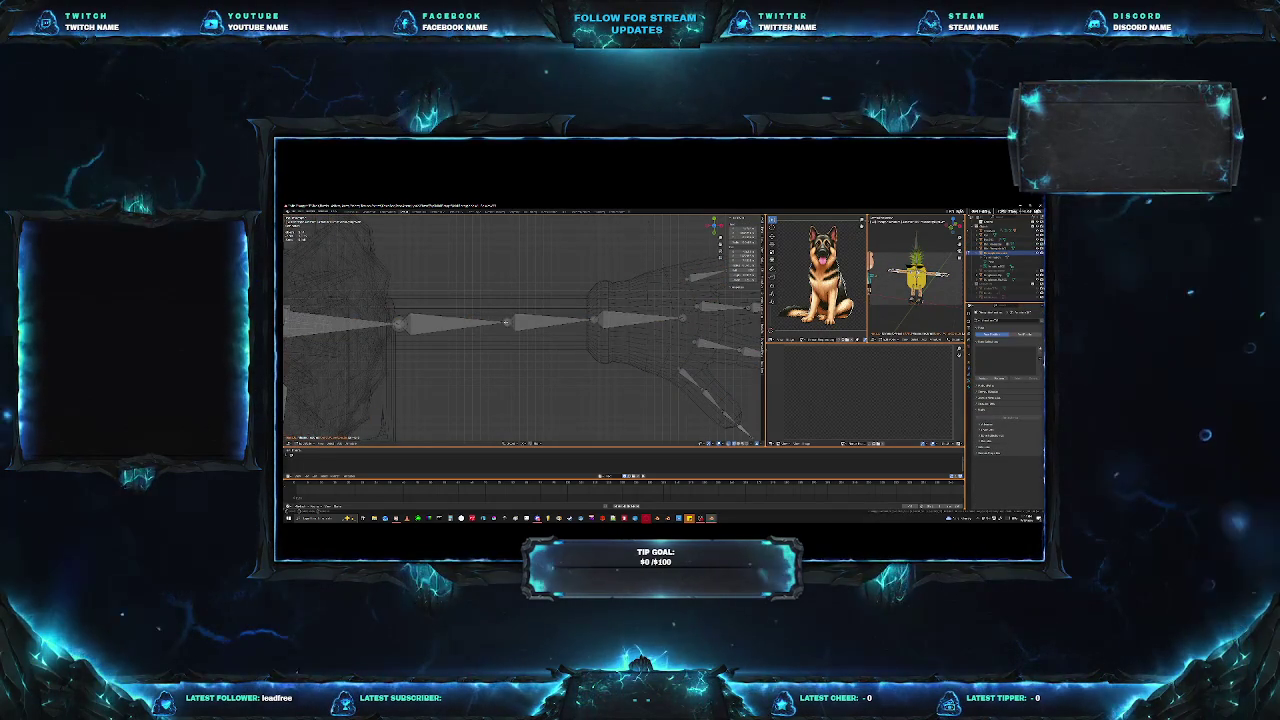
pyautogui.click(506, 322)
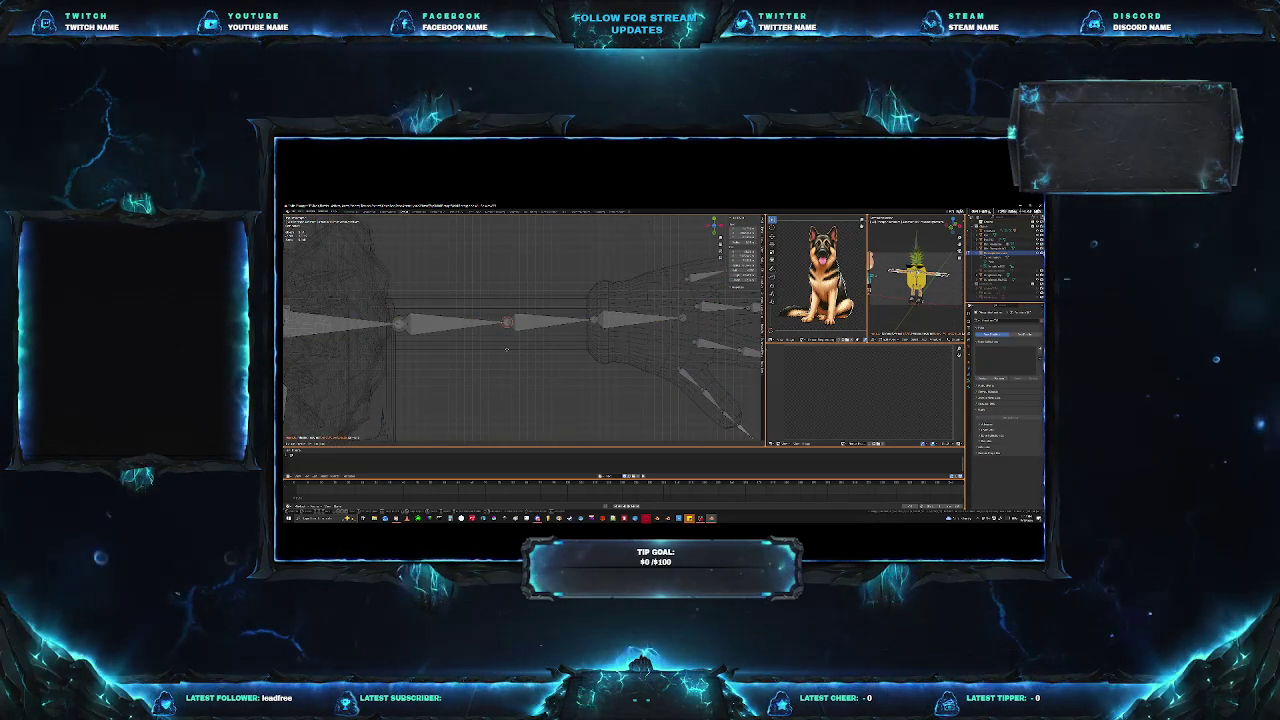
# Slide the bone joint along the X axis to fit the arm, then exit bone editing.
pyautogui.press('g')
pyautogui.press('x')
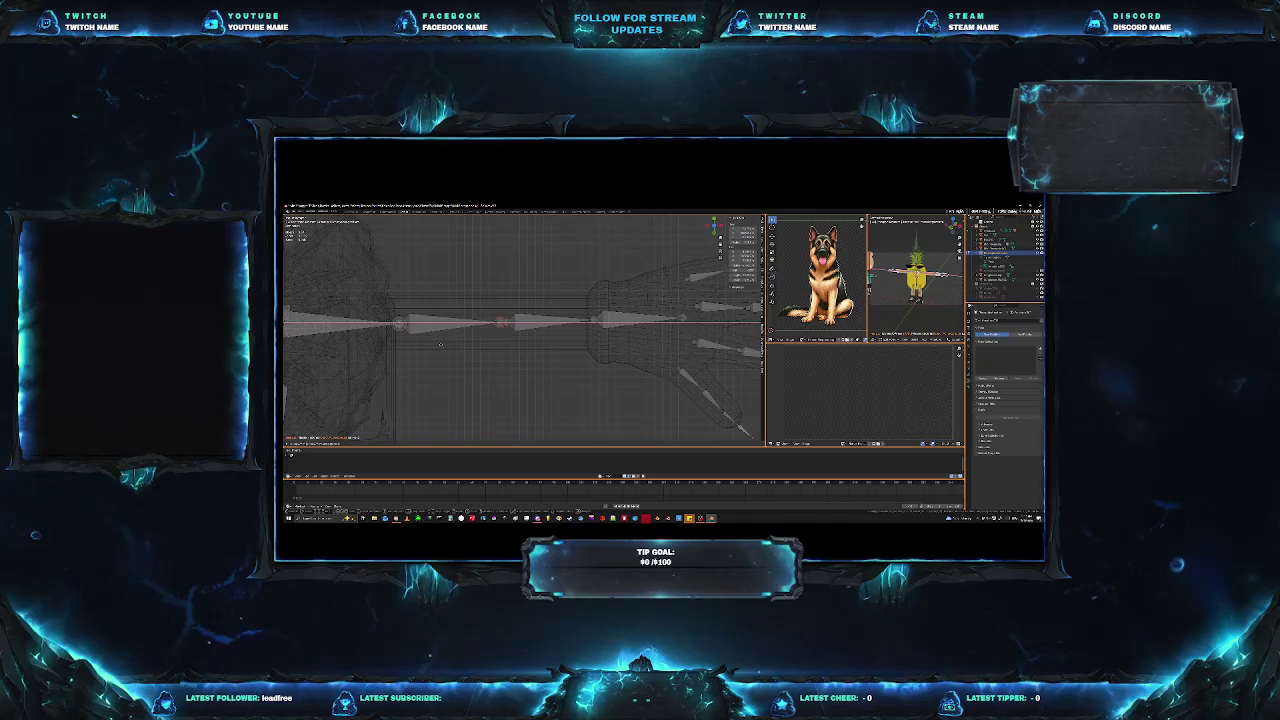
pyautogui.press('Escape')
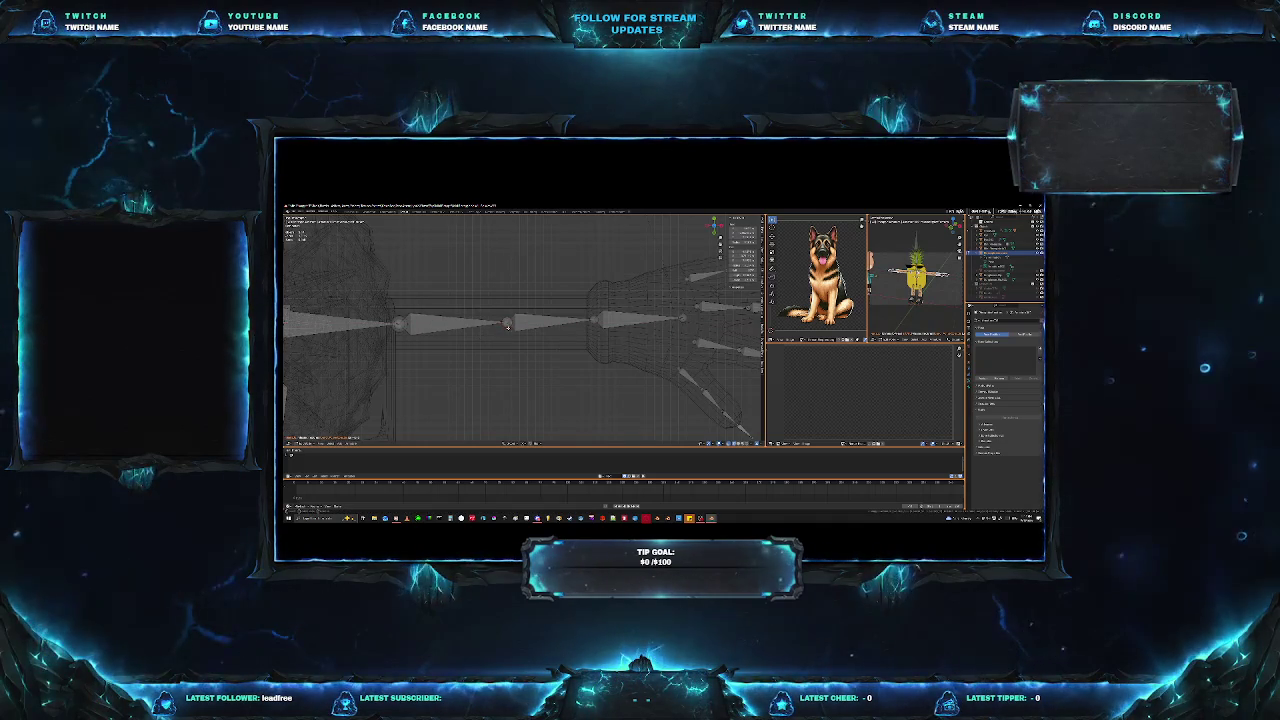
pyautogui.press('g')
pyautogui.press('x')
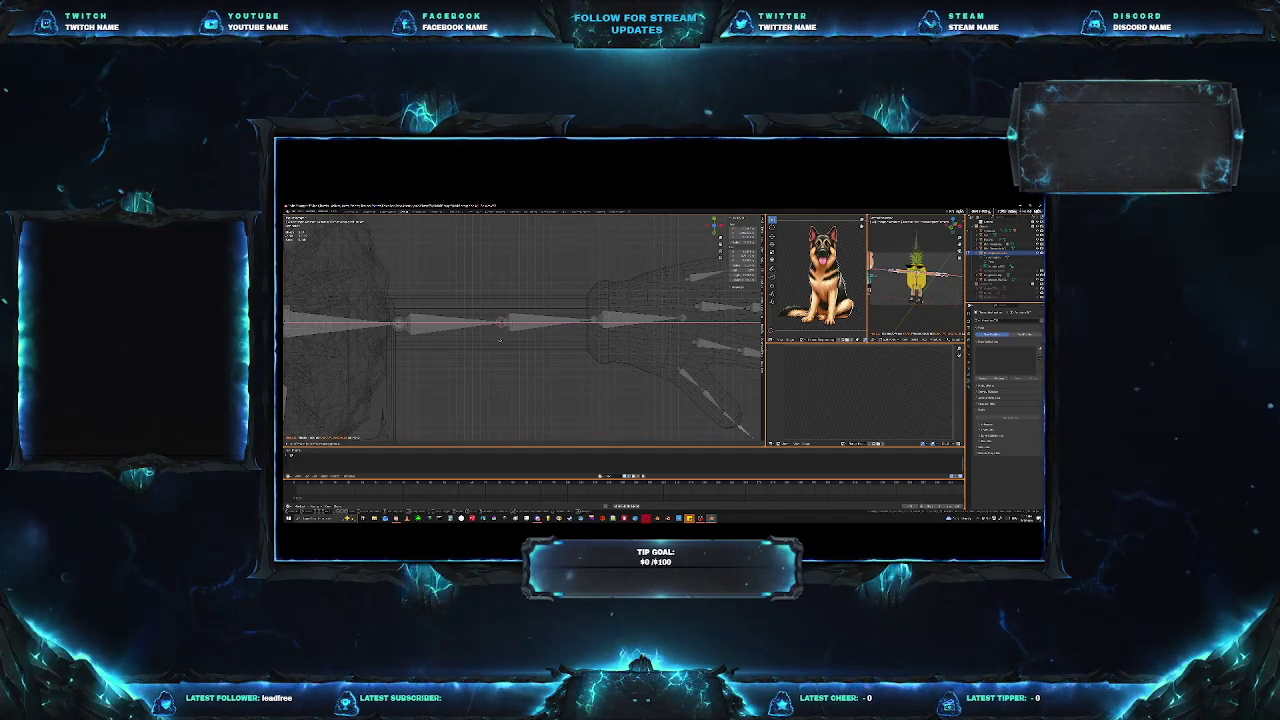
pyautogui.press('Escape')
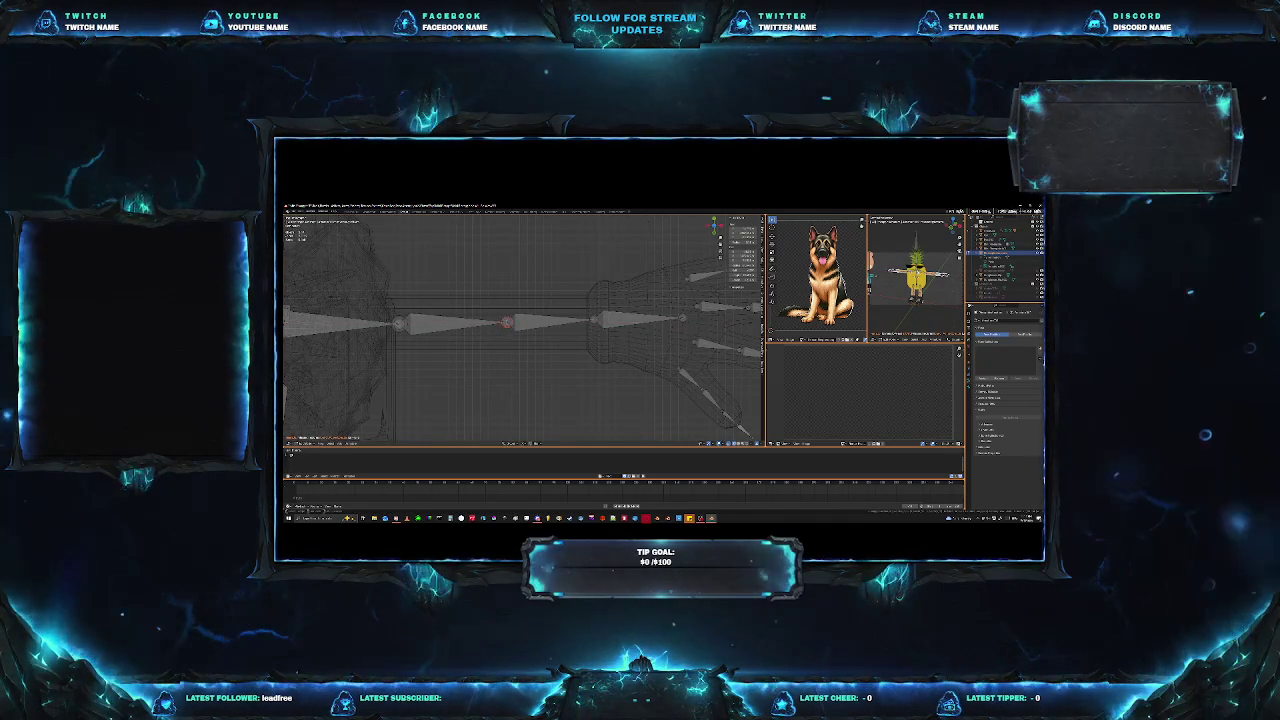
pyautogui.press('g')
pyautogui.press('x')
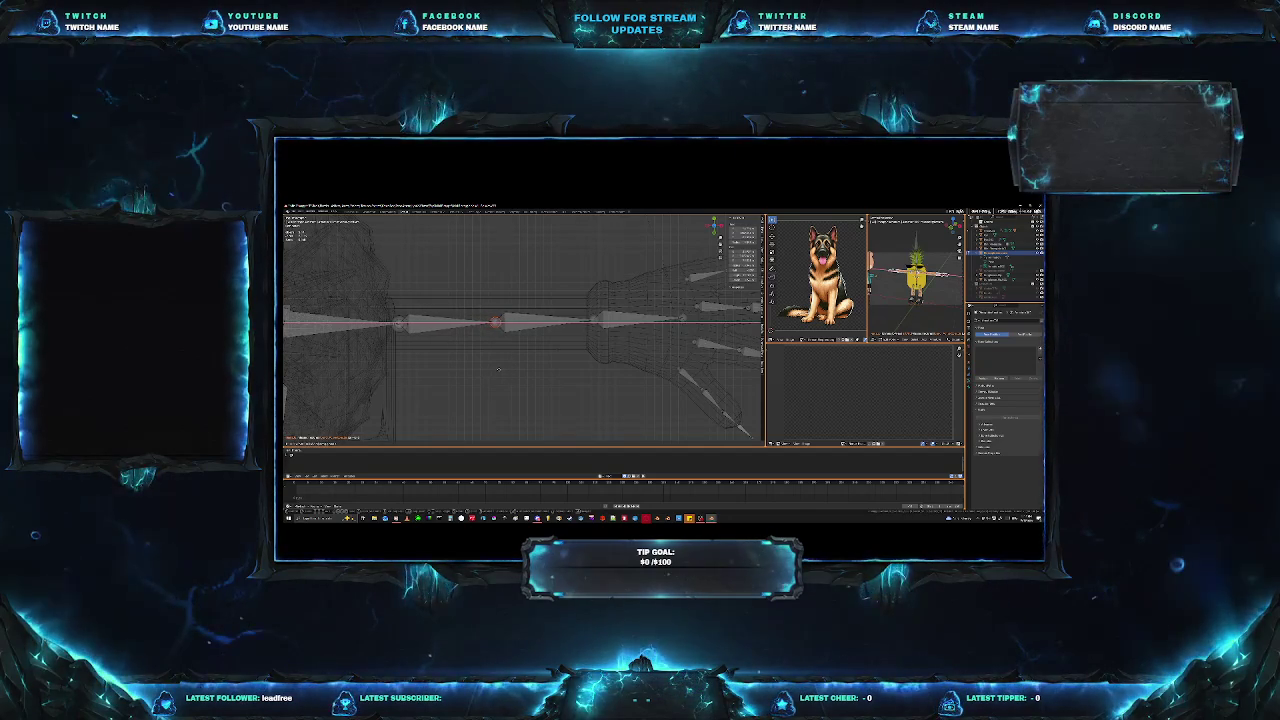
pyautogui.click(493, 373)
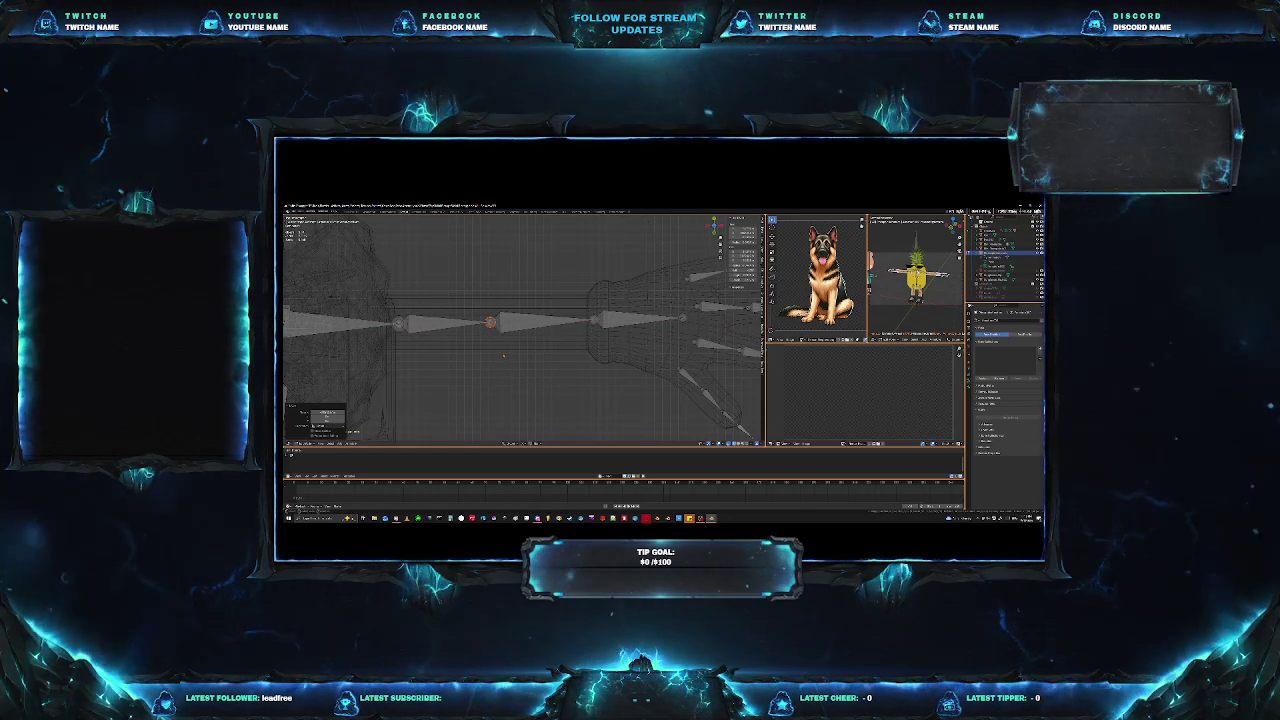
pyautogui.press('Tab')
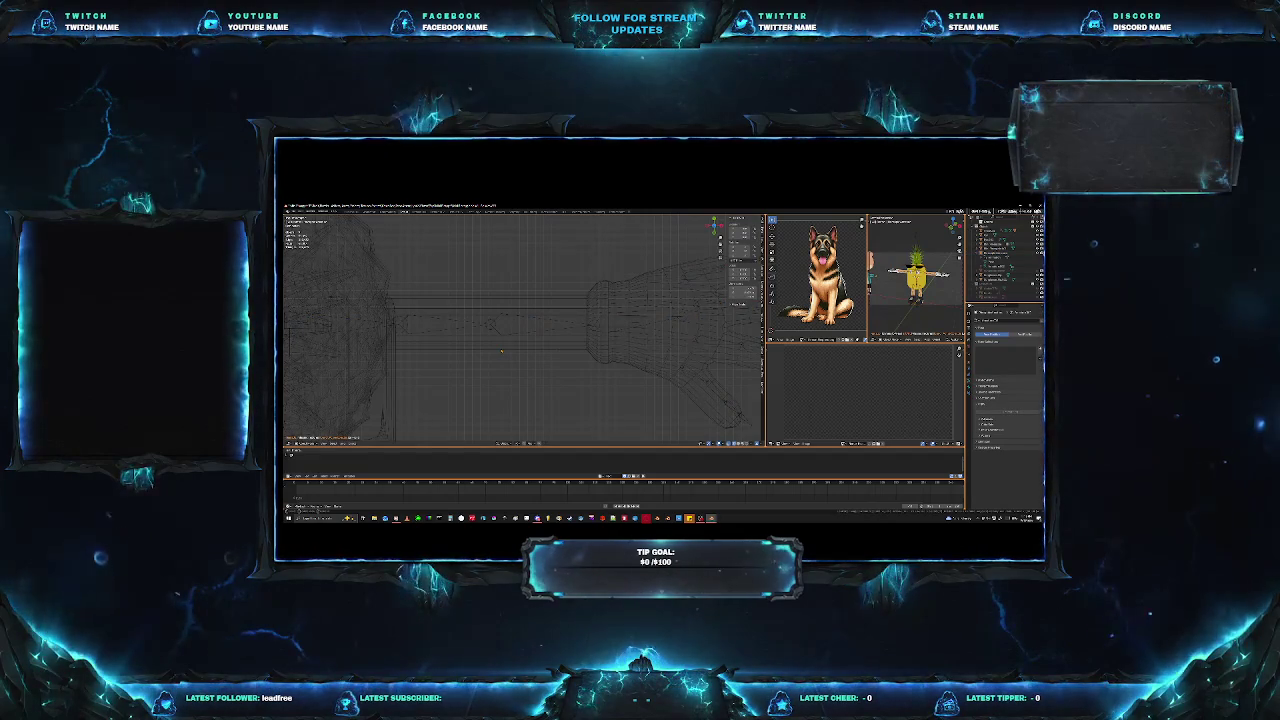
# Enter Edit Mode on the character mesh and box-select the arm faces beside the hand.
pyautogui.press('a')
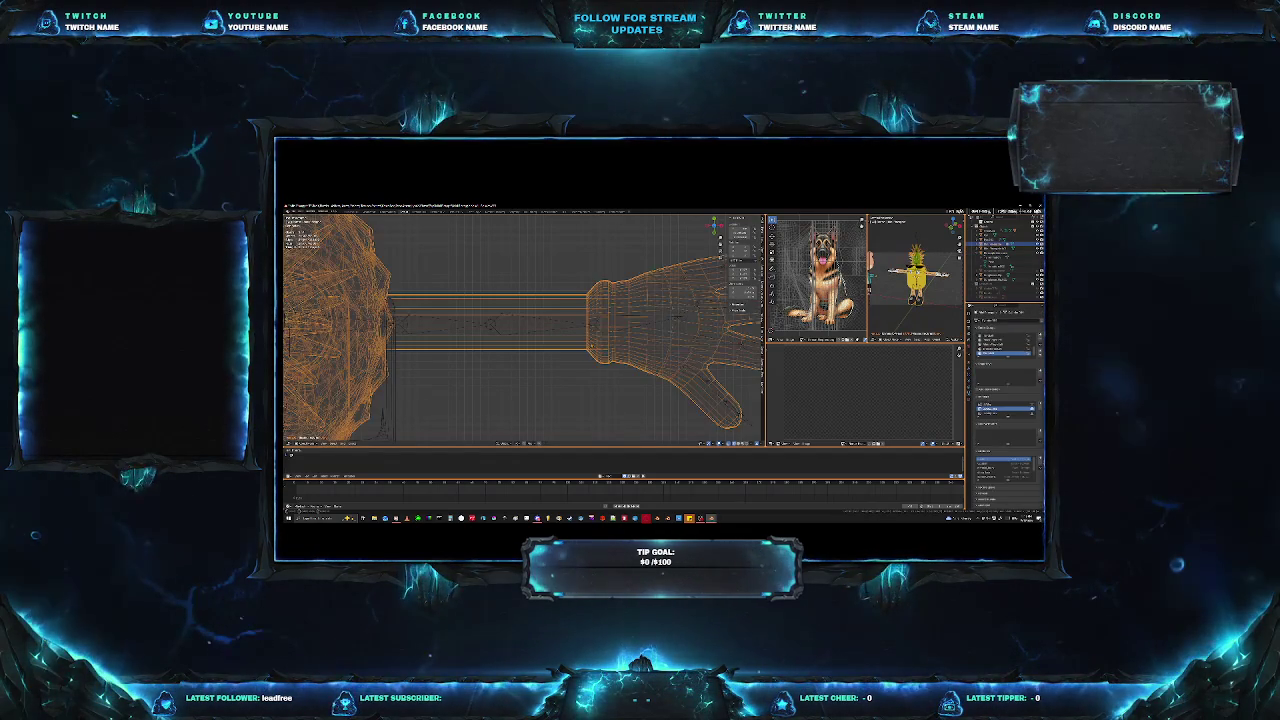
pyautogui.press('Tab')
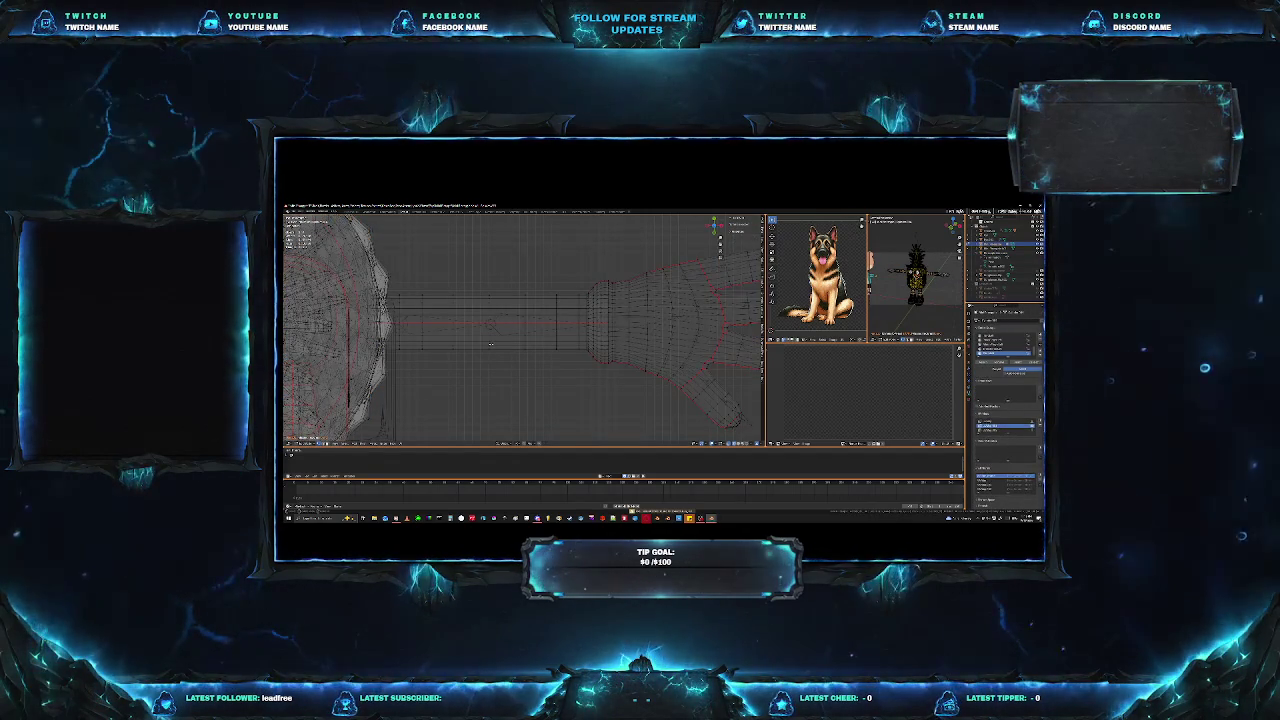
pyautogui.scroll(3, 488, 348)
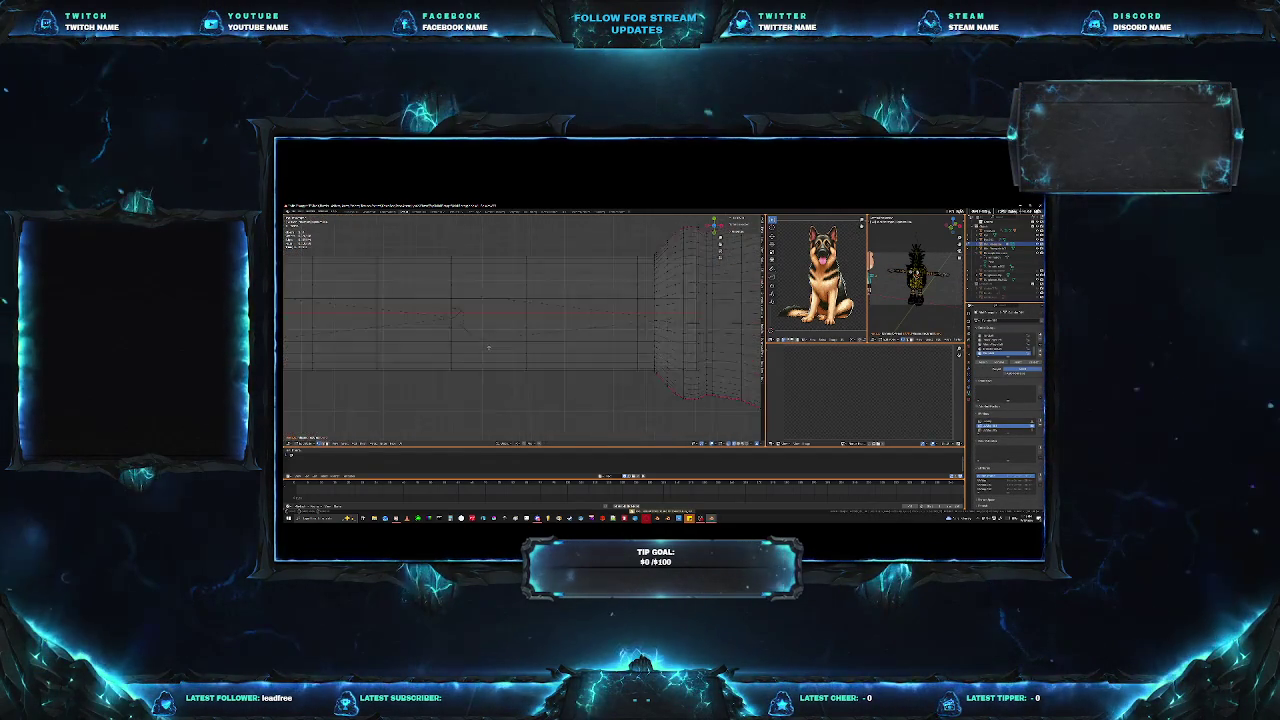
pyautogui.scroll(2, 488, 348)
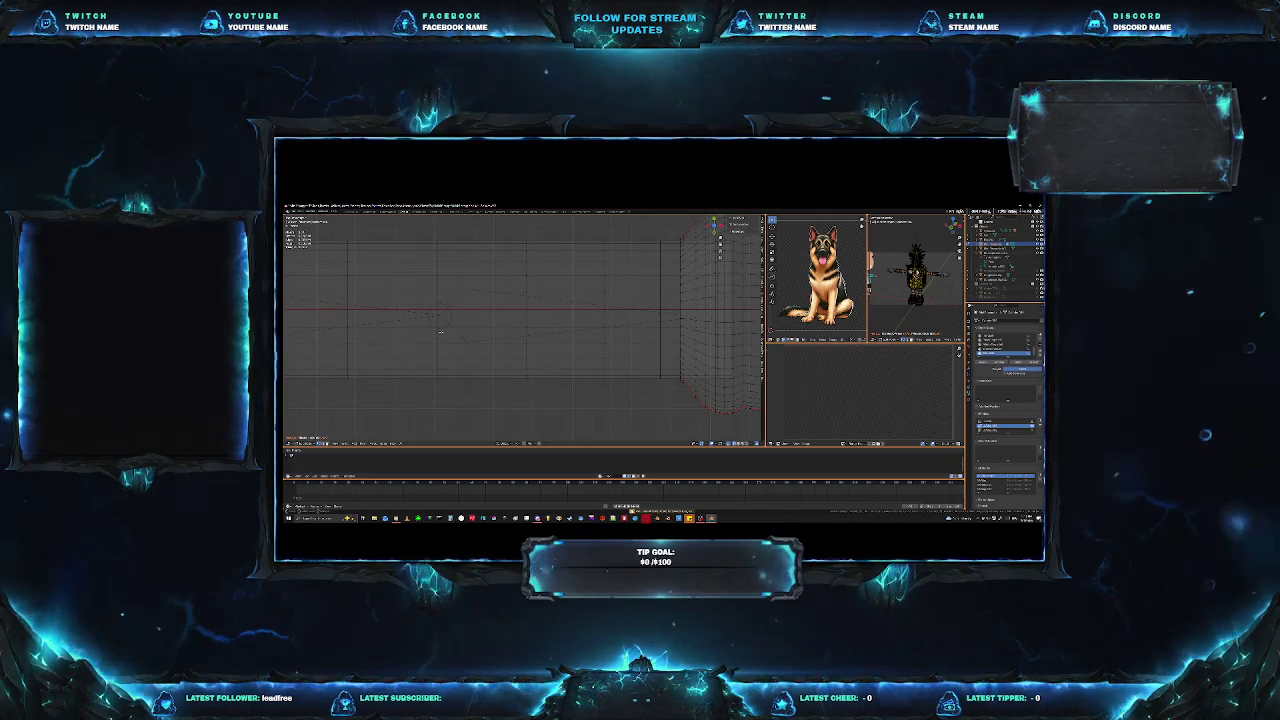
pyautogui.scroll(-3, 469, 354)
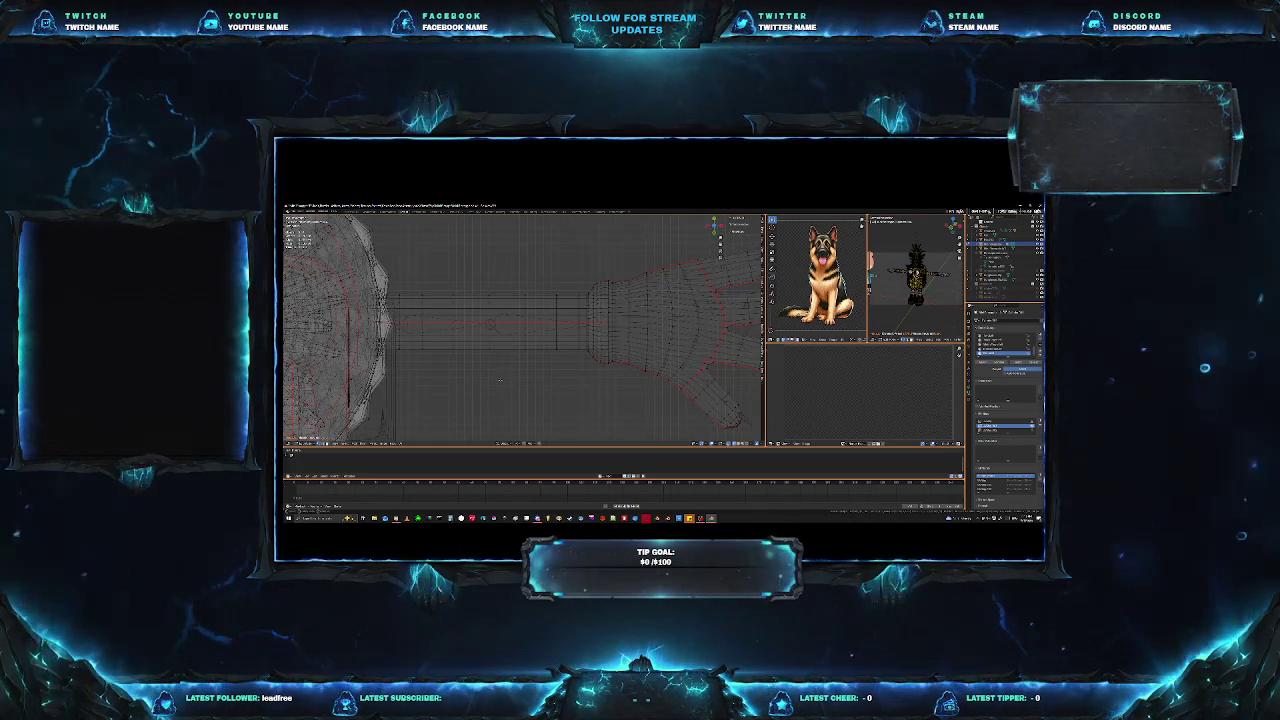
pyautogui.press('b')
pyautogui.moveTo(482, 363); pyautogui.dragTo(589, 288)
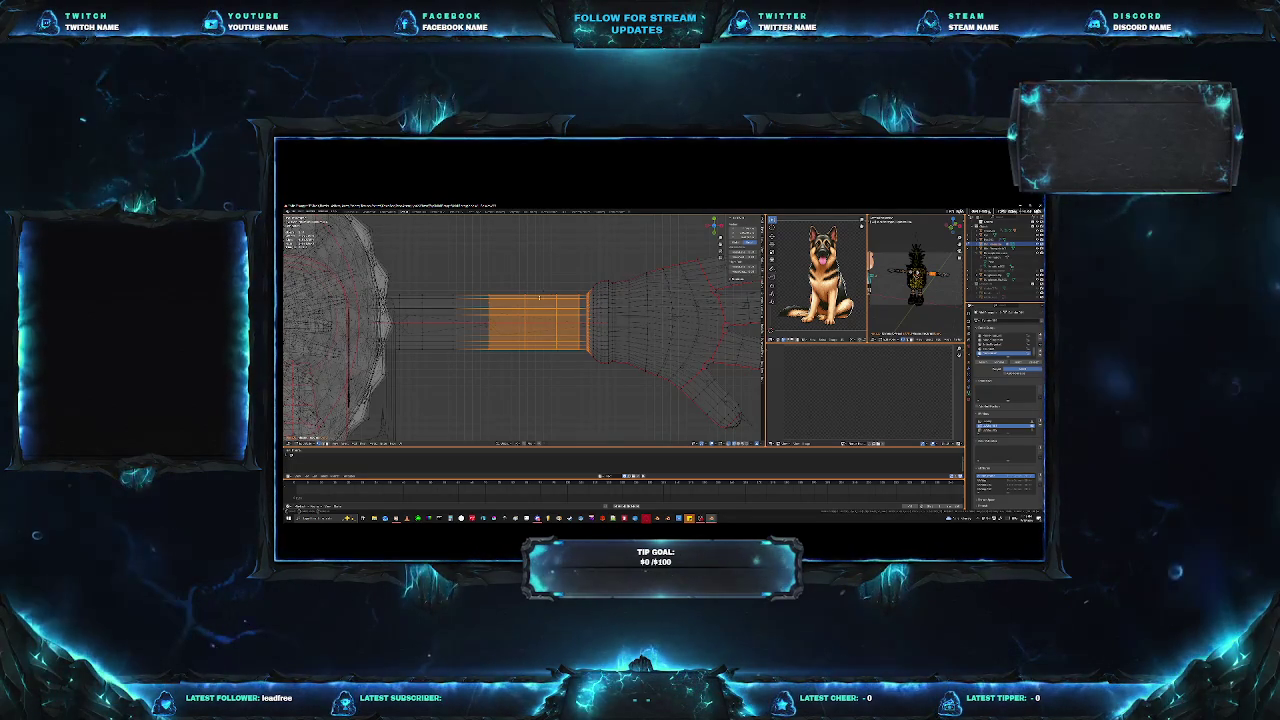
# Select the arm's edges and faces between shoulder and hand.
pyautogui.click(489, 358)
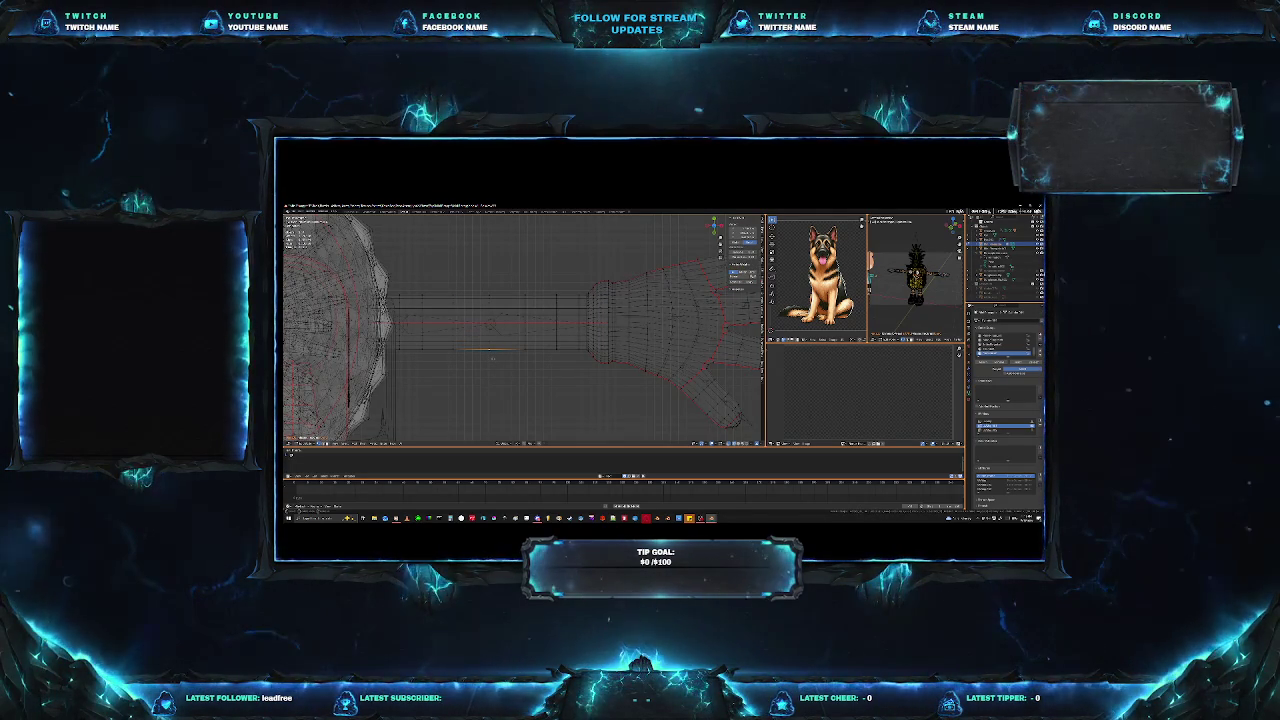
pyautogui.moveTo(492, 352); pyautogui.dragTo(395, 288)
pyautogui.scroll(3, 362, 348)
pyautogui.moveTo(362, 348)
pyautogui.mouseDown(button='middle')
pyautogui.moveTo(472, 330)
pyautogui.moveTo(394, 311)
pyautogui.mouseUp(button='middle')
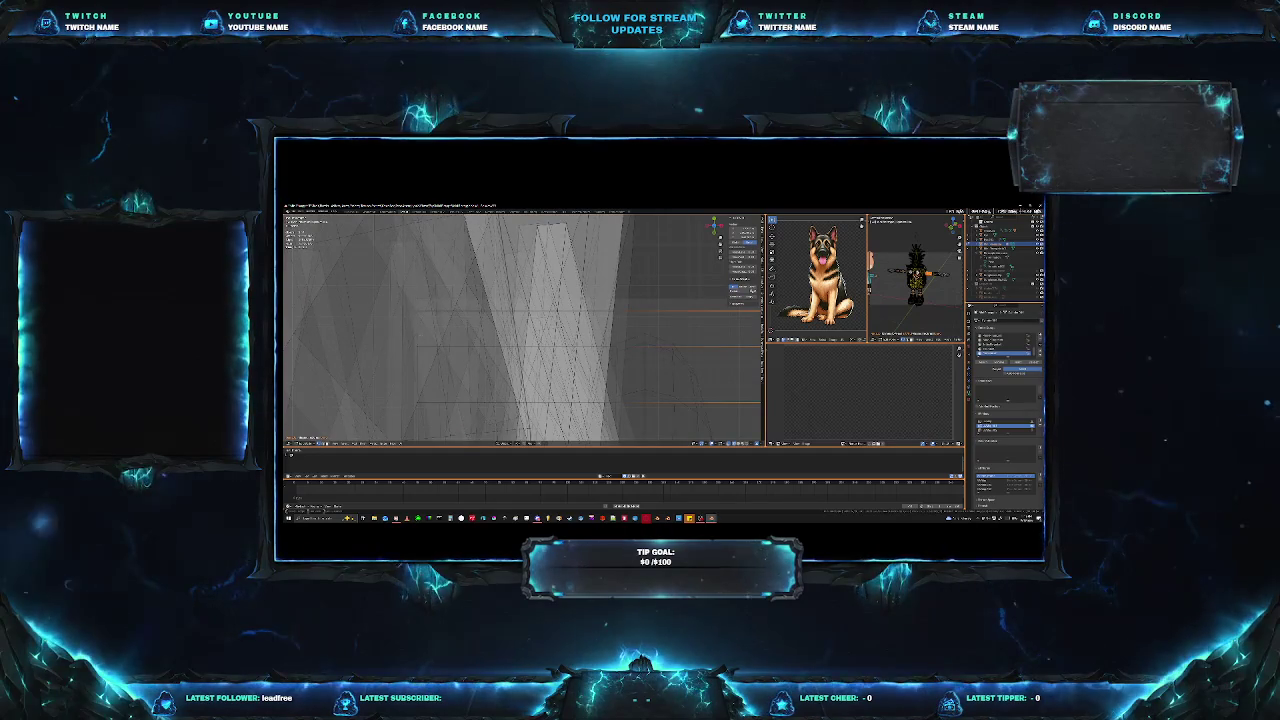
pyautogui.click(418, 340)
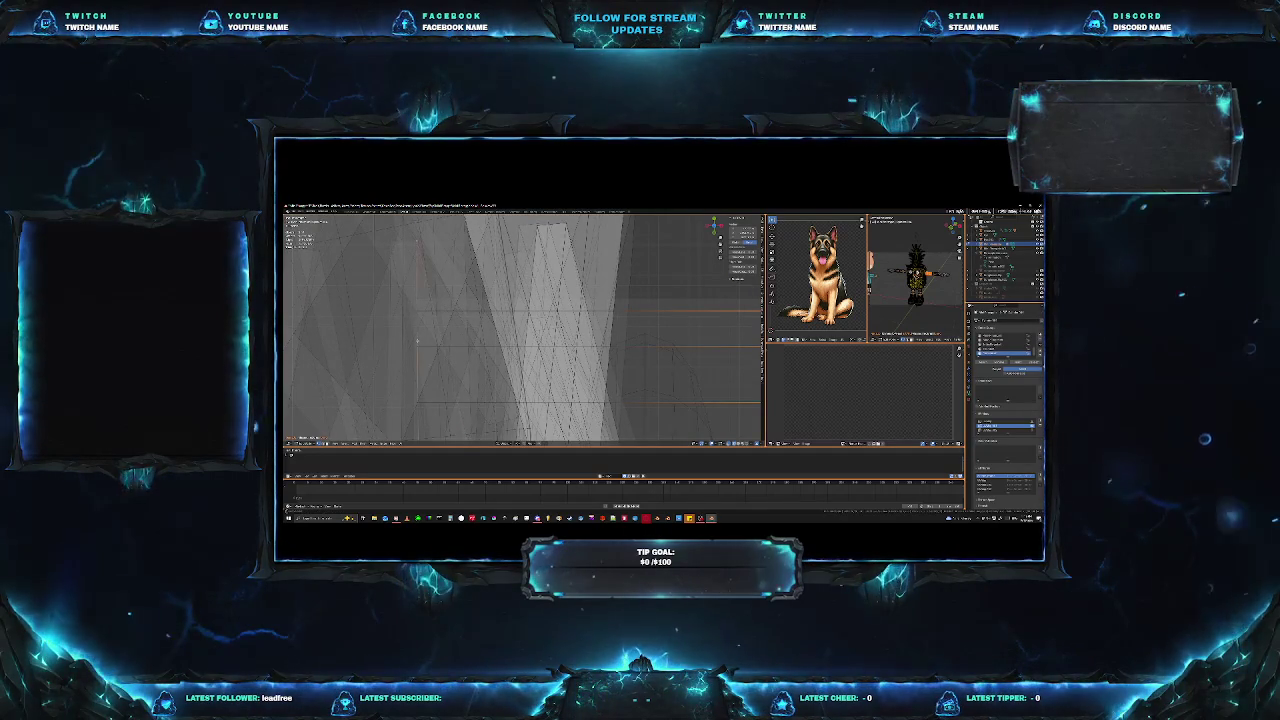
pyautogui.keyDown('shift'); pyautogui.click(418, 340); pyautogui.keyUp('shift')
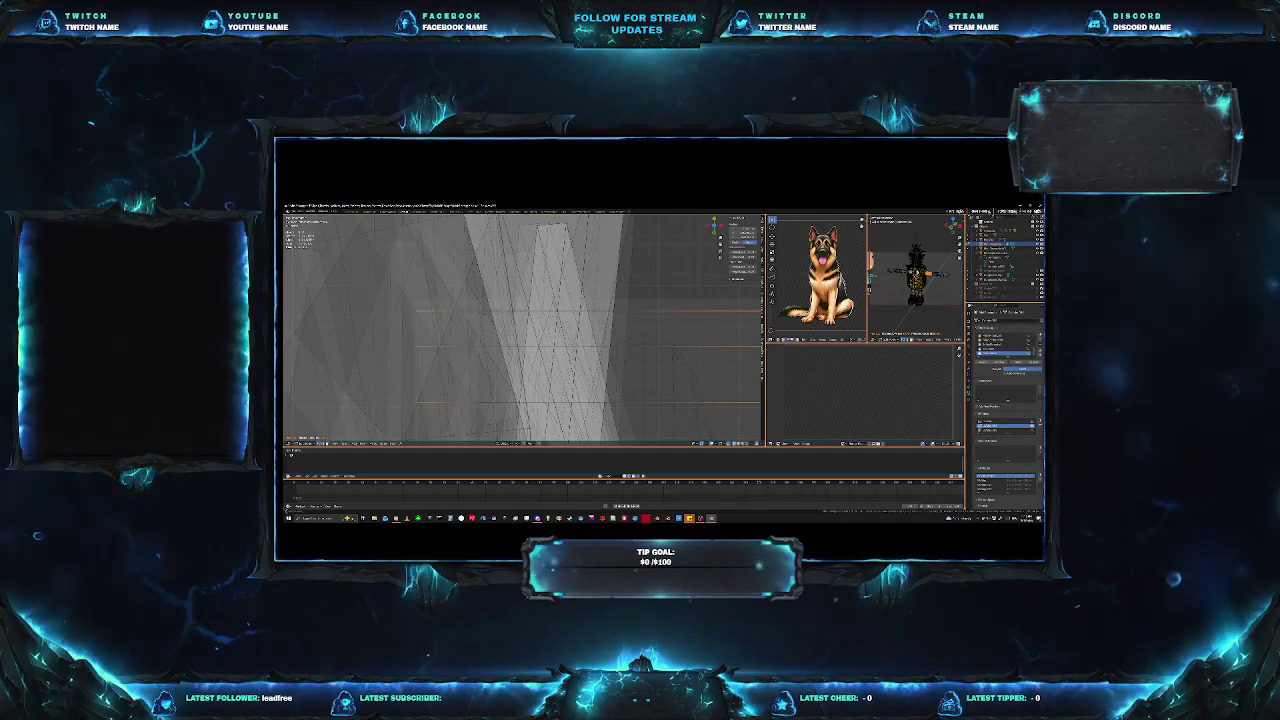
pyautogui.click(485, 322)
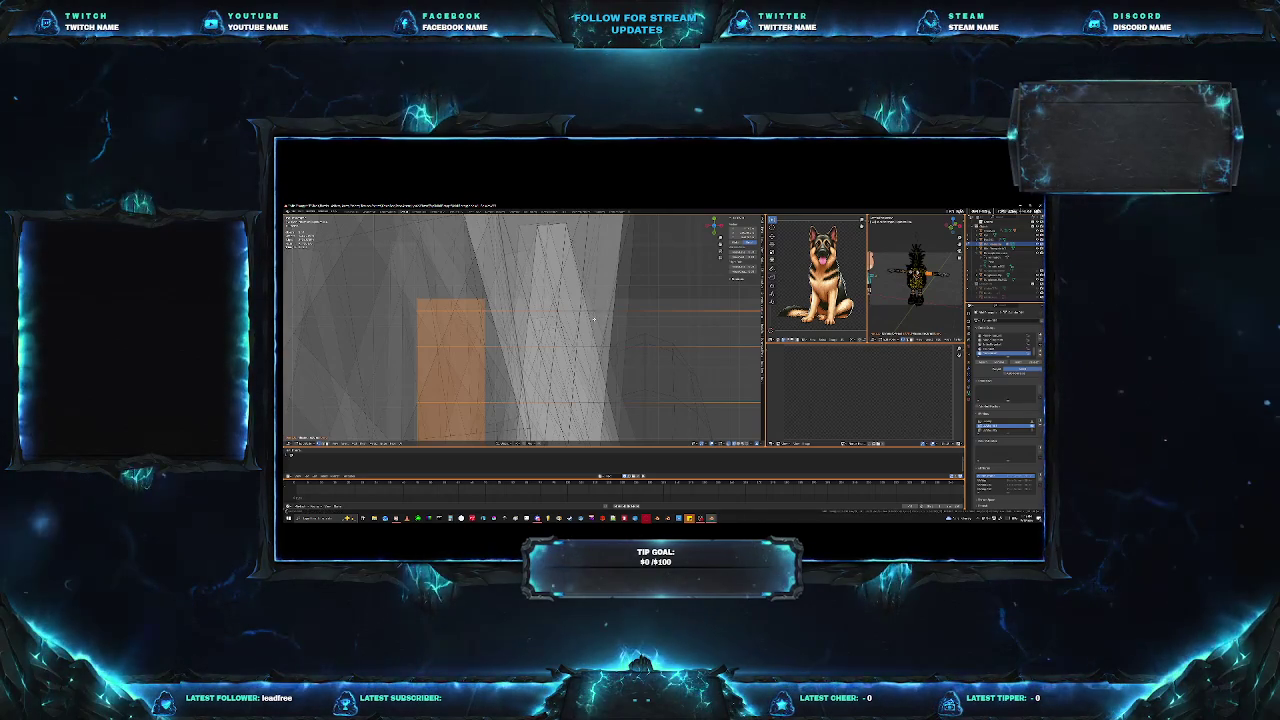
# Frame the selected arm face, then zoom out and orbit to view the whole character.
pyautogui.press('KP_Decimal')
pyautogui.scroll(-3, 609, 355)
pyautogui.scroll(-4, 609, 355)
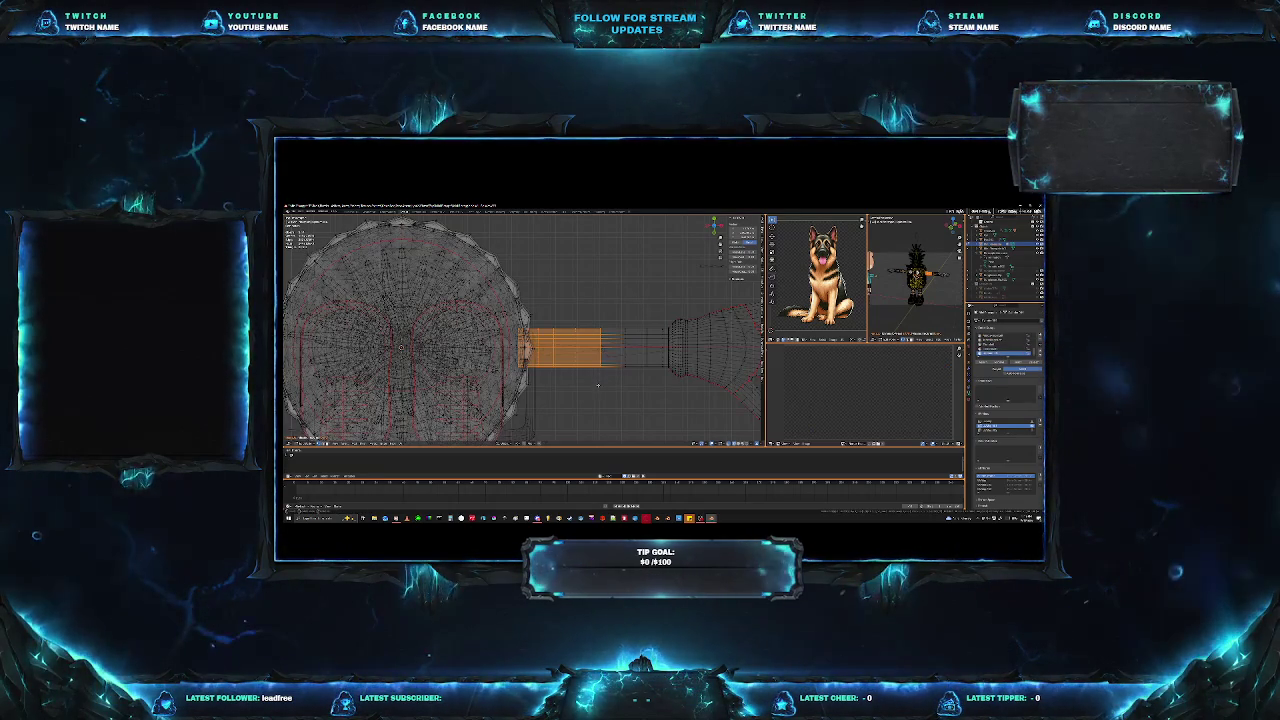
pyautogui.scroll(-5, 598, 390)
pyautogui.moveTo(598, 390)
pyautogui.mouseDown(button='middle')
pyautogui.moveTo(555, 378)
pyautogui.moveTo(516, 293)
pyautogui.mouseUp(button='middle')
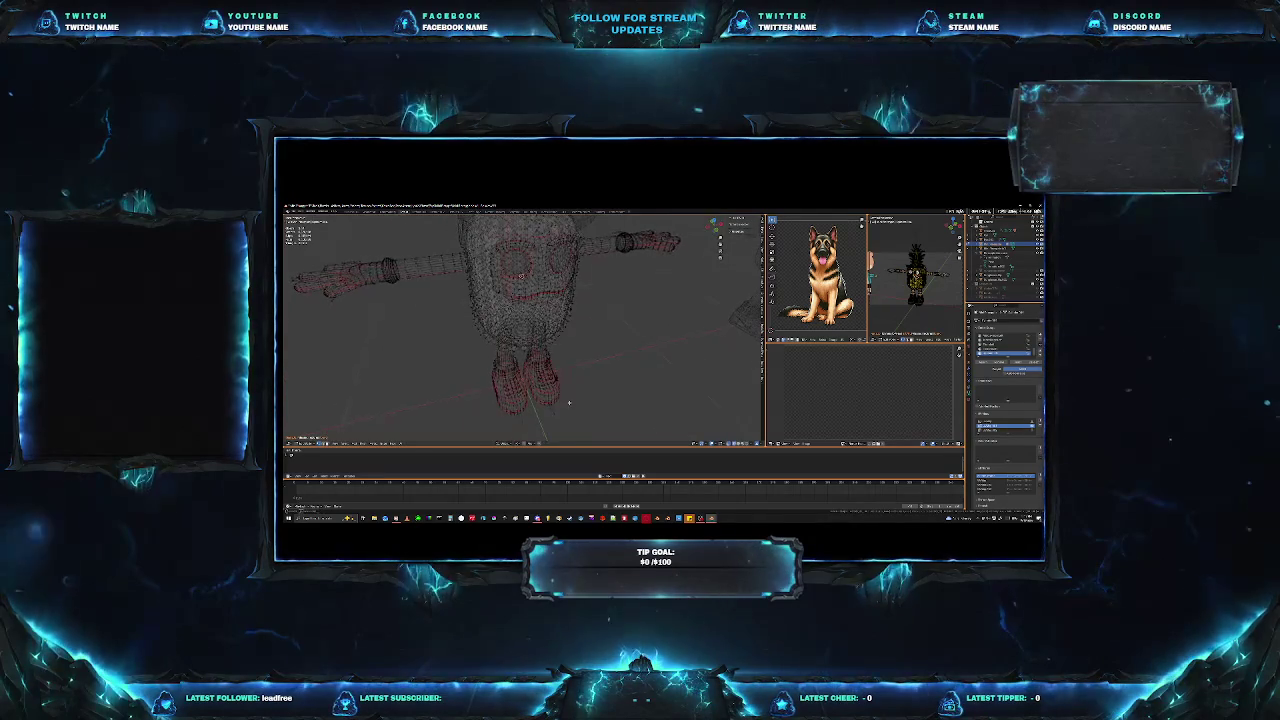
# Bring up a close side view of the shoe and select part of its swoosh.
pyautogui.scroll(3, 516, 293)
pyautogui.moveTo(516, 293)
pyautogui.mouseDown(button='middle')
pyautogui.moveTo(568, 383)
pyautogui.moveTo(561, 355)
pyautogui.moveTo(534, 383)
pyautogui.mouseUp(button='middle')
pyautogui.scroll(5, 569, 384)
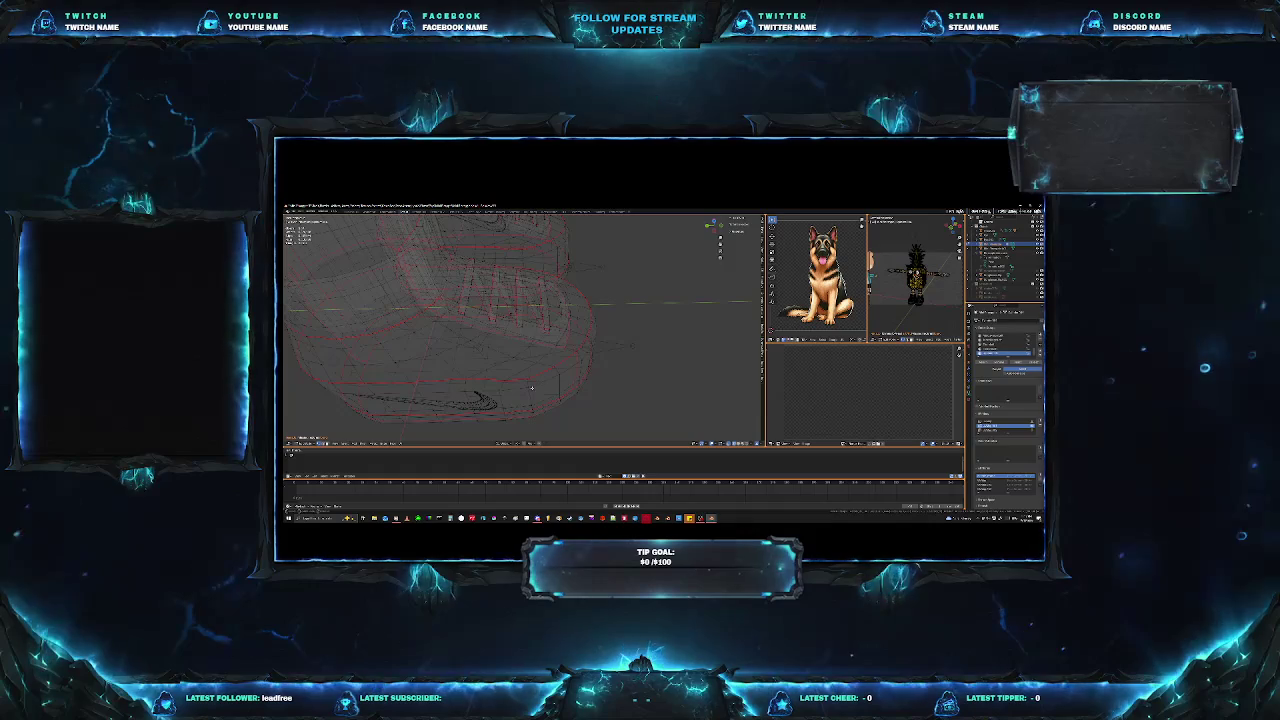
pyautogui.press('KP_7')
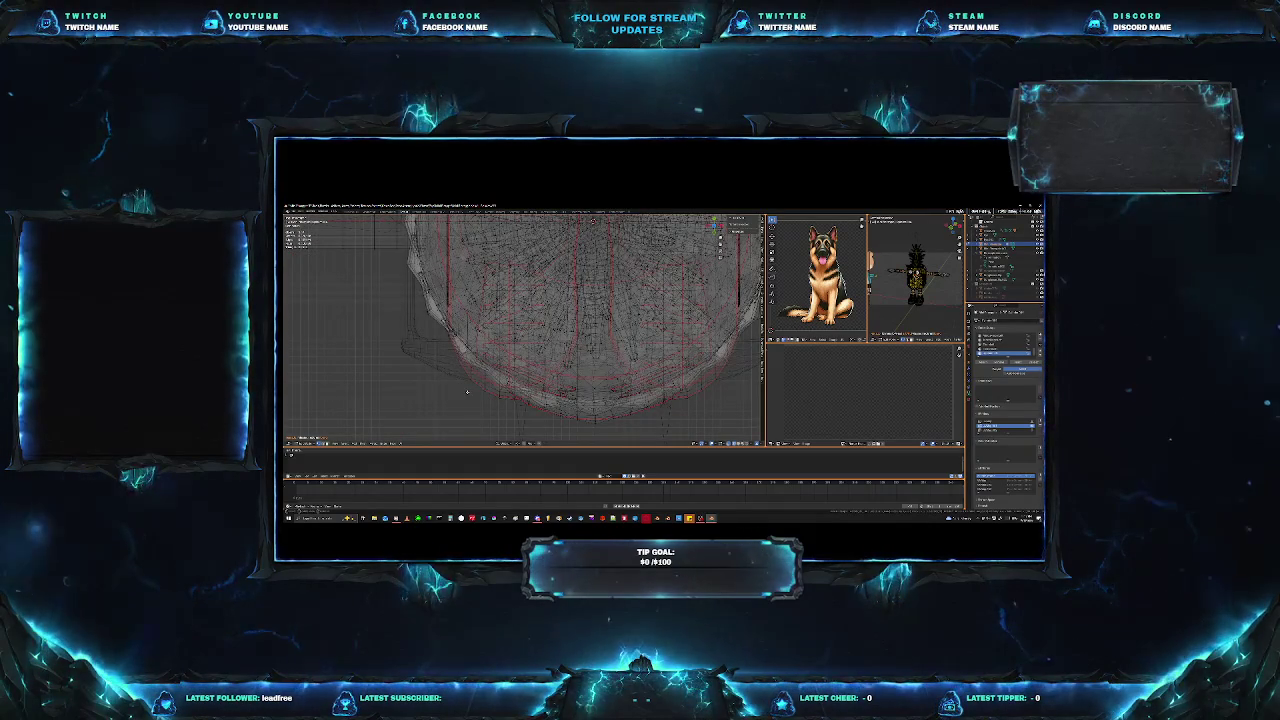
pyautogui.moveTo(467, 391); pyautogui.dragTo(561, 347, button='middle')
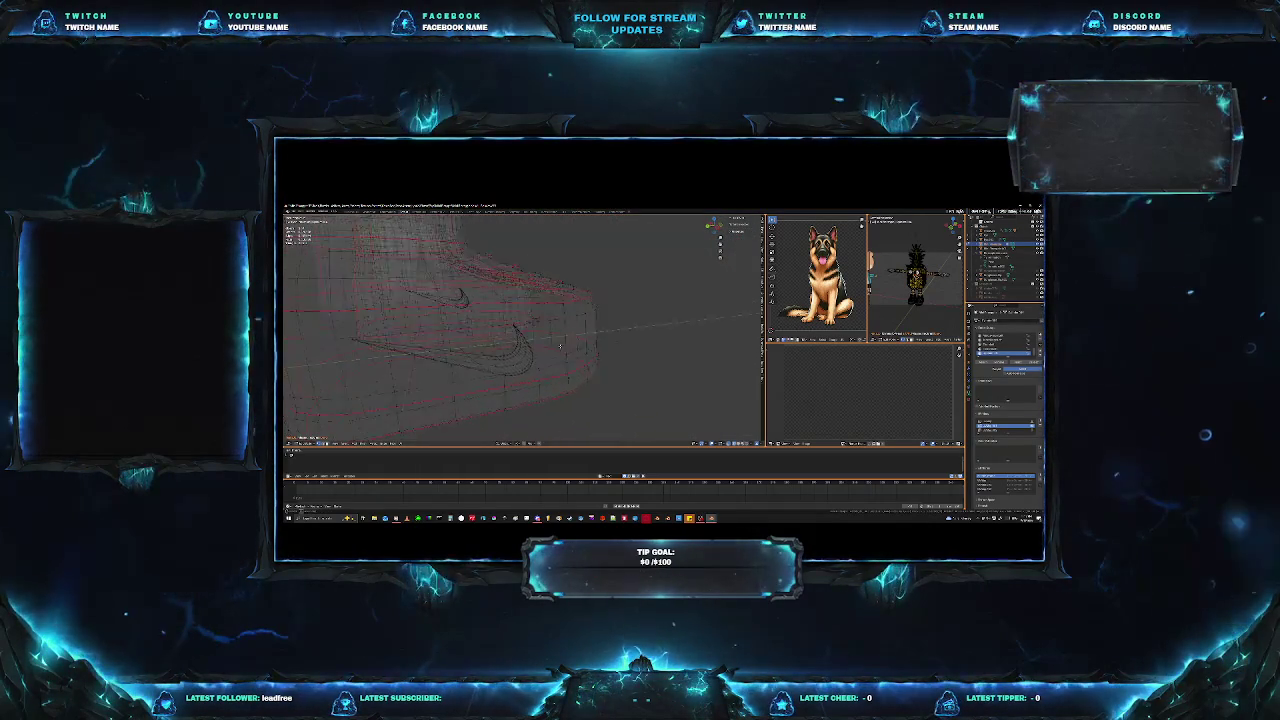
pyautogui.press('KP_1')
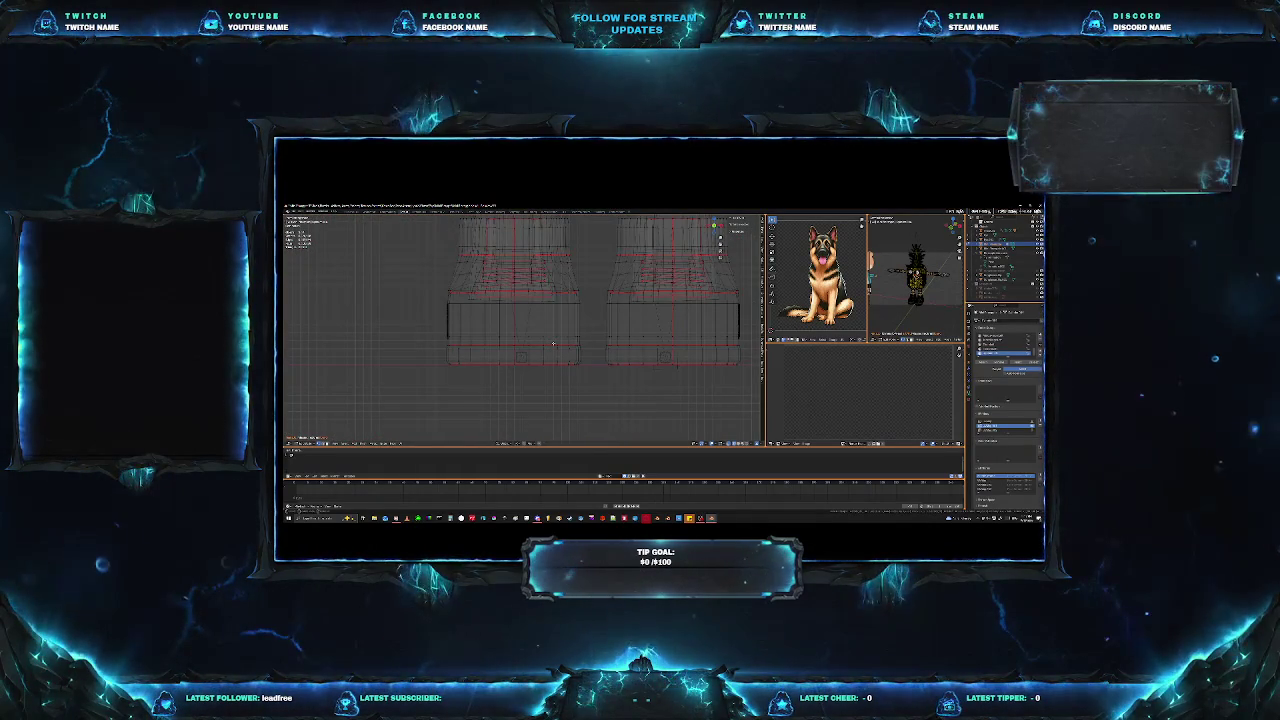
pyautogui.press('KP_3')
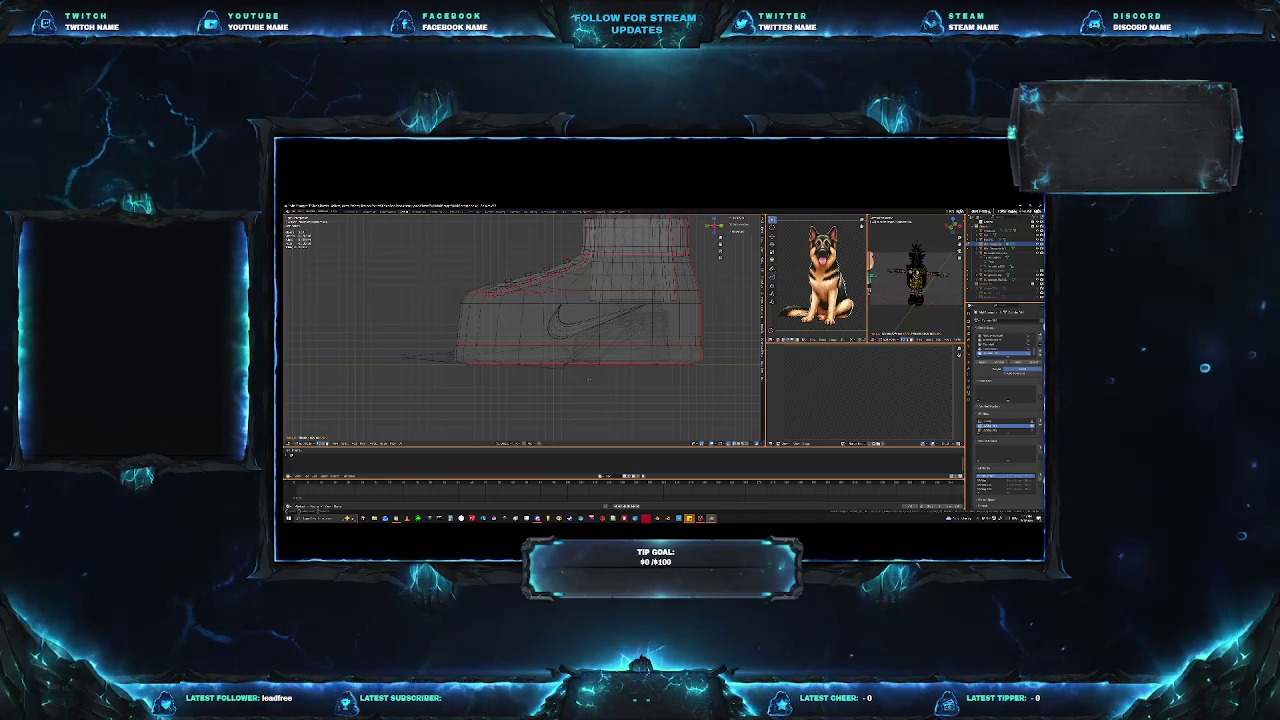
pyautogui.scroll(2, 645, 405)
pyautogui.scroll(1, 674, 406)
pyautogui.keyDown('shift'); pyautogui.moveTo(674, 406); pyautogui.dragTo(578, 426, button='middle'); pyautogui.keyUp('shift')
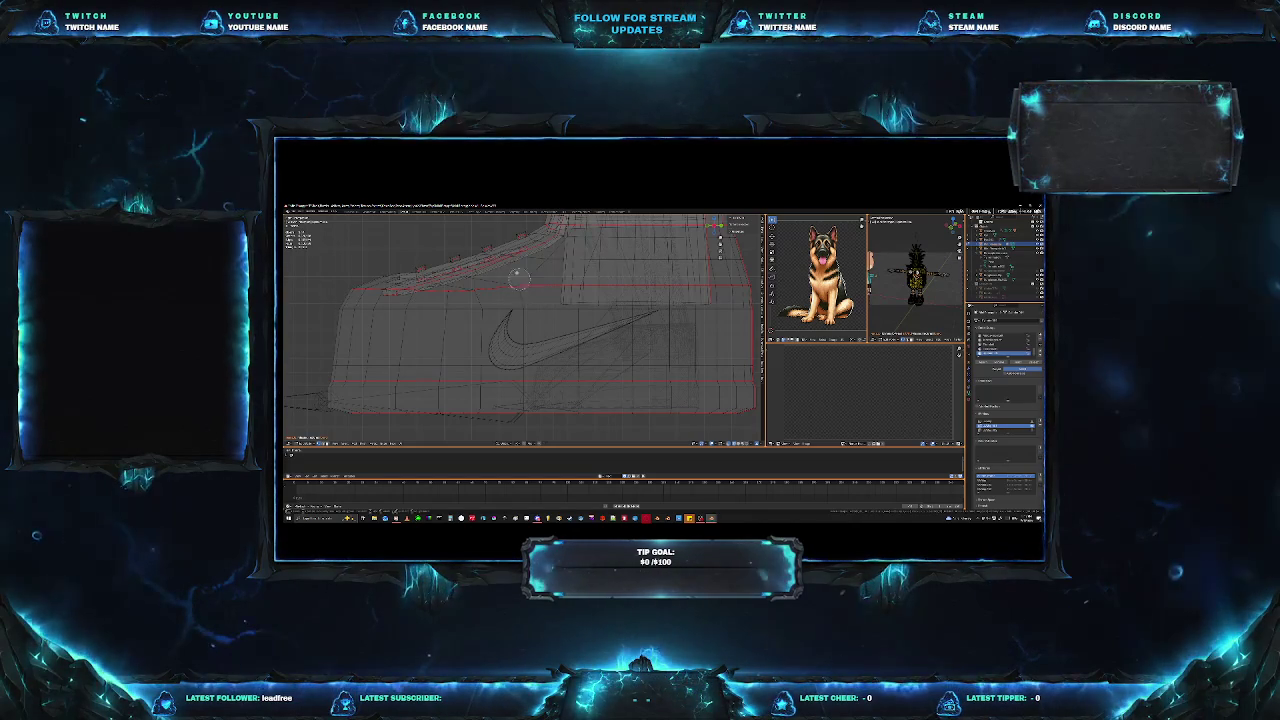
pyautogui.click(518, 333)
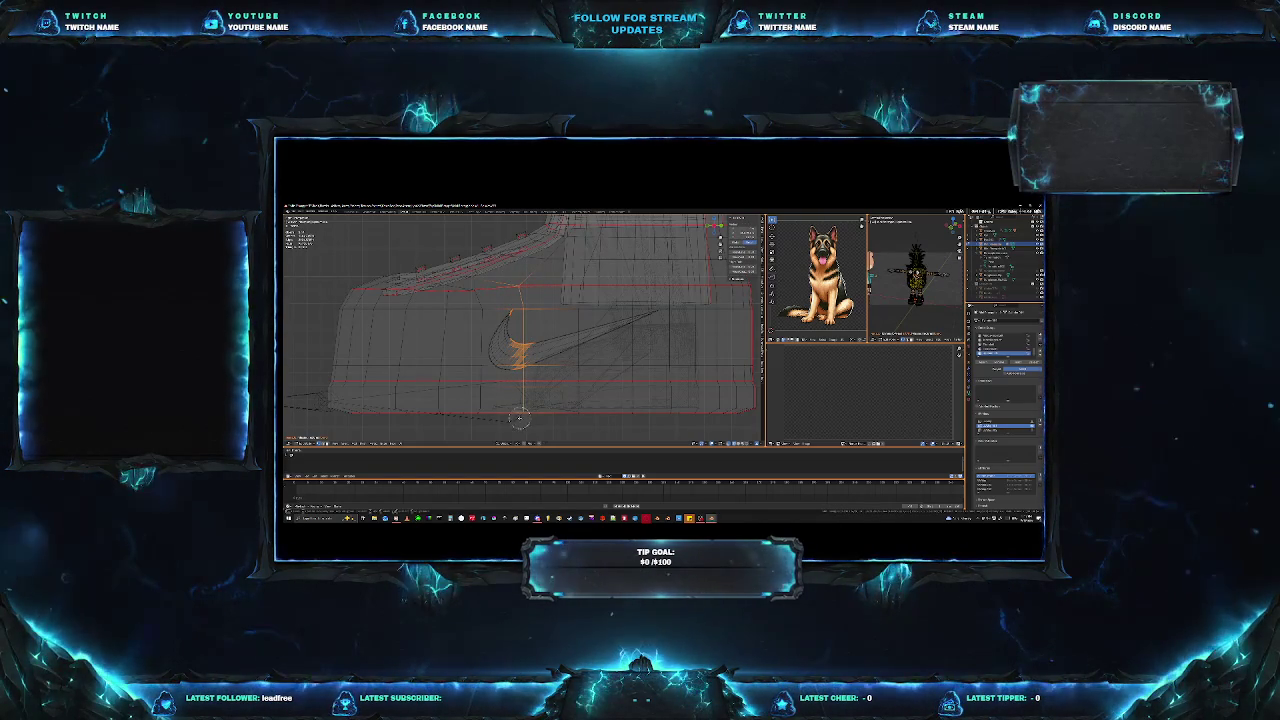
# Select the shoe's front end, lower-side faces and the connected swoosh piece.
pyautogui.keyDown('ctrl'); pyautogui.click(345, 407); pyautogui.keyUp('ctrl')
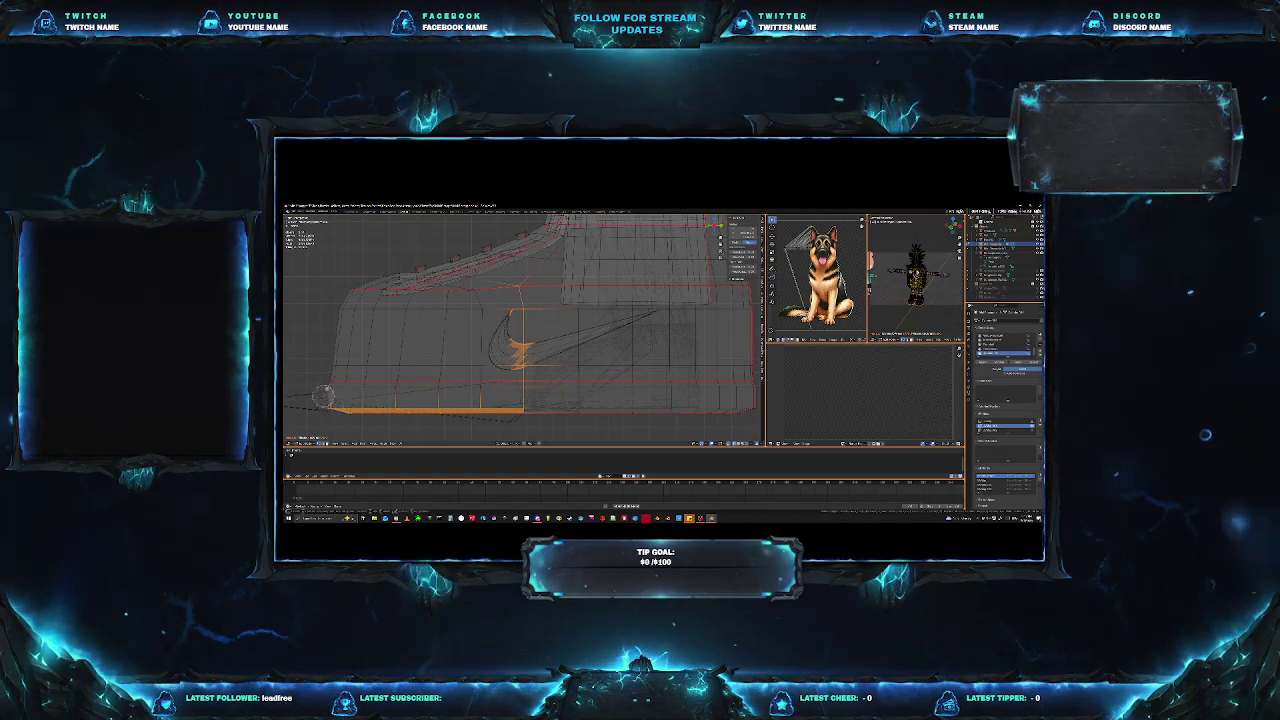
pyautogui.keyDown('shift'); pyautogui.click(338, 385); pyautogui.keyUp('shift')
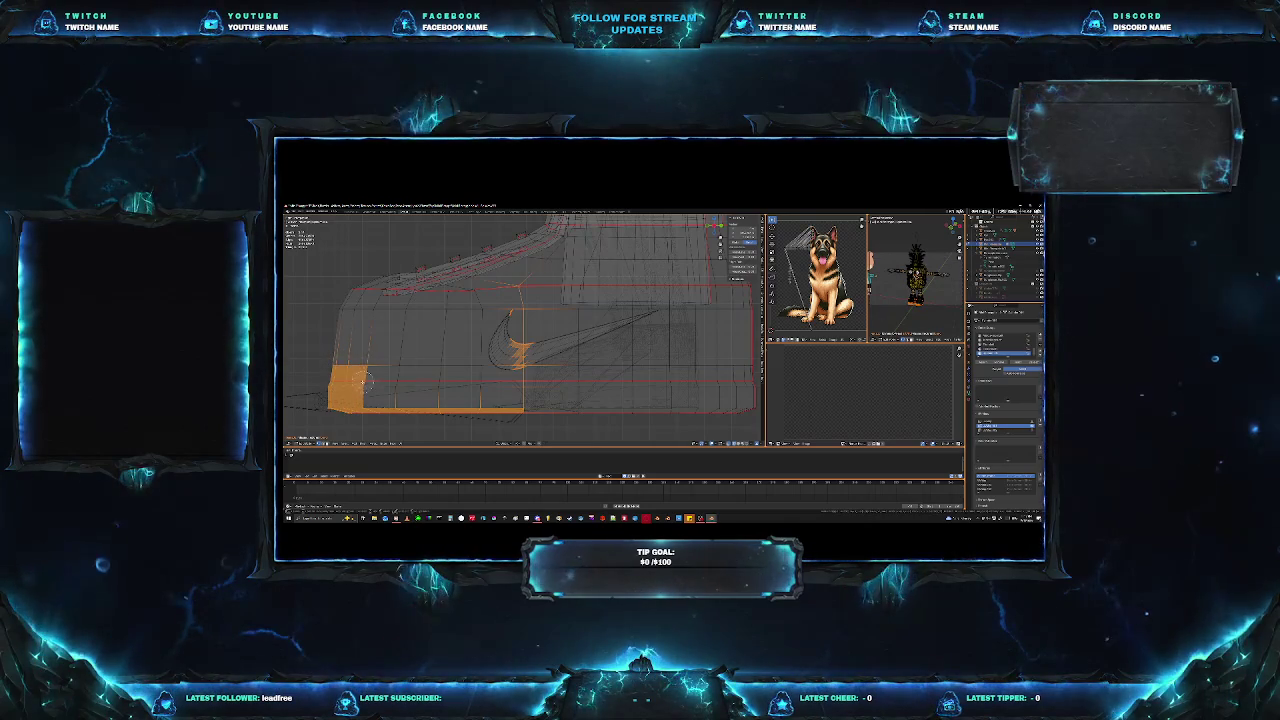
pyautogui.keyDown('shift'); pyautogui.click(430, 388); pyautogui.keyUp('shift')
pyautogui.keyDown('shift'); pyautogui.click(500, 385); pyautogui.keyUp('shift')
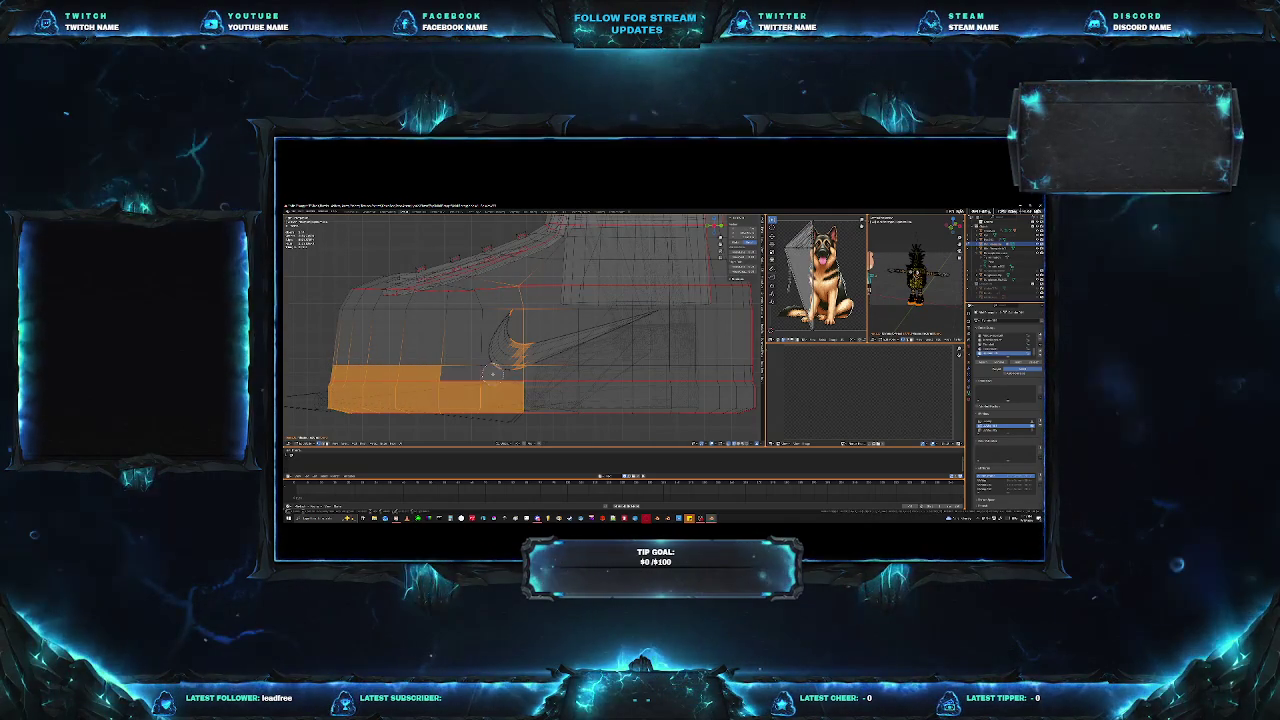
pyautogui.press('l')
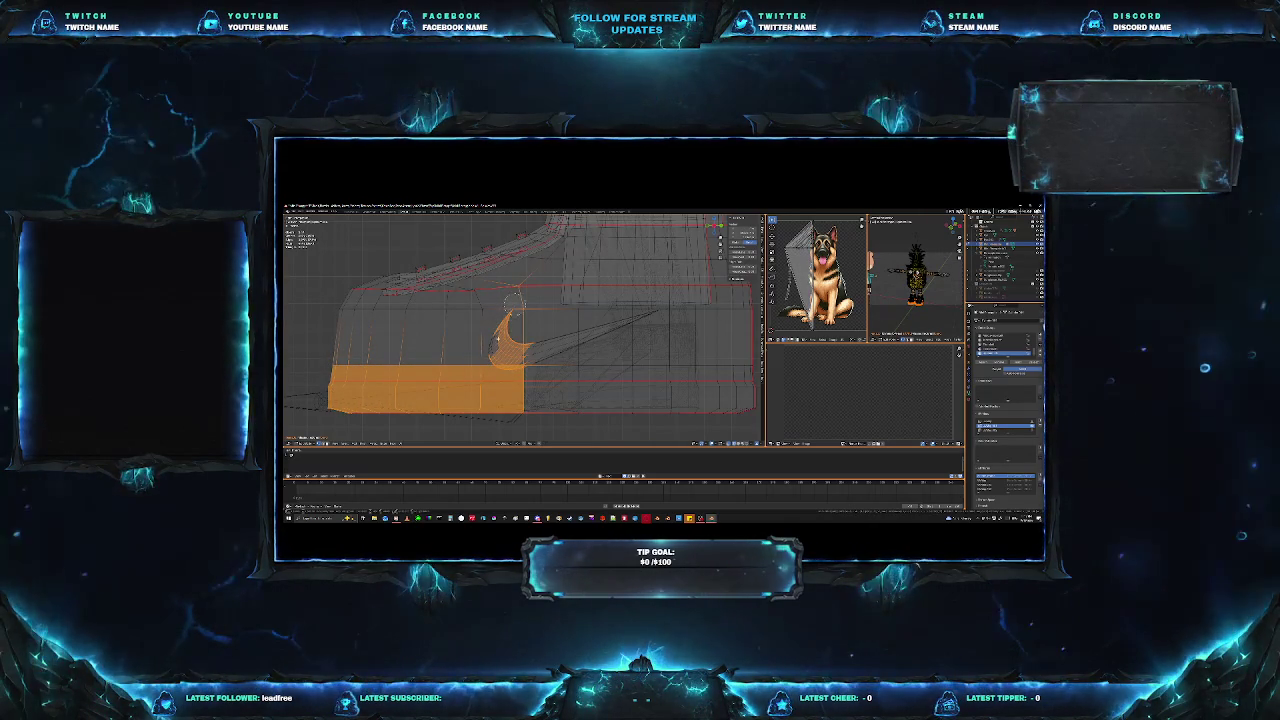
pyautogui.keyDown('shift'); pyautogui.click(486, 316); pyautogui.keyUp('shift')
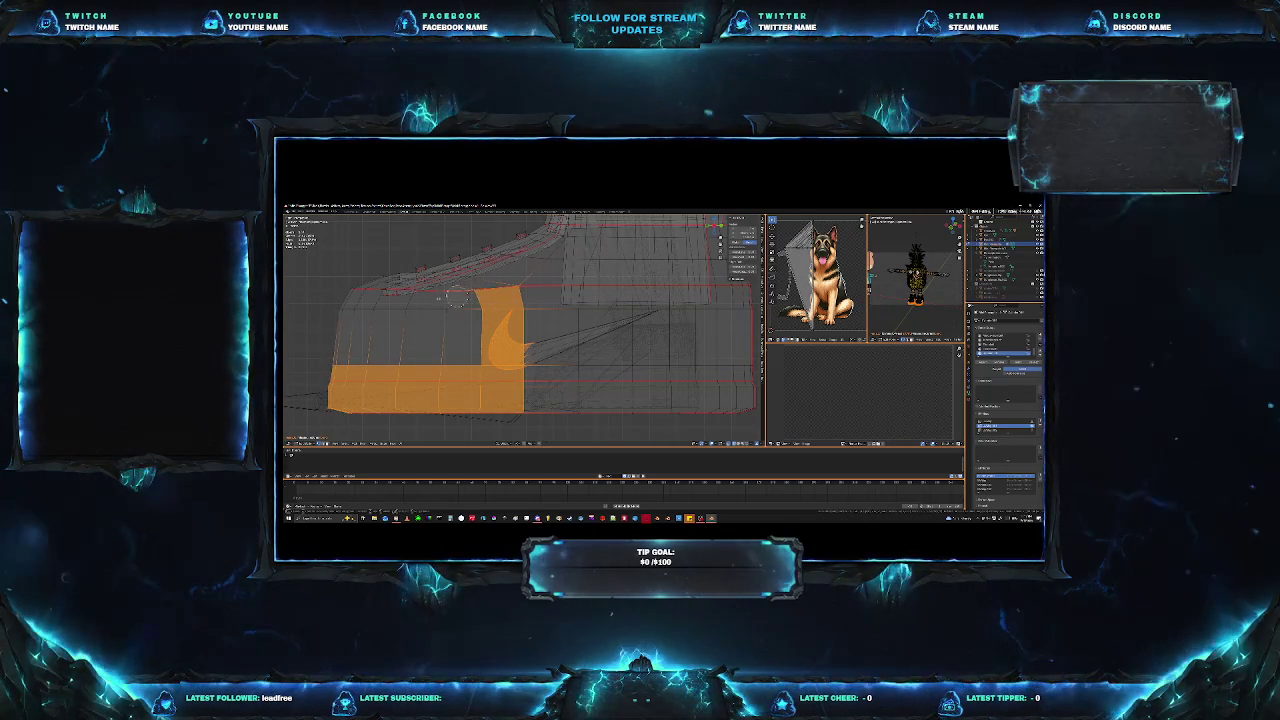
# Extend the selection over the toe's upper front faces and orbit to check it.
pyautogui.moveTo(376, 303)
pyautogui.mouseDown()
pyautogui.moveTo(355, 278)
pyautogui.moveTo(420, 272)
pyautogui.mouseUp()
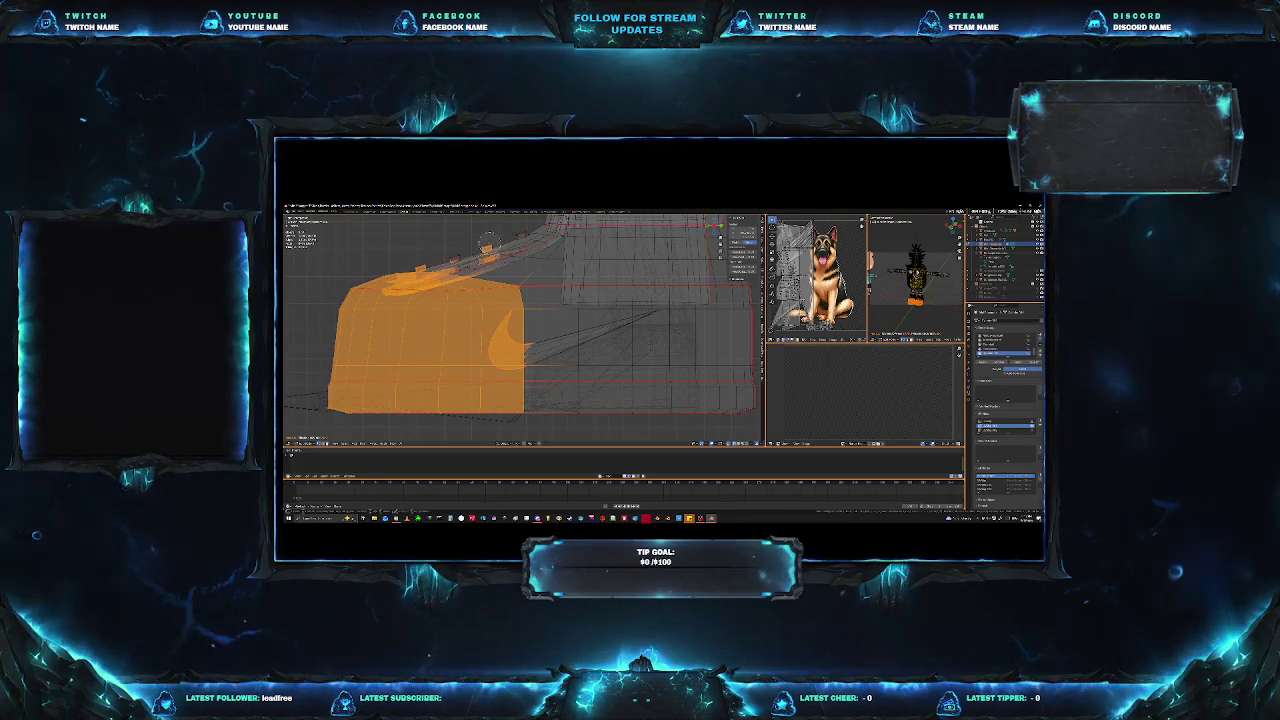
pyautogui.moveTo(420, 272); pyautogui.dragTo(488, 252)
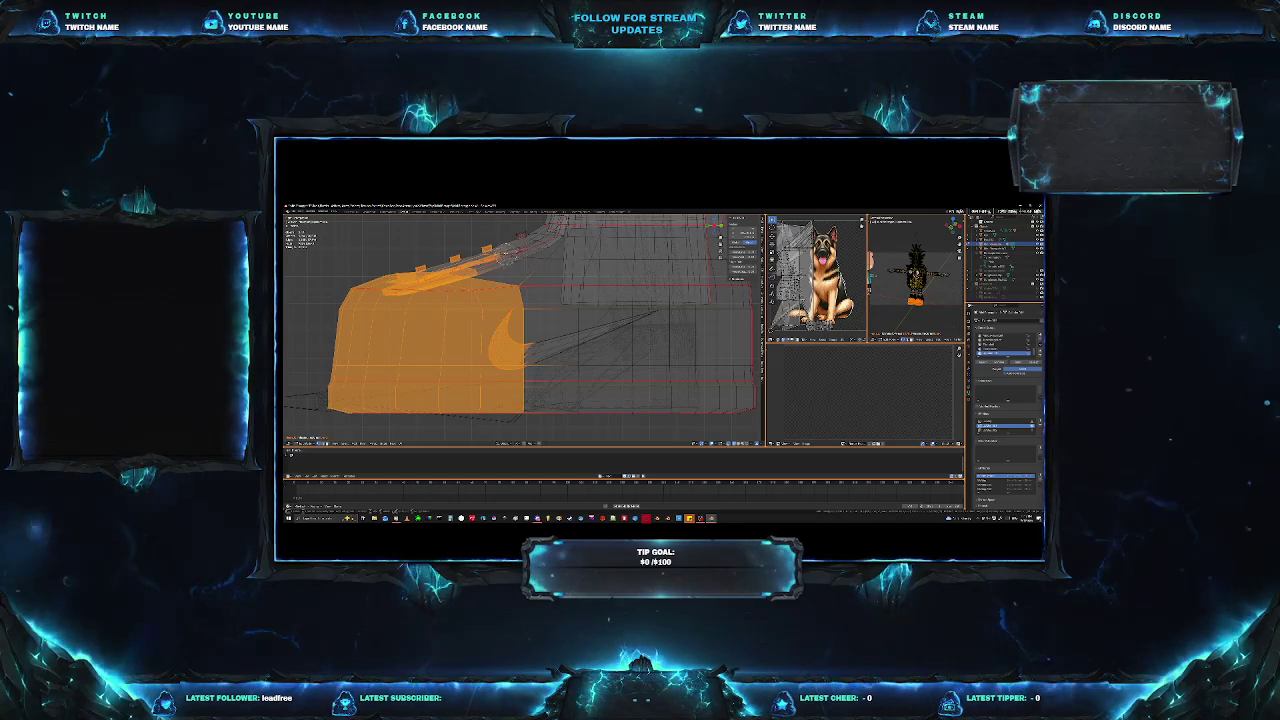
pyautogui.moveTo(505, 255); pyautogui.dragTo(532, 270)
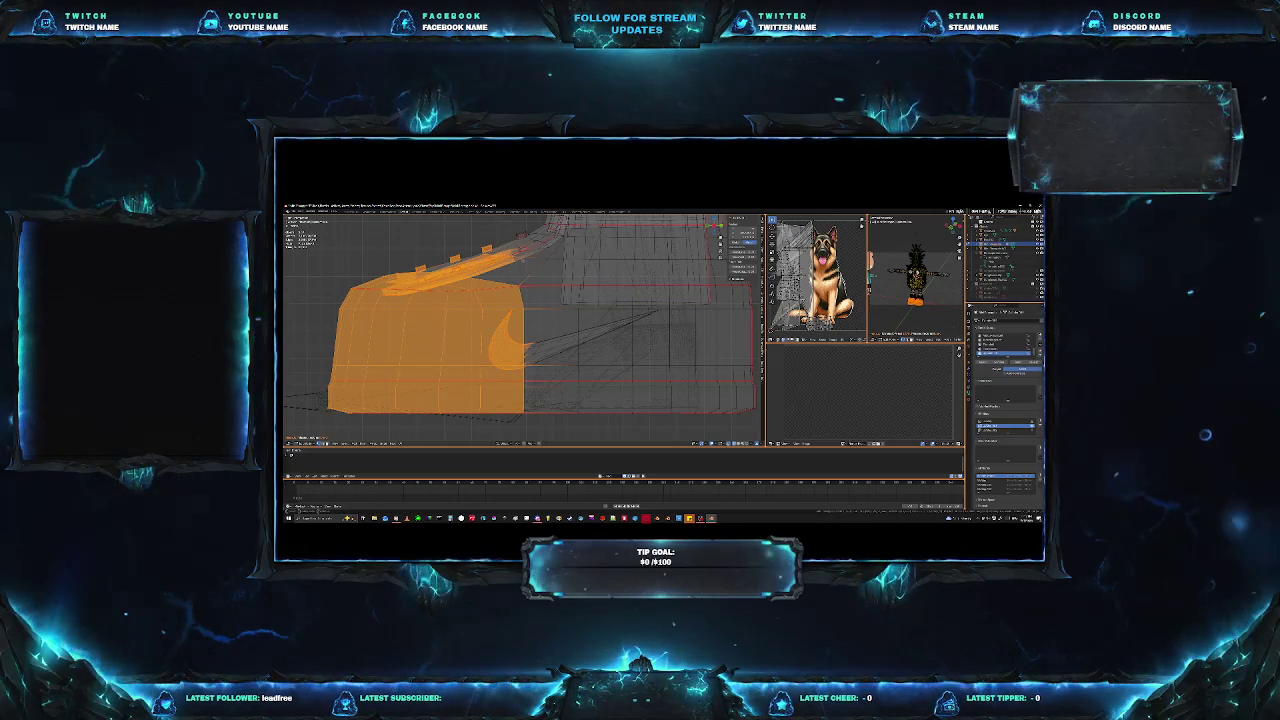
pyautogui.moveTo(524, 261)
pyautogui.mouseDown(button='middle')
pyautogui.moveTo(520, 330)
pyautogui.moveTo(480, 330)
pyautogui.moveTo(500, 330)
pyautogui.mouseUp(button='middle')
pyautogui.scroll(-3, 520, 330)
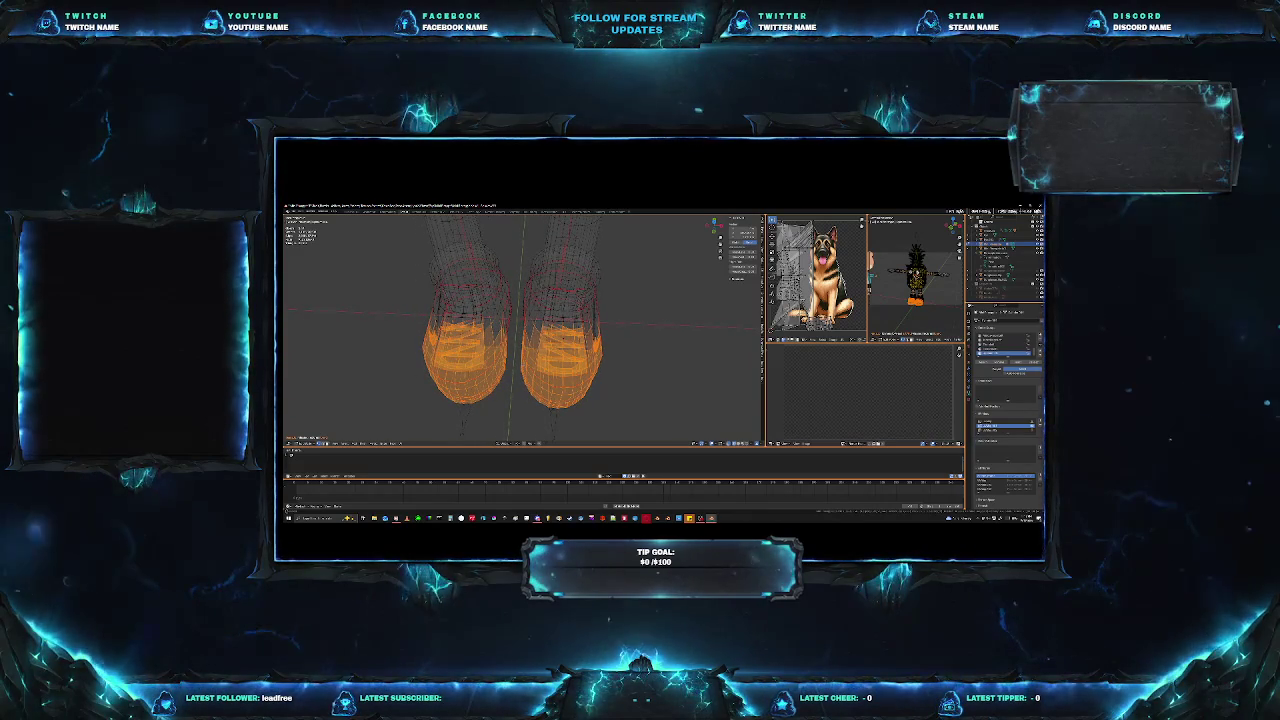
# Circle-deselect the toe faces on the left shoe.
pyautogui.moveTo(595, 358)
pyautogui.mouseDown(button='middle')
pyautogui.moveTo(548, 343)
pyautogui.moveTo(563, 352)
pyautogui.moveTo(572, 330)
pyautogui.mouseUp(button='middle')
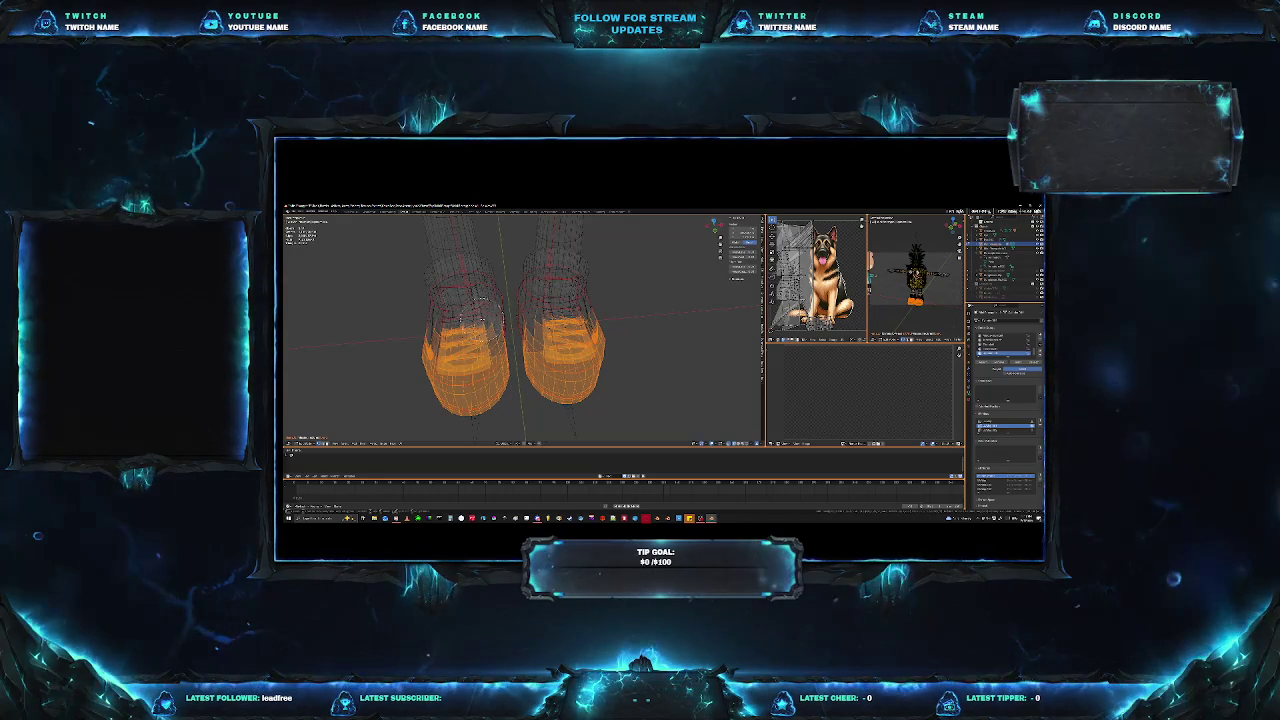
pyautogui.press('c')
pyautogui.moveTo(488, 330)
pyautogui.mouseDown(button='middle')
pyautogui.moveTo(488, 380)
pyautogui.moveTo(470, 400)
pyautogui.moveTo(425, 375)
pyautogui.moveTo(435, 330)
pyautogui.mouseUp(button='middle')
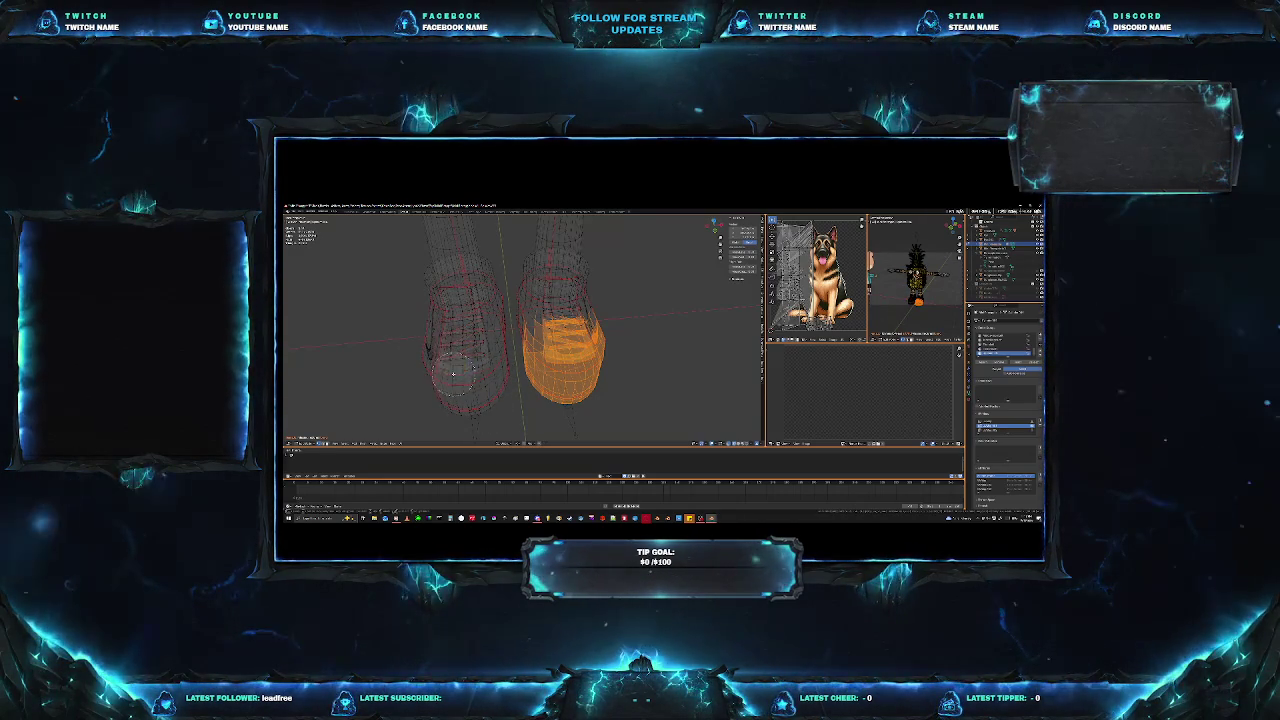
# Orbit and zoom around the right shoe to inspect its selected toe section.
pyautogui.moveTo(501, 384)
pyautogui.mouseDown(button='middle')
pyautogui.moveTo(517, 376)
pyautogui.moveTo(452, 350)
pyautogui.moveTo(492, 365)
pyautogui.mouseUp(button='middle')
pyautogui.scroll(3, 499, 377)
pyautogui.moveTo(579, 317); pyautogui.dragTo(540, 367, button='middle')
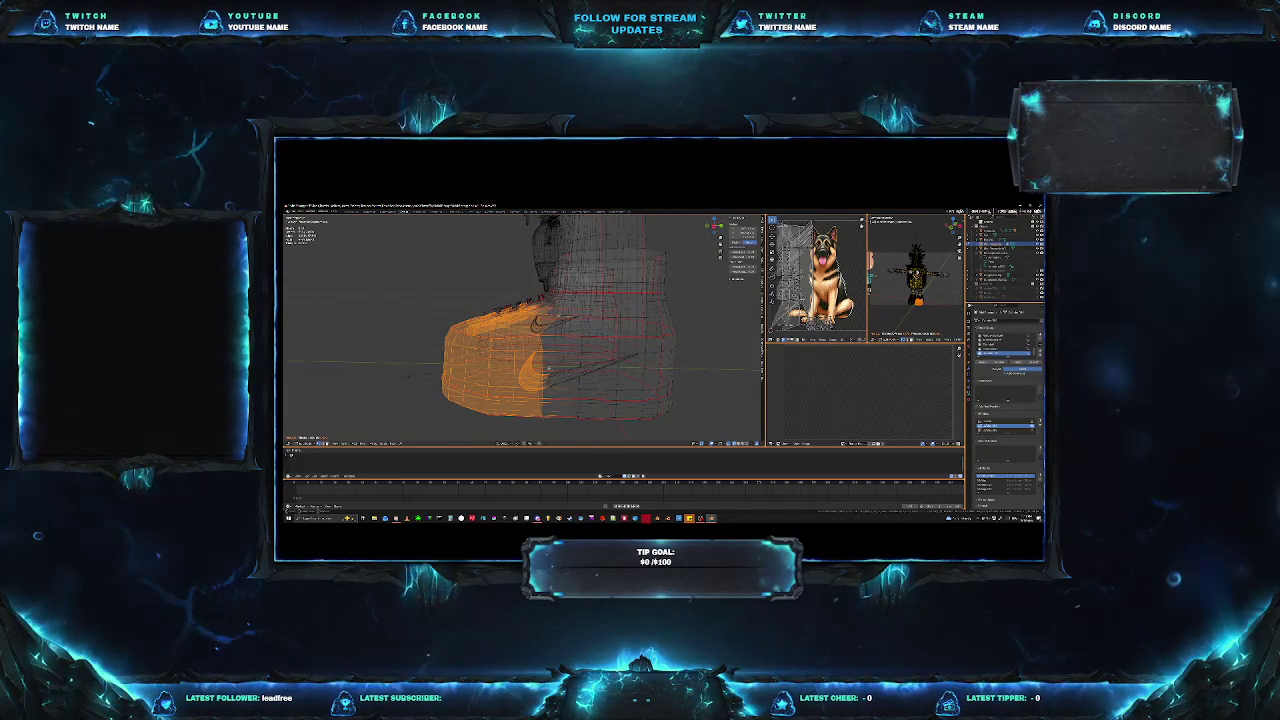
pyautogui.moveTo(539, 322); pyautogui.dragTo(532, 352, button='middle')
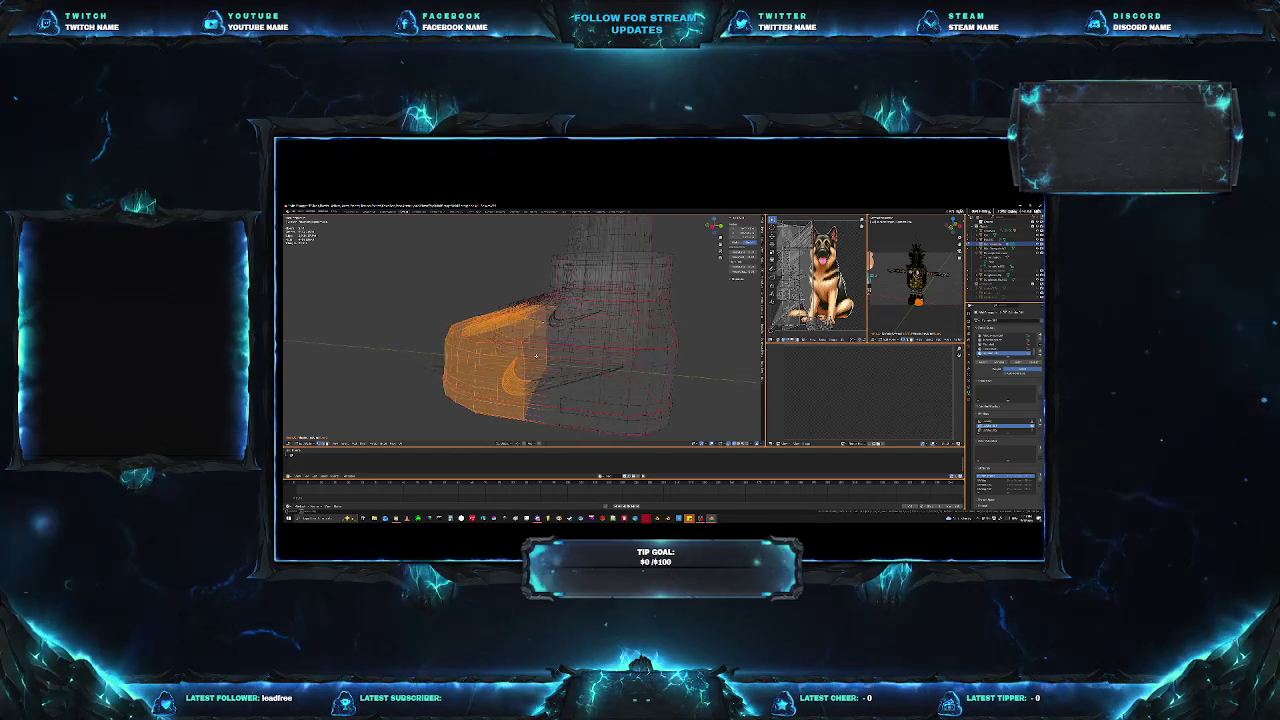
pyautogui.moveTo(528, 352)
pyautogui.mouseDown(button='middle')
pyautogui.moveTo(568, 388)
pyautogui.moveTo(598, 382)
pyautogui.moveTo(535, 373)
pyautogui.moveTo(527, 316)
pyautogui.mouseUp(button='middle')
pyautogui.scroll(-4, 530, 372)
pyautogui.moveTo(547, 386); pyautogui.dragTo(522, 369, button='middle')
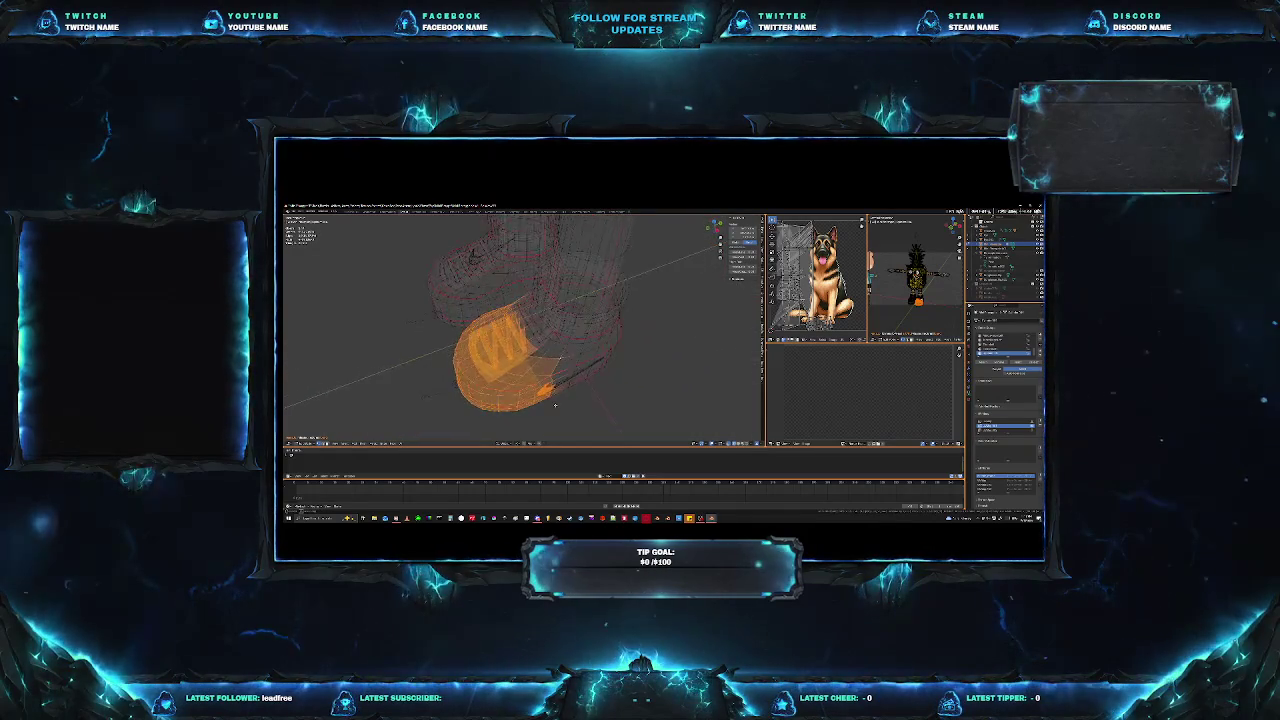
# Turn X-ray off for solid shading and orbit to a close side view of the shoe's toe.
pyautogui.scroll(4, 522, 369)
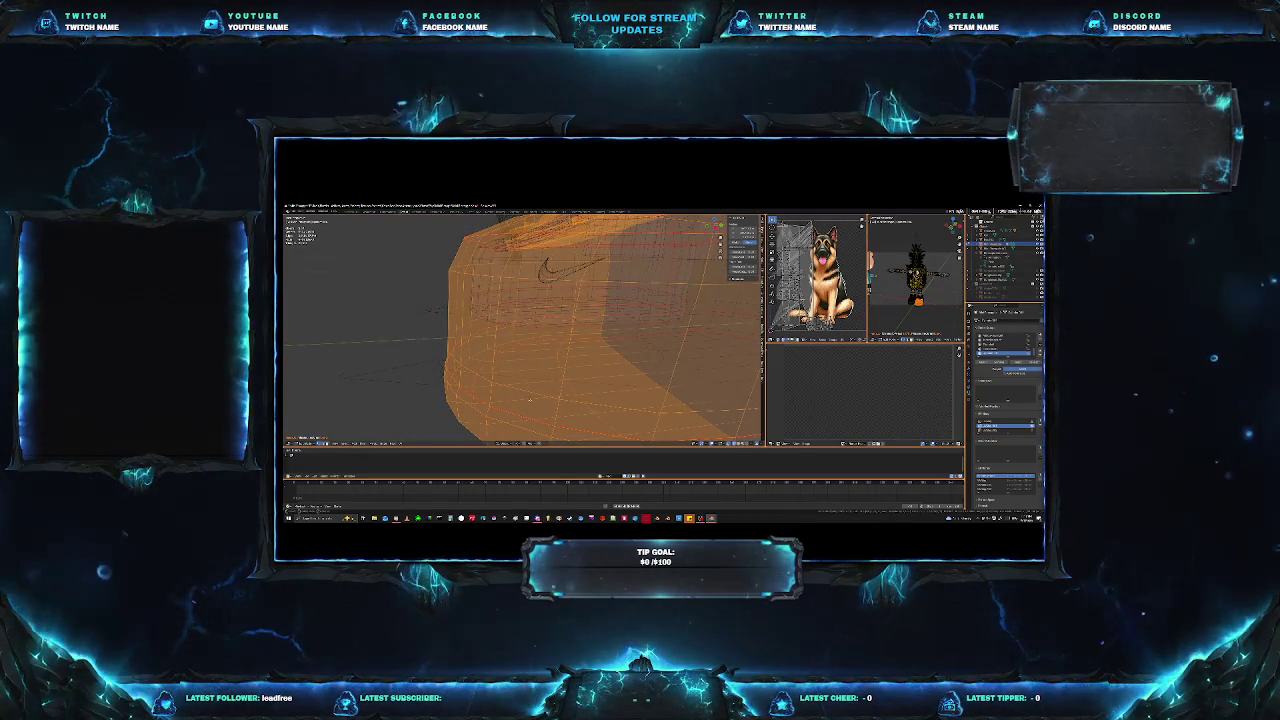
pyautogui.scroll(-2, 570, 380)
pyautogui.moveTo(570, 380)
pyautogui.mouseDown(button='middle')
pyautogui.moveTo(603, 373)
pyautogui.moveTo(618, 392)
pyautogui.moveTo(590, 385)
pyautogui.mouseUp(button='middle')
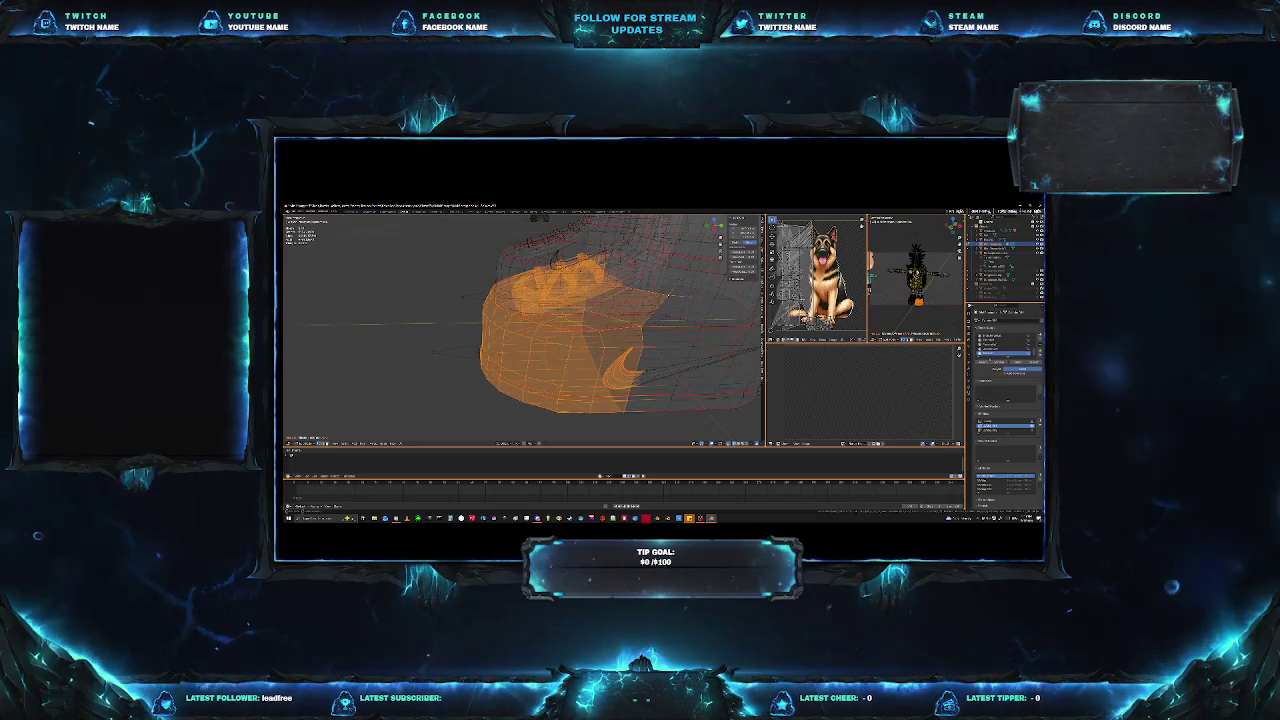
pyautogui.moveTo(560, 330)
pyautogui.mouseDown(button='middle')
pyautogui.moveTo(620, 325)
pyautogui.moveTo(583, 340)
pyautogui.moveTo(594, 355)
pyautogui.moveTo(656, 349)
pyautogui.mouseUp(button='middle')
pyautogui.scroll(5, 583, 340)
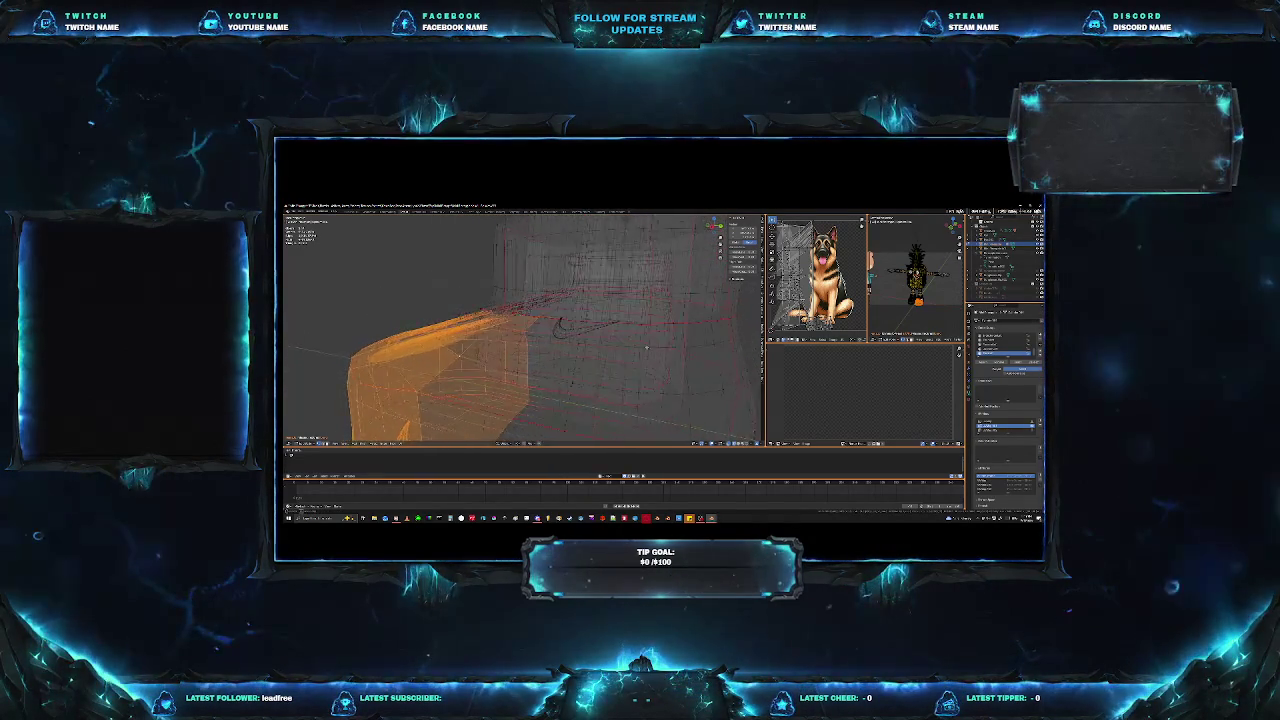
pyautogui.moveTo(651, 345); pyautogui.dragTo(600, 330, button='middle')
pyautogui.scroll(-3, 600, 330)
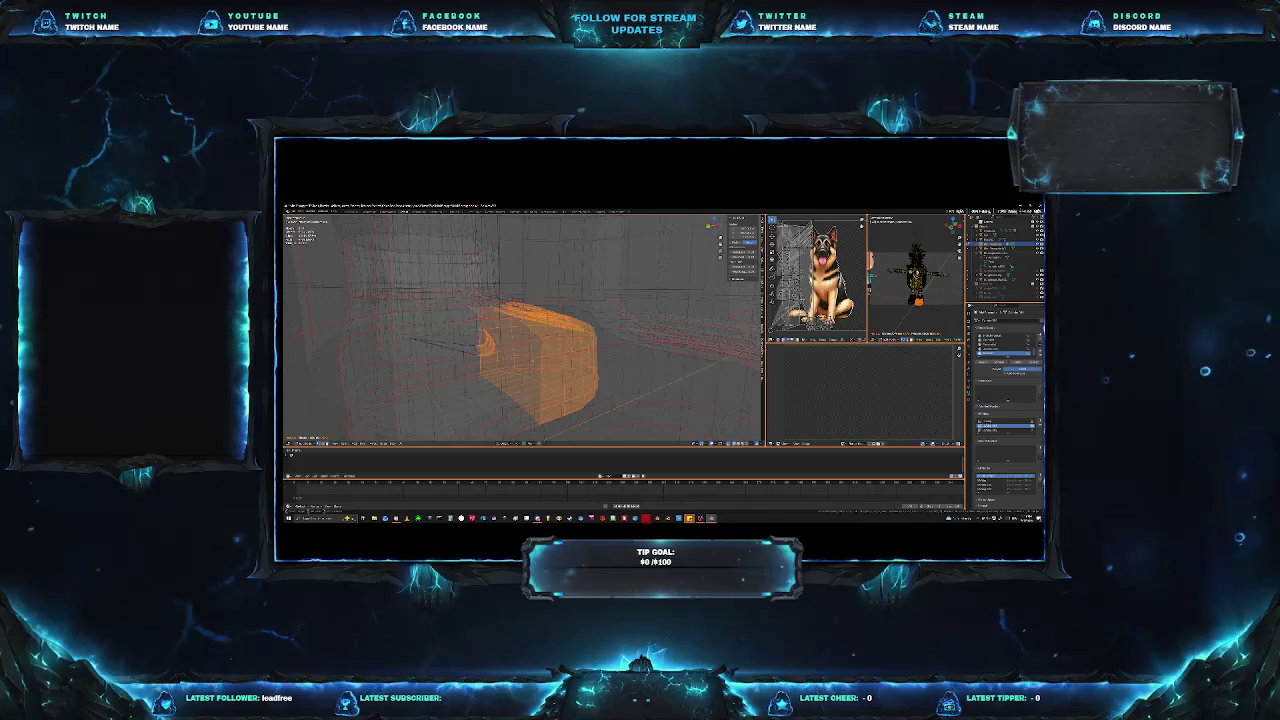
pyautogui.hotkey('alt', 'z')
pyautogui.scroll(3, 631, 369)
pyautogui.moveTo(600, 330)
pyautogui.mouseDown(button='middle')
pyautogui.moveTo(631, 369)
pyautogui.moveTo(685, 384)
pyautogui.moveTo(678, 398)
pyautogui.mouseUp(button='middle')
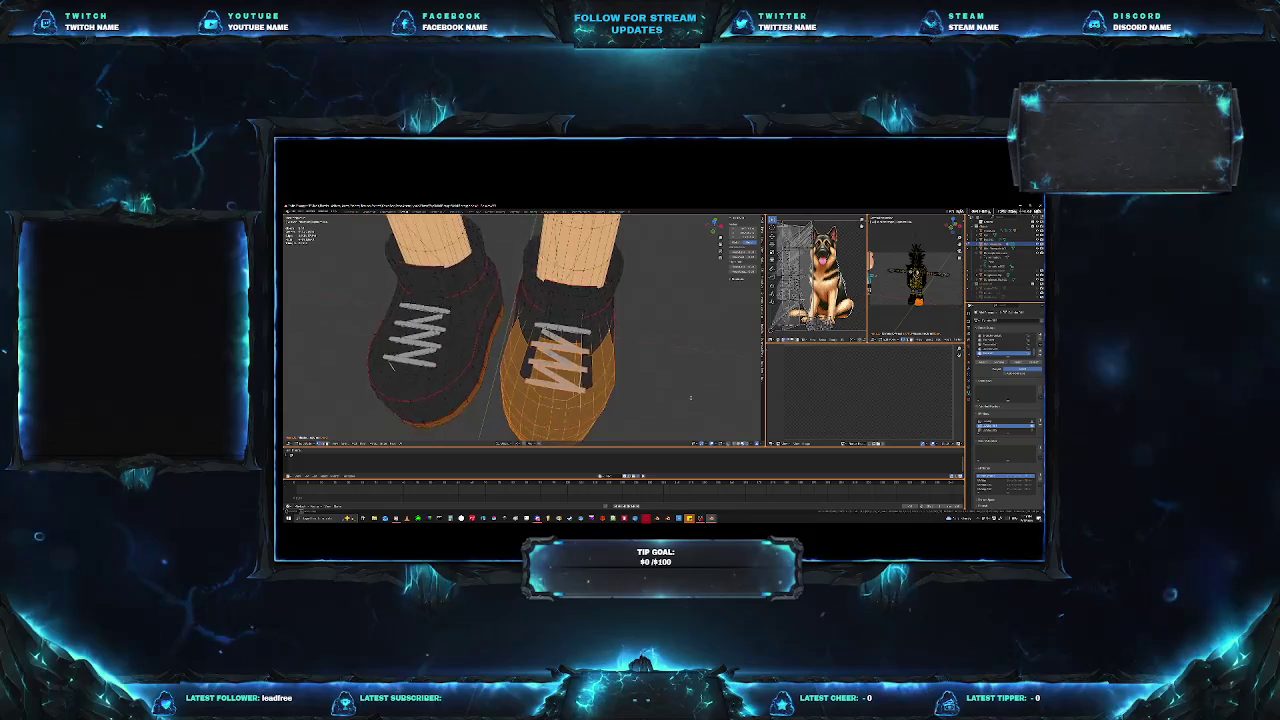
# Zoom and orbit for close-up views of the shoe laces and toe parts.
pyautogui.scroll(5, 679, 398)
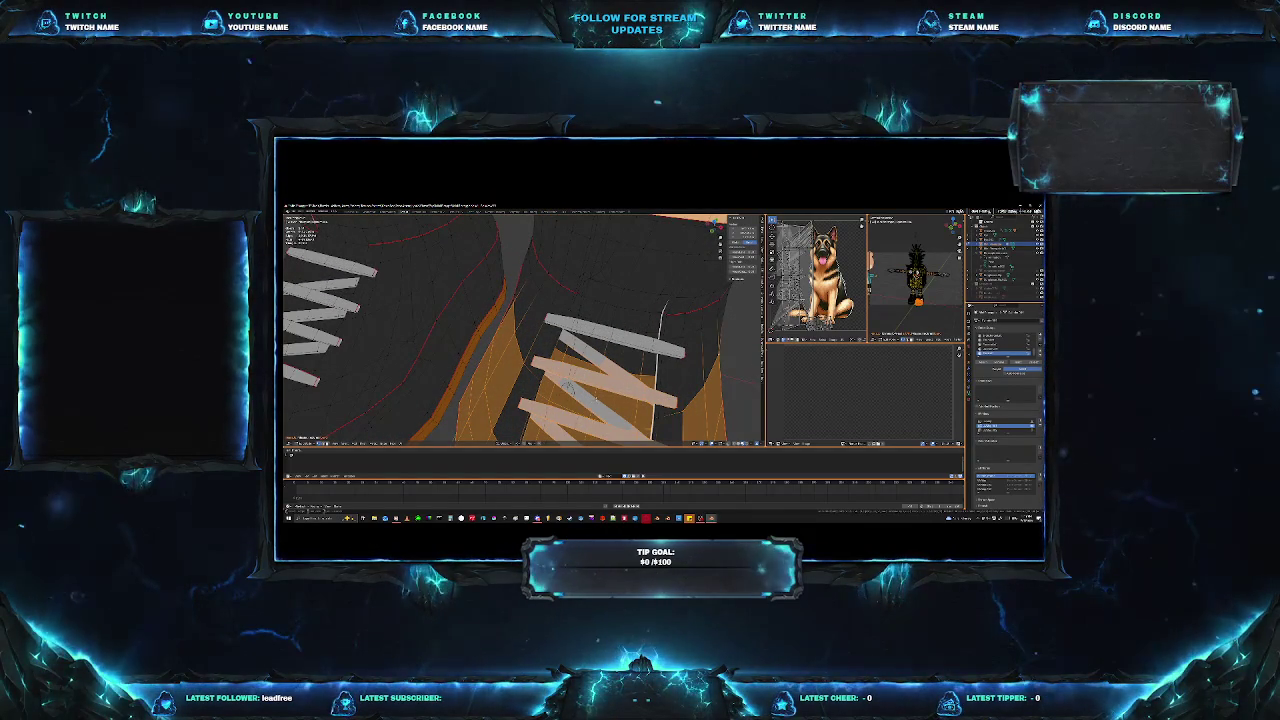
pyautogui.moveTo(678, 398); pyautogui.dragTo(660, 390, button='middle')
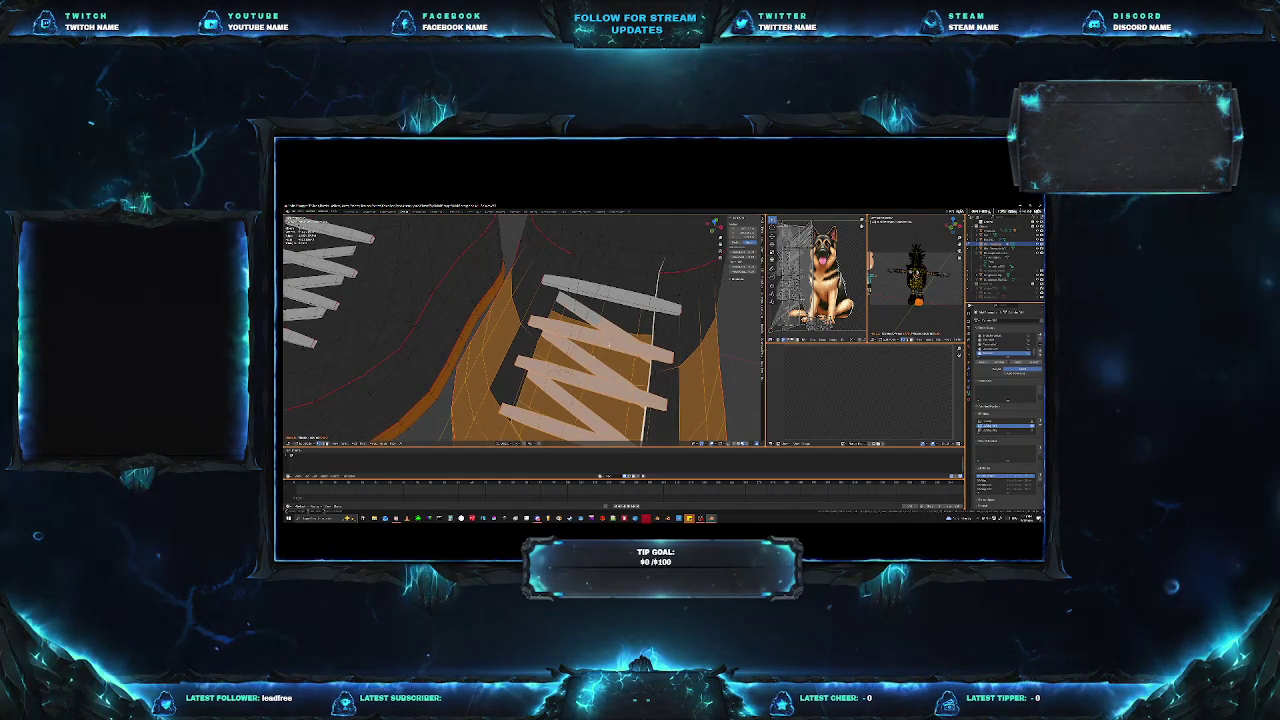
pyautogui.moveTo(583, 314)
pyautogui.mouseDown(button='middle')
pyautogui.moveTo(600, 330)
pyautogui.moveTo(590, 322)
pyautogui.mouseUp(button='middle')
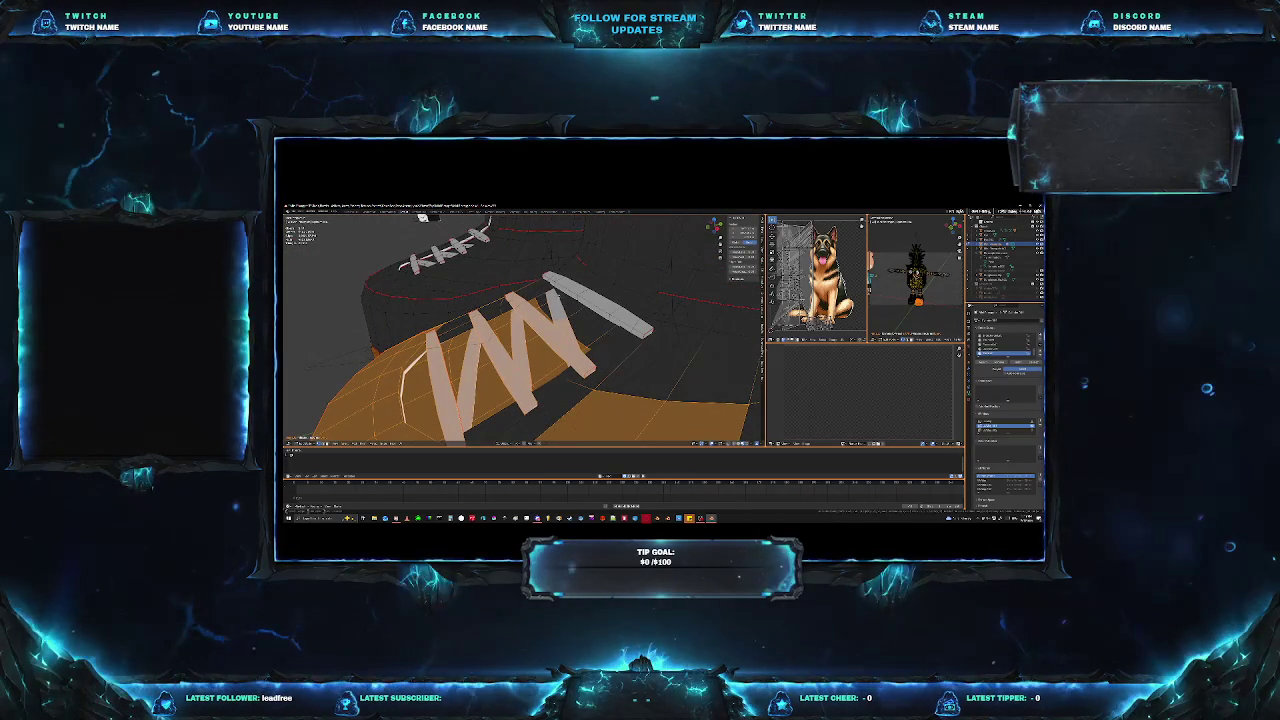
pyautogui.moveTo(423, 217); pyautogui.dragTo(545, 280, button='middle')
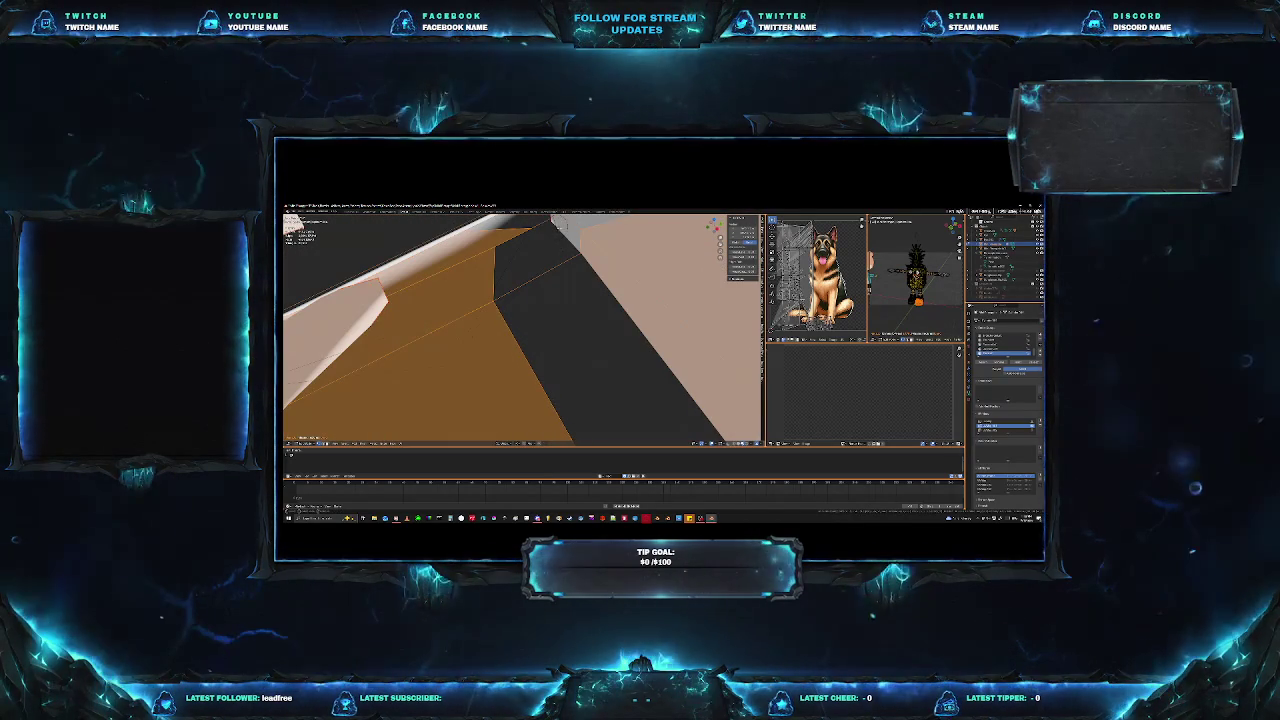
pyautogui.moveTo(567, 225); pyautogui.dragTo(574, 284, button='middle')
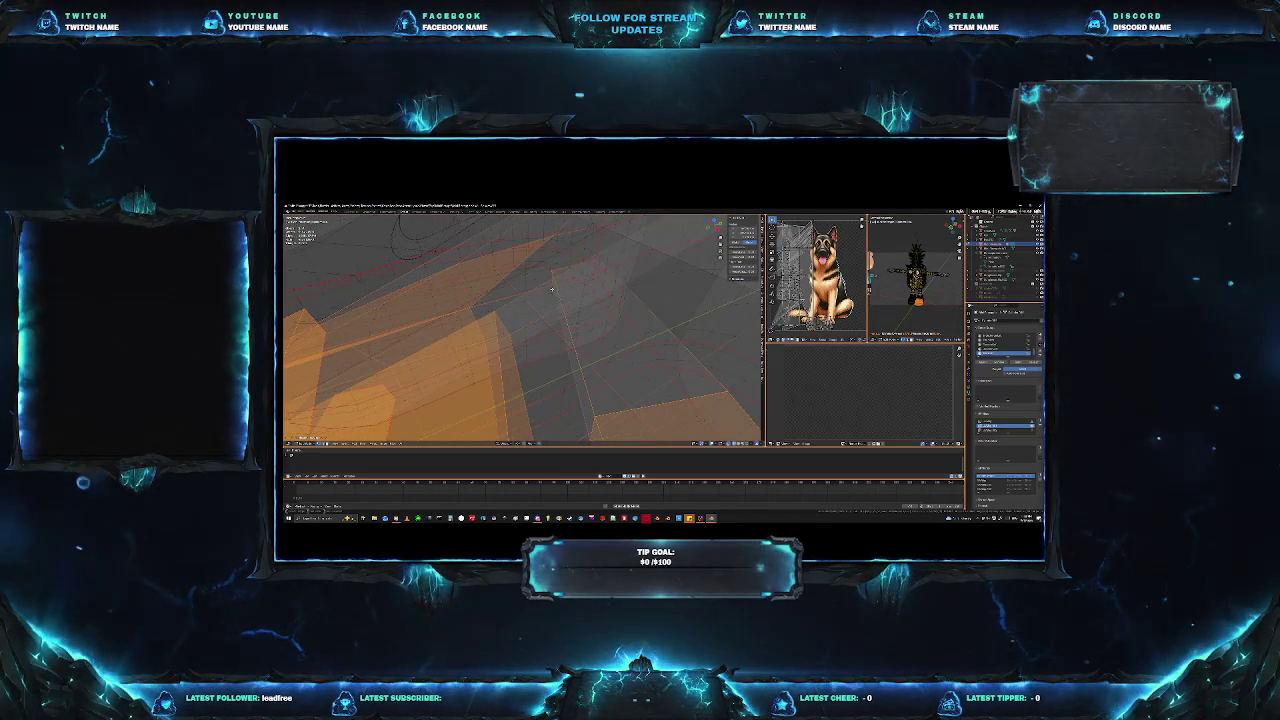
# Add one more face to the toe selection and orbit around both shoes to check it.
pyautogui.moveTo(604, 278); pyautogui.dragTo(588, 303, button='middle')
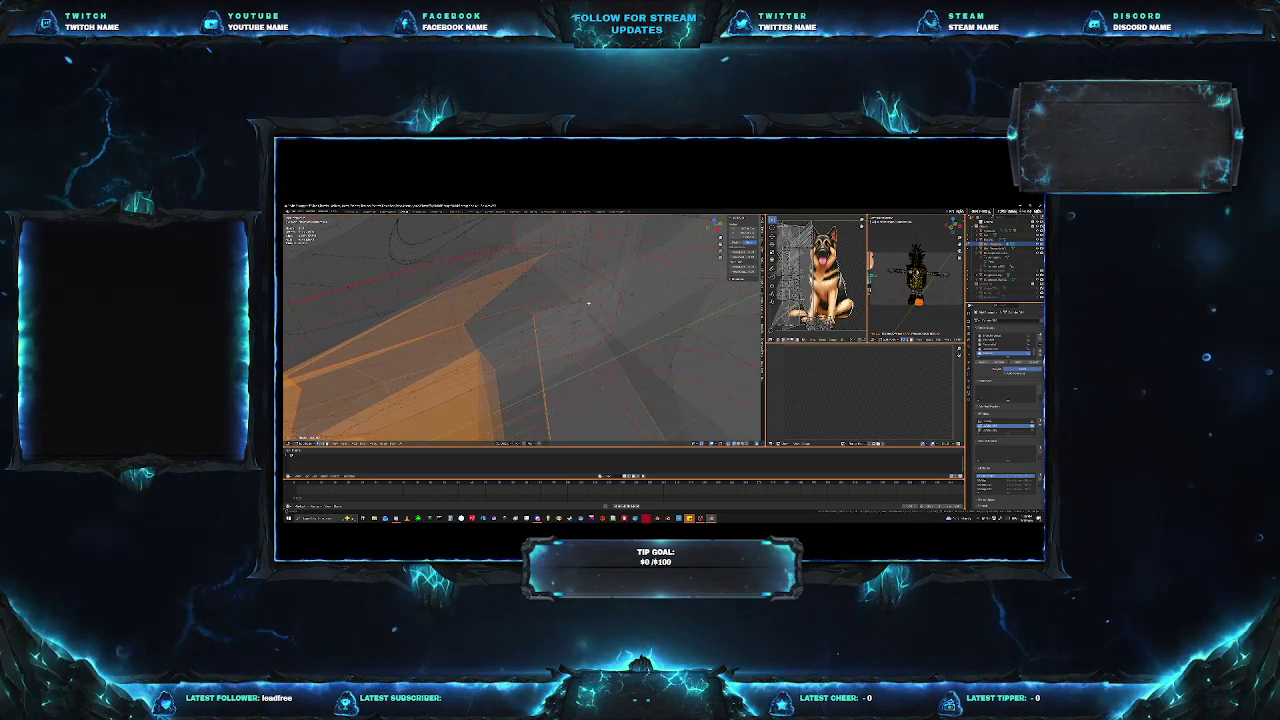
pyautogui.keyDown('shift'); pyautogui.click(582, 302); pyautogui.keyUp('shift')
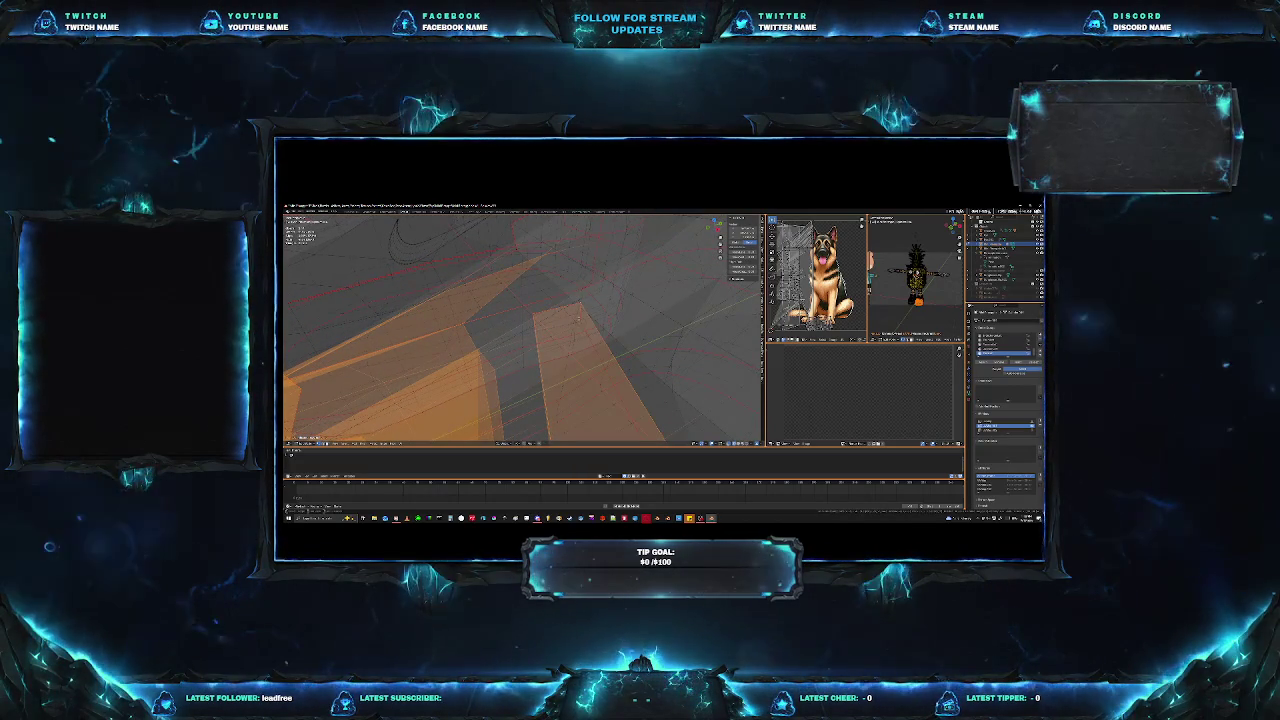
pyautogui.moveTo(563, 365)
pyautogui.mouseDown(button='middle')
pyautogui.moveTo(535, 392)
pyautogui.moveTo(474, 318)
pyautogui.moveTo(521, 370)
pyautogui.moveTo(565, 386)
pyautogui.mouseUp(button='middle')
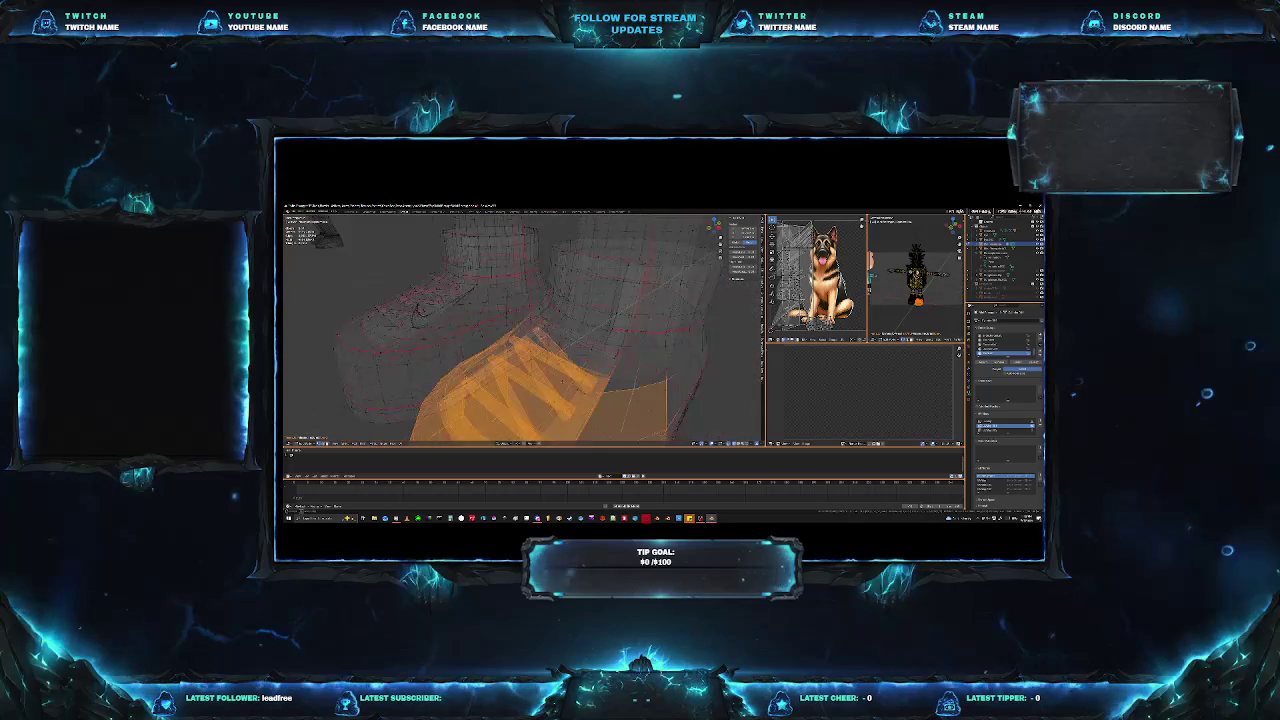
pyautogui.moveTo(731, 411); pyautogui.dragTo(687, 404, button='middle')
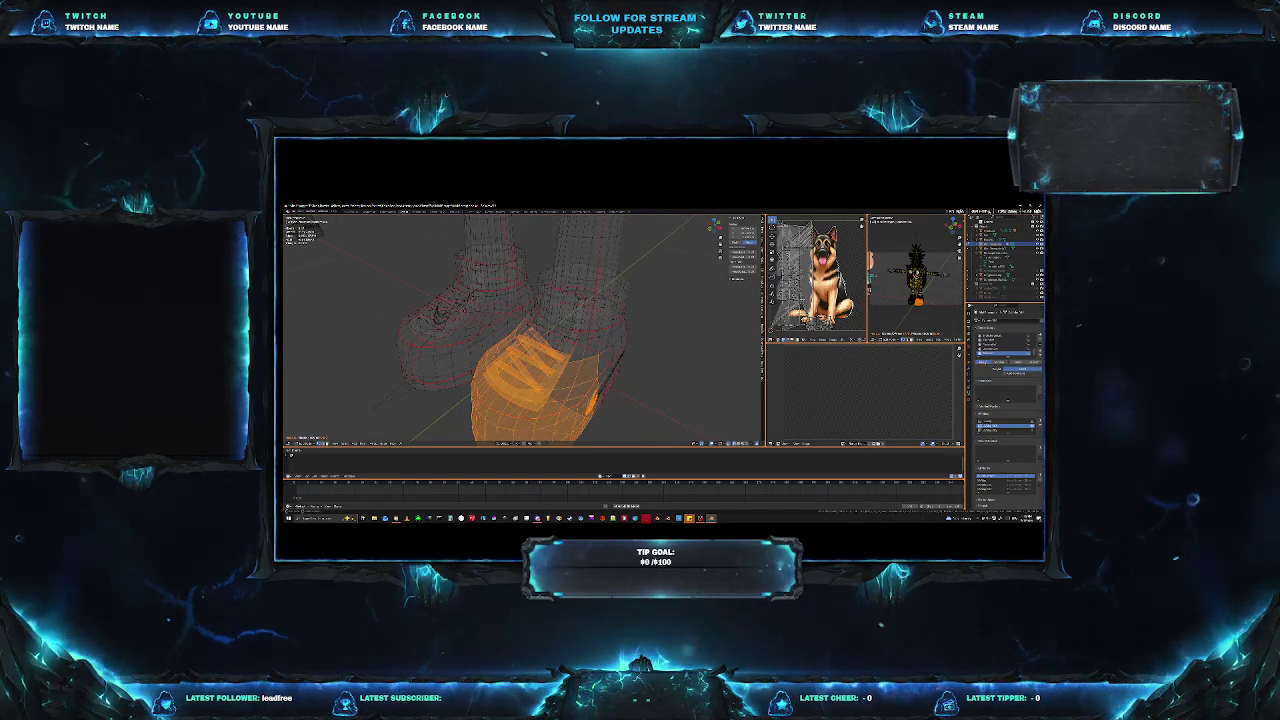
pyautogui.moveTo(667, 377); pyautogui.dragTo(637, 373, button='middle')
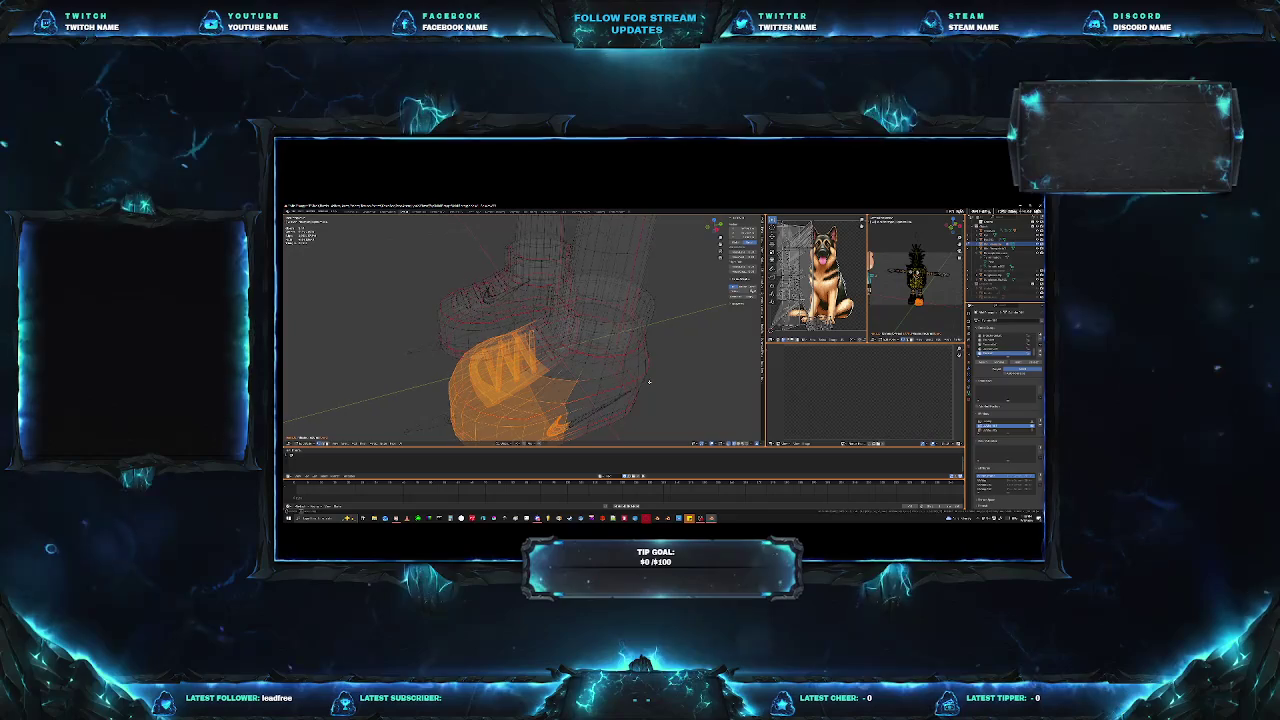
pyautogui.moveTo(649, 381); pyautogui.dragTo(647, 381, button='middle')
pyautogui.moveTo(564, 354)
pyautogui.mouseDown(button='middle')
pyautogui.moveTo(540, 340)
pyautogui.moveTo(584, 298)
pyautogui.moveTo(604, 316)
pyautogui.mouseUp(button='middle')
# Remove the selected toe section from the shoe mesh, viewing it from above.
pyautogui.scroll(5, 527, 327)
pyautogui.scroll(3, 527, 327)
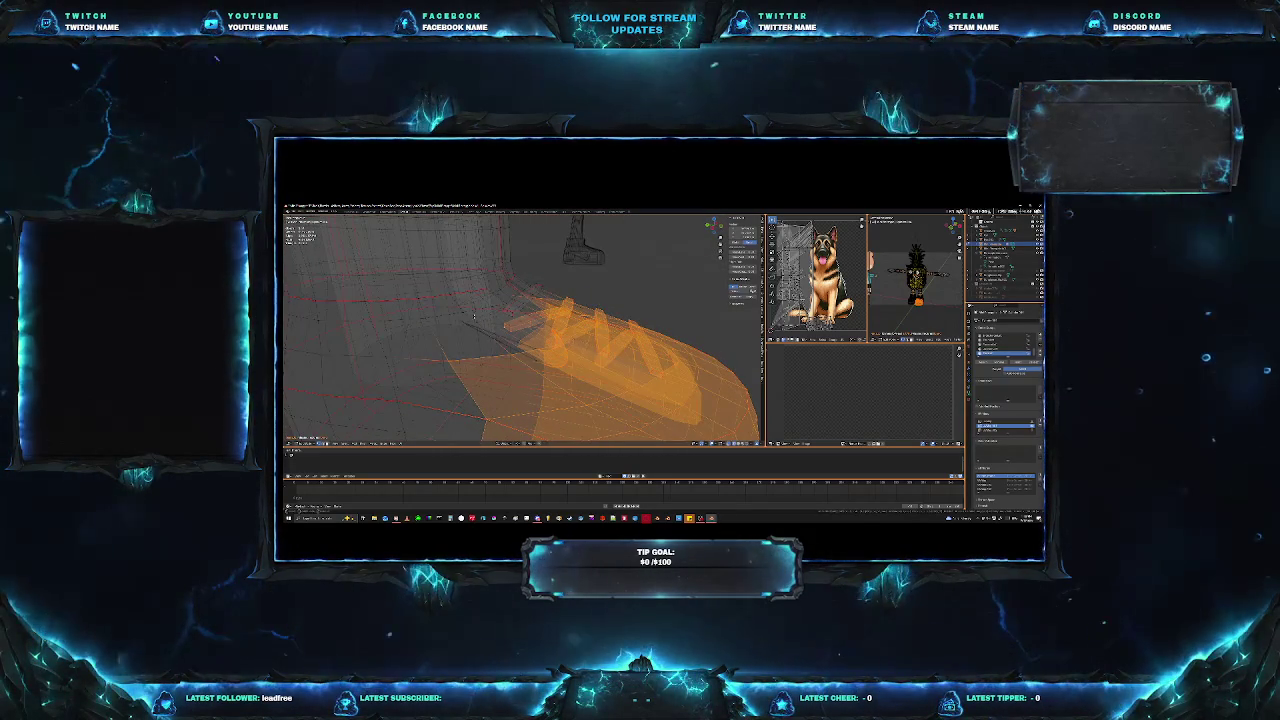
pyautogui.moveTo(489, 326); pyautogui.dragTo(462, 339, button='middle')
pyautogui.moveTo(497, 382); pyautogui.dragTo(493, 394, button='middle')
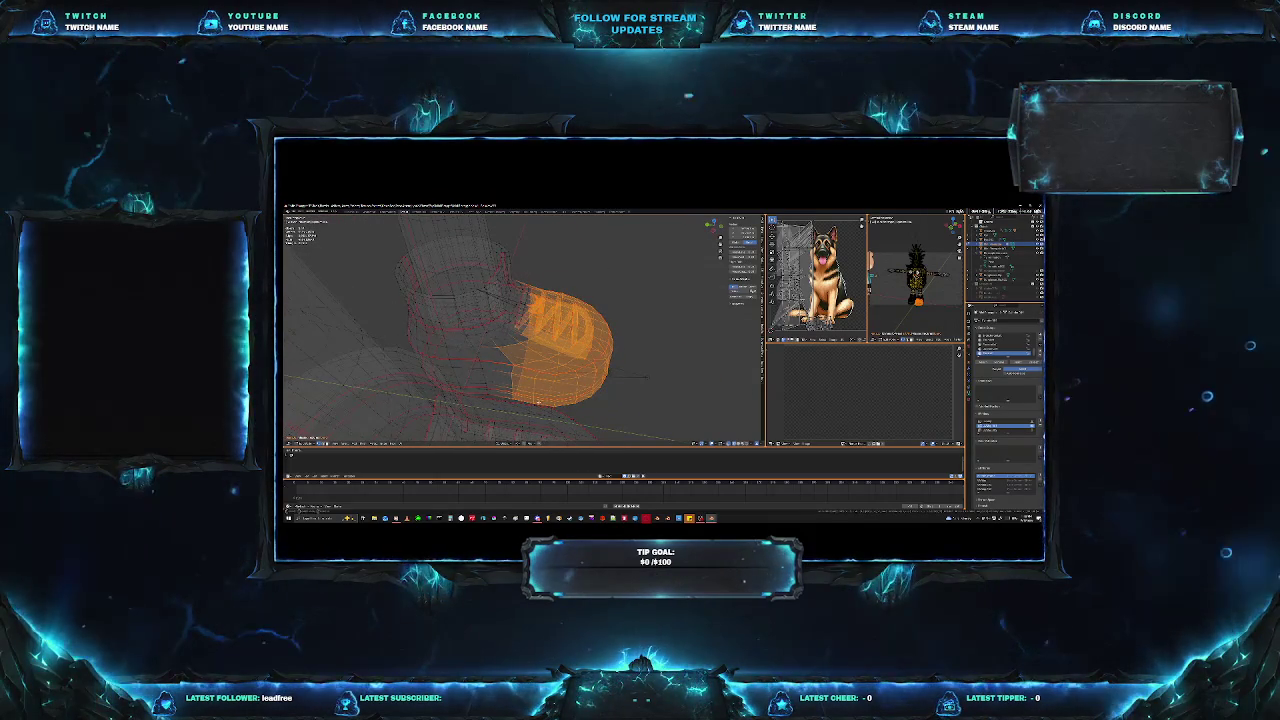
pyautogui.press('h')
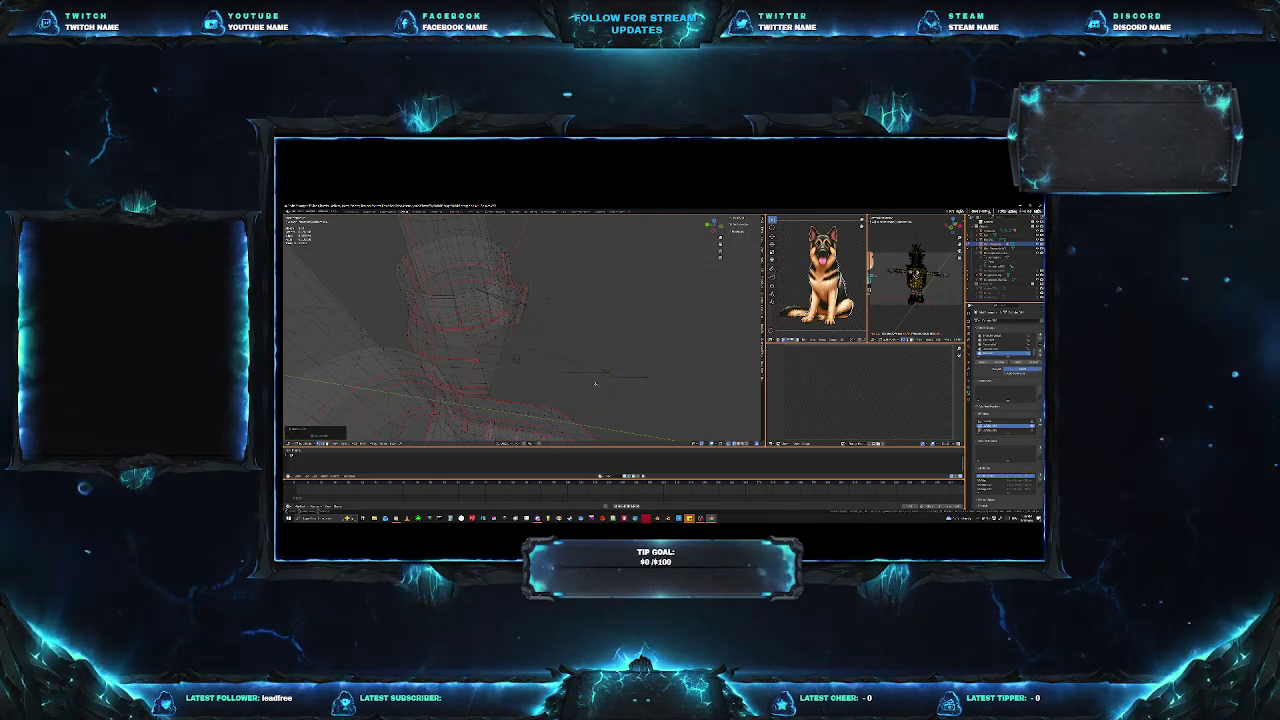
pyautogui.moveTo(628, 351)
pyautogui.mouseDown(button='middle')
pyautogui.moveTo(561, 381)
pyautogui.moveTo(600, 399)
pyautogui.mouseUp(button='middle')
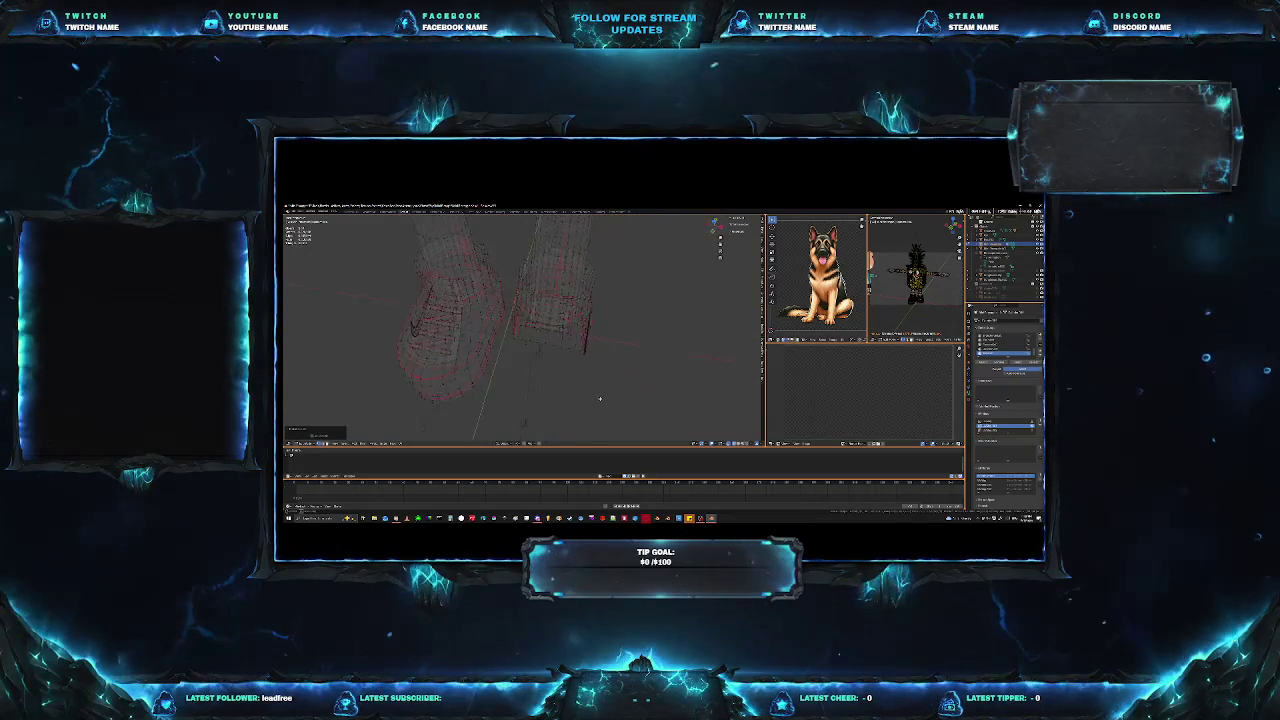